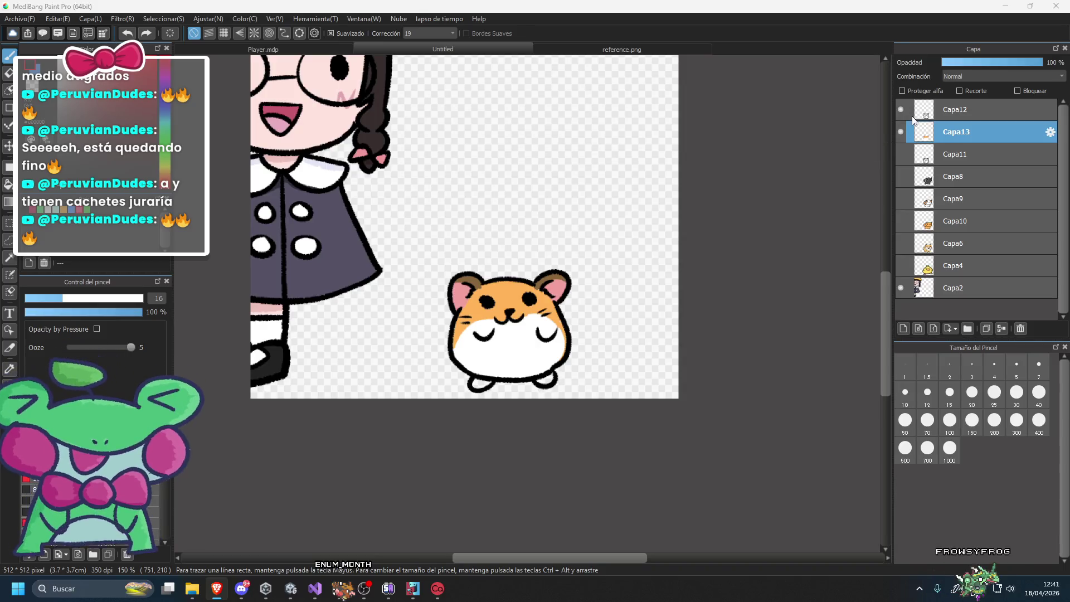
Merge Capa12 down into Capa13 and Capa11 down into Capa8.
left_click(1002, 328)
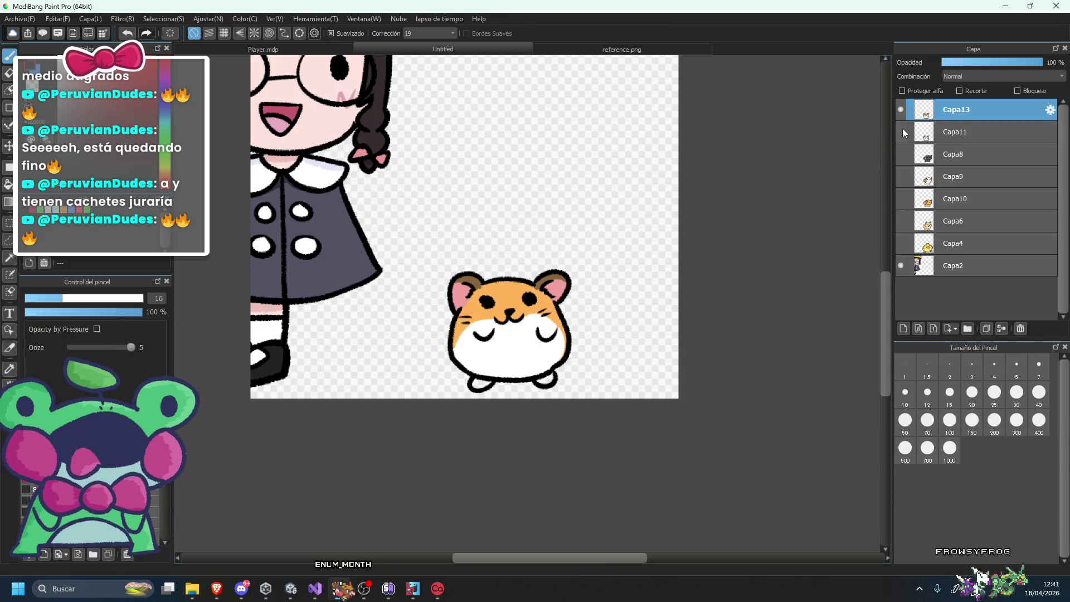
left_click(901, 132)
left_click(934, 130)
left_click(1001, 329)
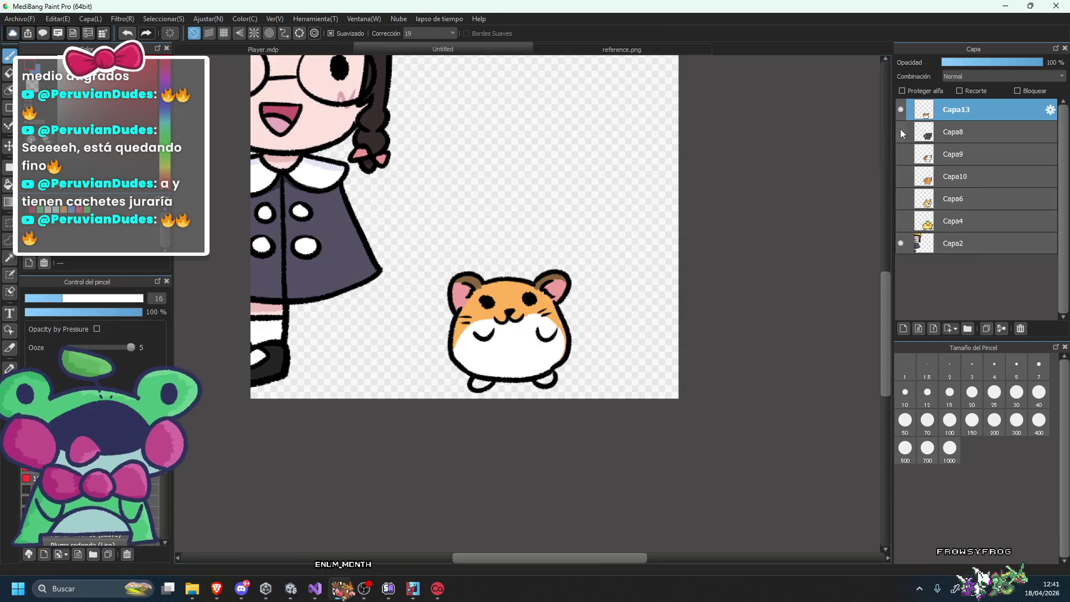
Preview the grey cat, orange cat, shiba and duck layers one at a time, ending on the shiba.
left_click(901, 132)
left_click(901, 112)
left_click(901, 132)
left_click(901, 176)
left_click(901, 177)
left_click(900, 199)
scroll(685, 306, "down", 3)
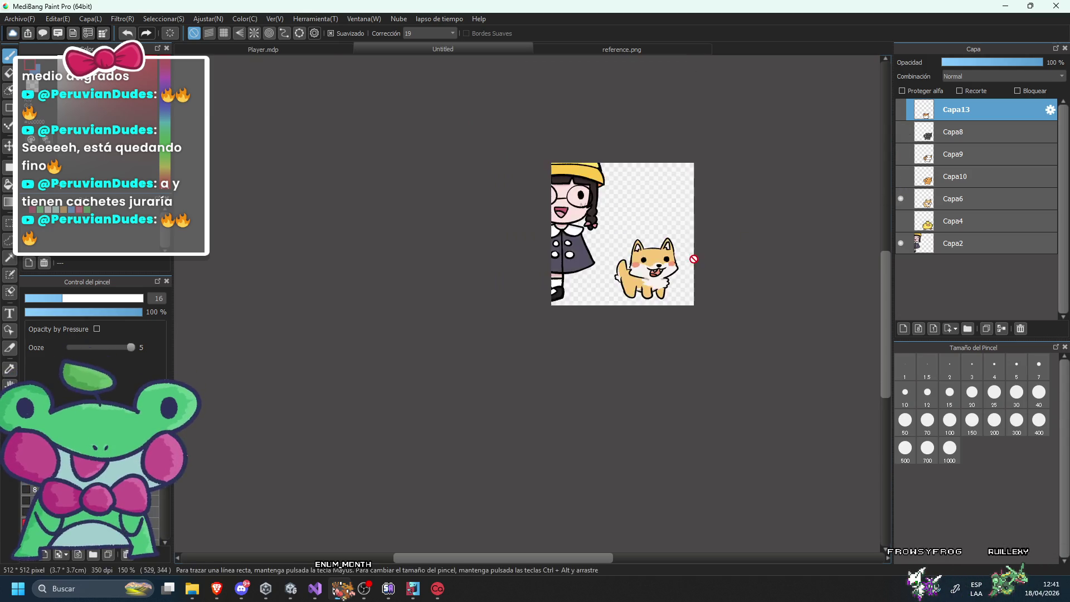
left_click(901, 199)
left_click(900, 221)
scroll(664, 275, "down", 3)
scroll(725, 257, "up", 3)
left_click(901, 221)
left_click(901, 199)
scroll(740, 270, "up", 2)
scroll(740, 271, "up", 3)
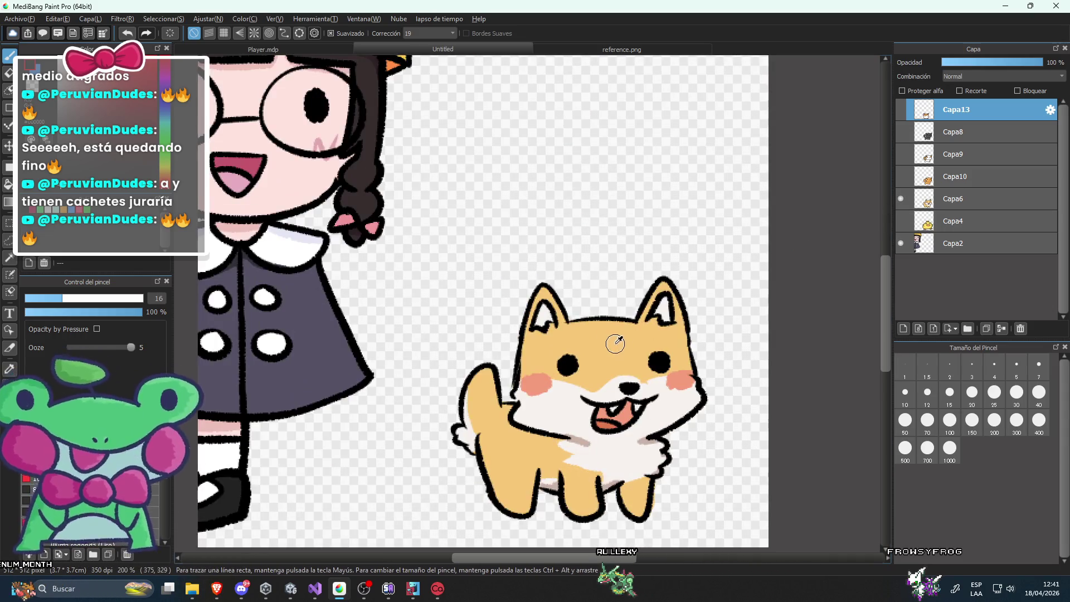
Make the shiba layer Capa6 active and switch to the Fill tool.
left_click(970, 199)
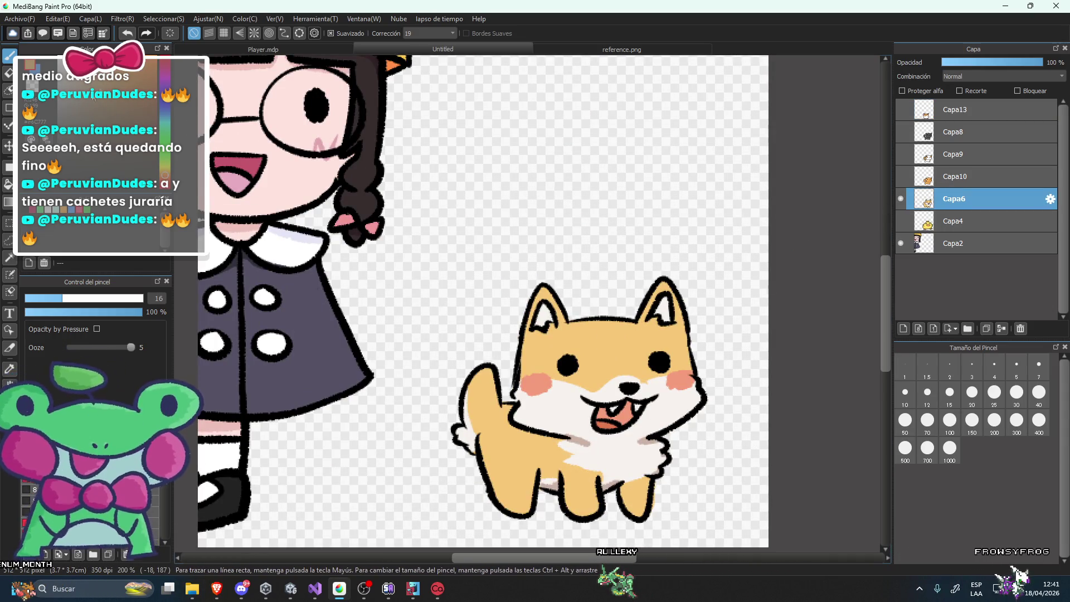
key("g")
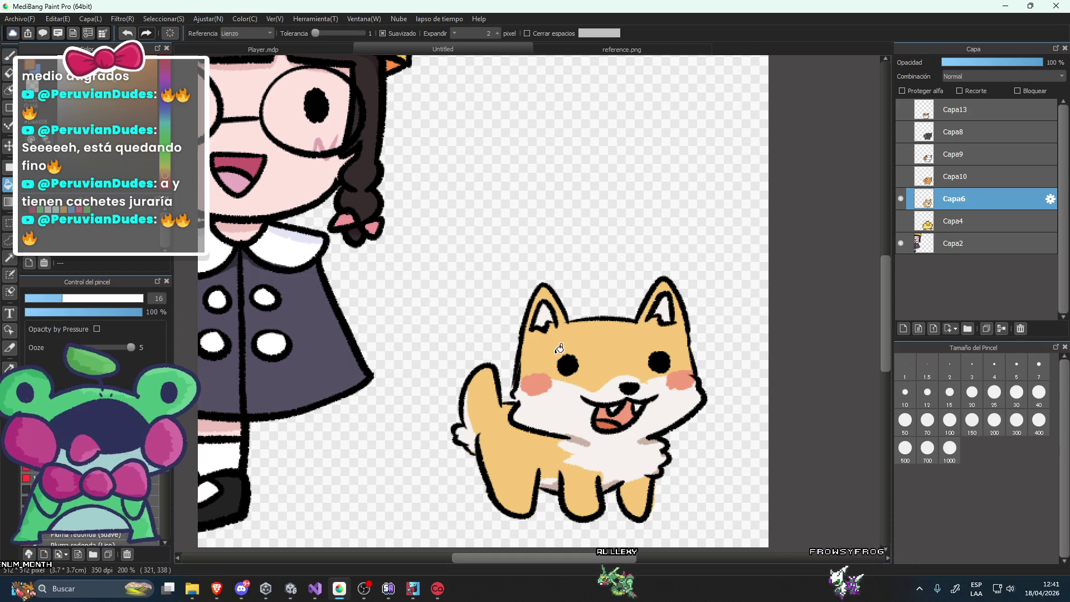
scroll(647, 357, "down", 3)
scroll(571, 326, "up", 3)
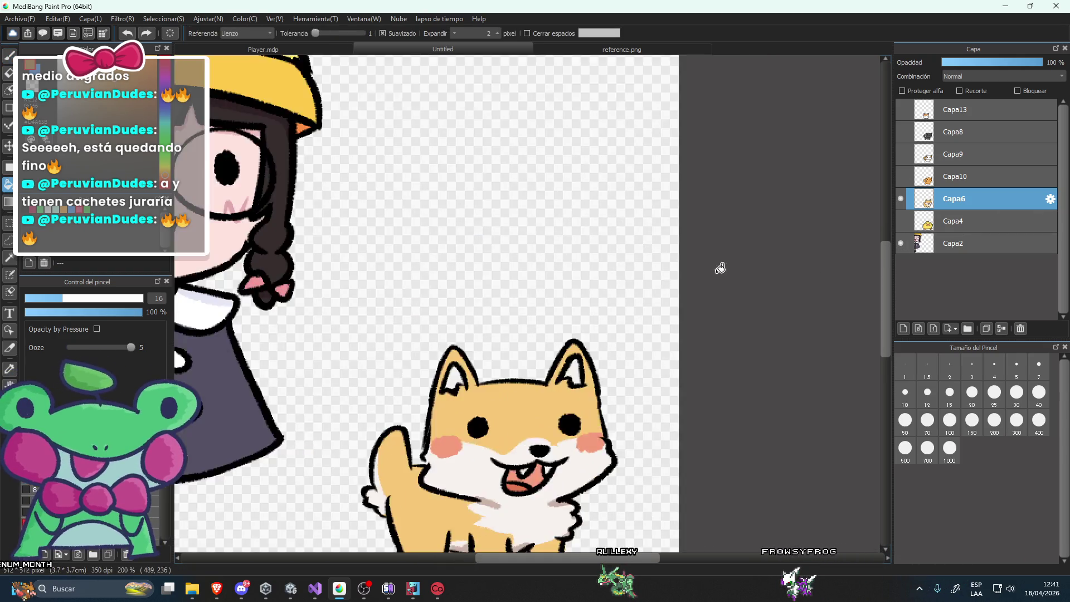
scroll(571, 326, "down", 1)
Compare the orange cat, calico cat and duck layers against the shiba.
left_click(901, 199)
left_click(901, 176)
left_click(900, 173)
double_click(899, 154)
double_click(900, 153)
left_click(901, 154)
left_click(901, 199)
left_click(900, 154)
left_click(901, 176)
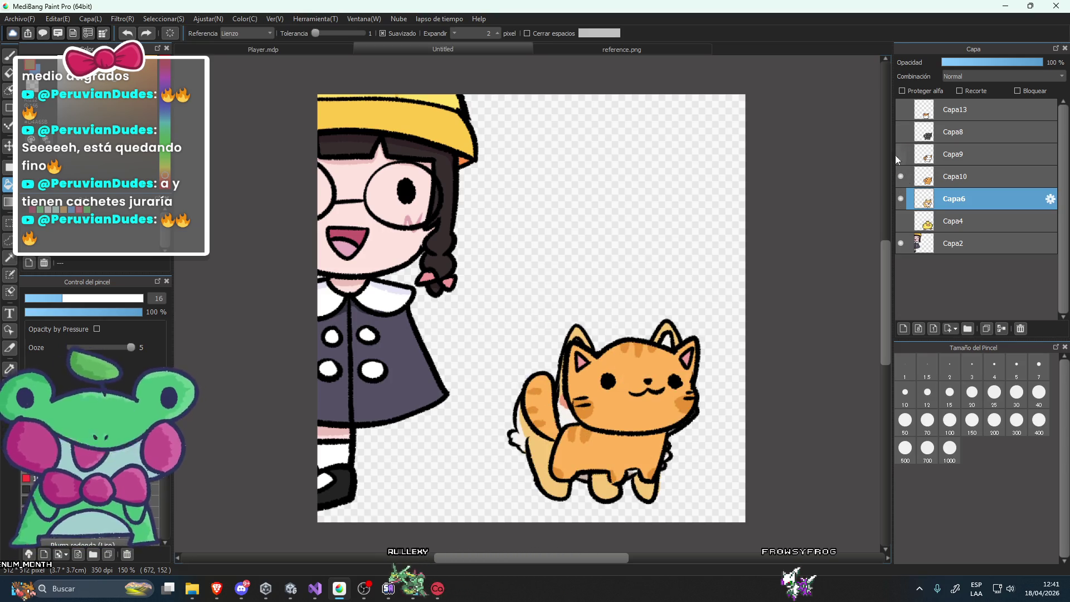
left_click(901, 176)
scroll(592, 264, "down", 2)
scroll(592, 263, "down", 1)
scroll(592, 263, "up", 1)
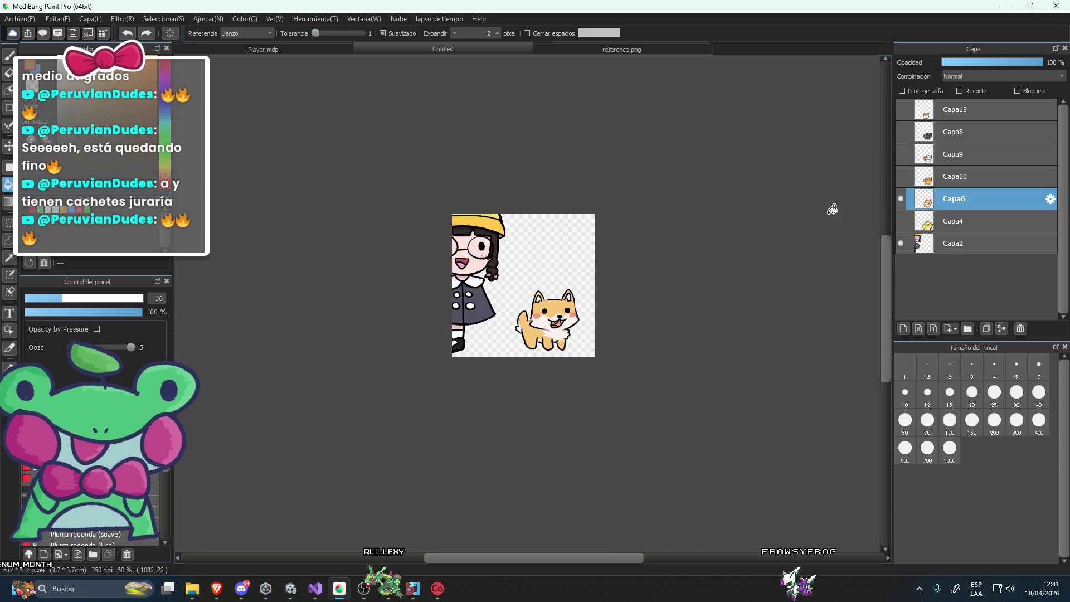
left_click(901, 198)
left_click(901, 220)
left_click(901, 198)
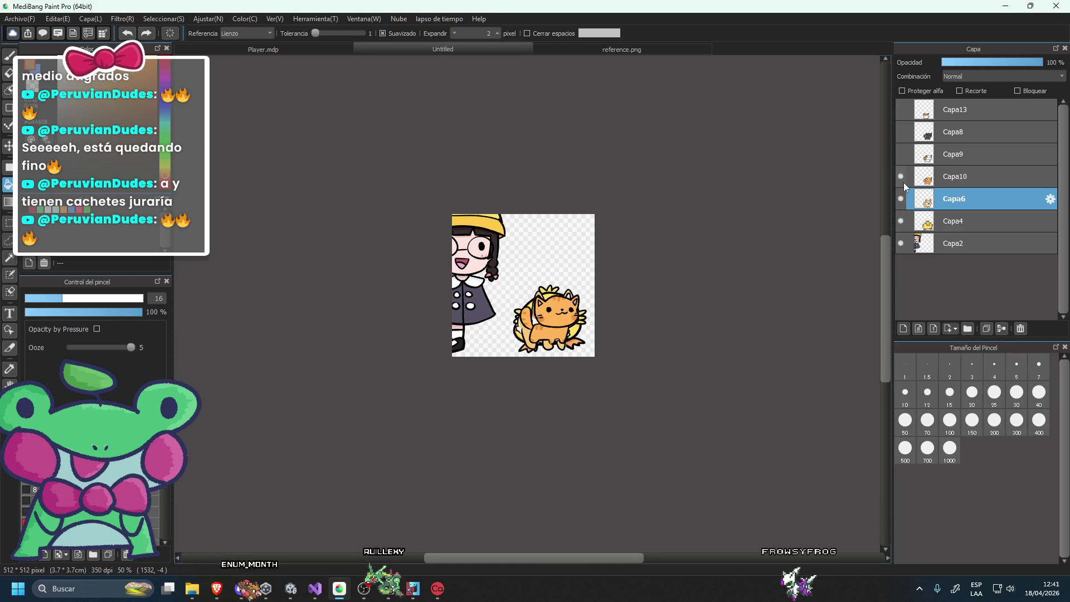
Hide the girl, duck, cat and hamster layers, leaving only Capa6 visible and selected.
left_click(902, 109)
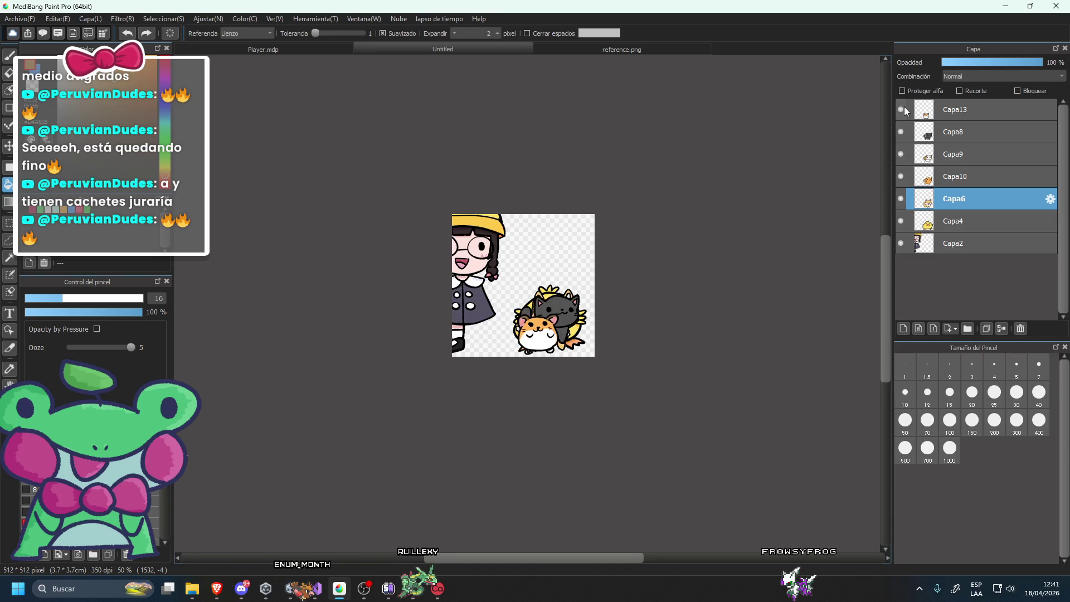
left_click(901, 243)
left_click(908, 222)
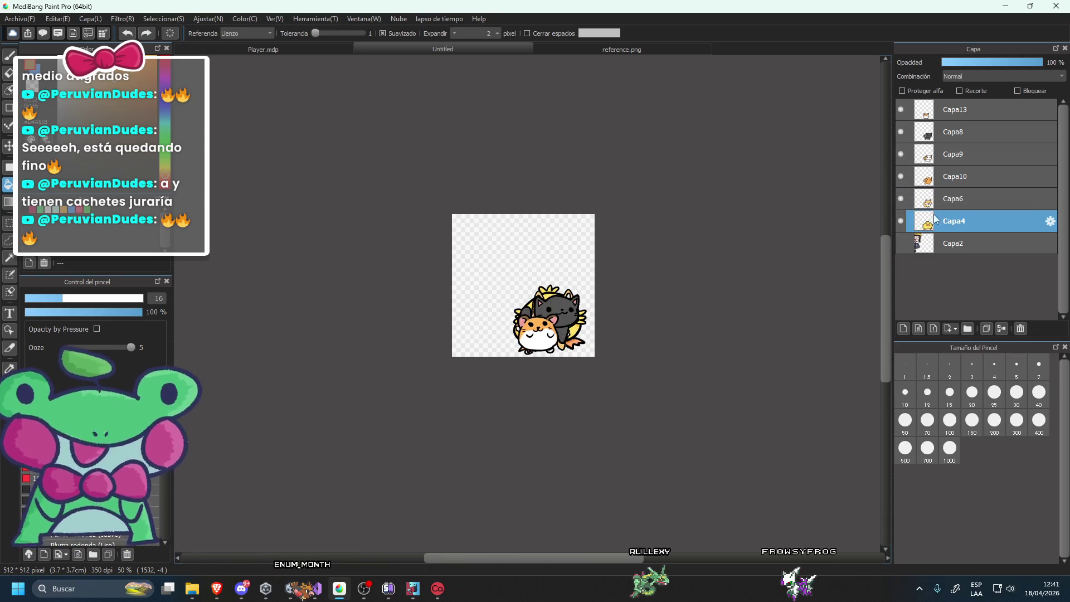
left_click(901, 221)
left_click(901, 176)
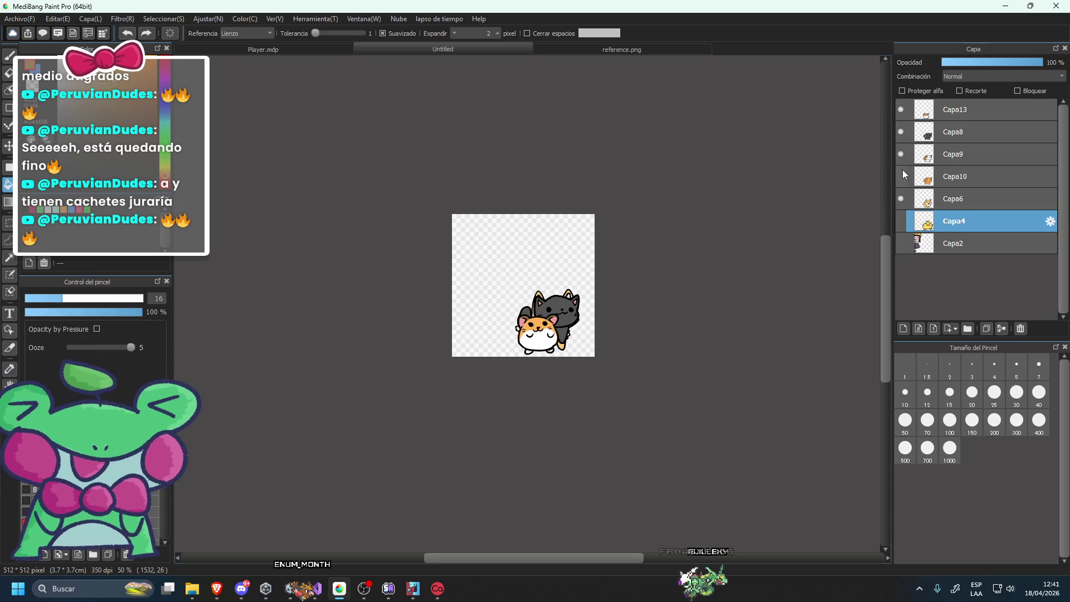
left_click(900, 154)
left_click(901, 131)
left_click(901, 109)
left_click(974, 209)
Move the shiba dog toward the canvas centre and export it as SPR_Dog.png.
key("v")
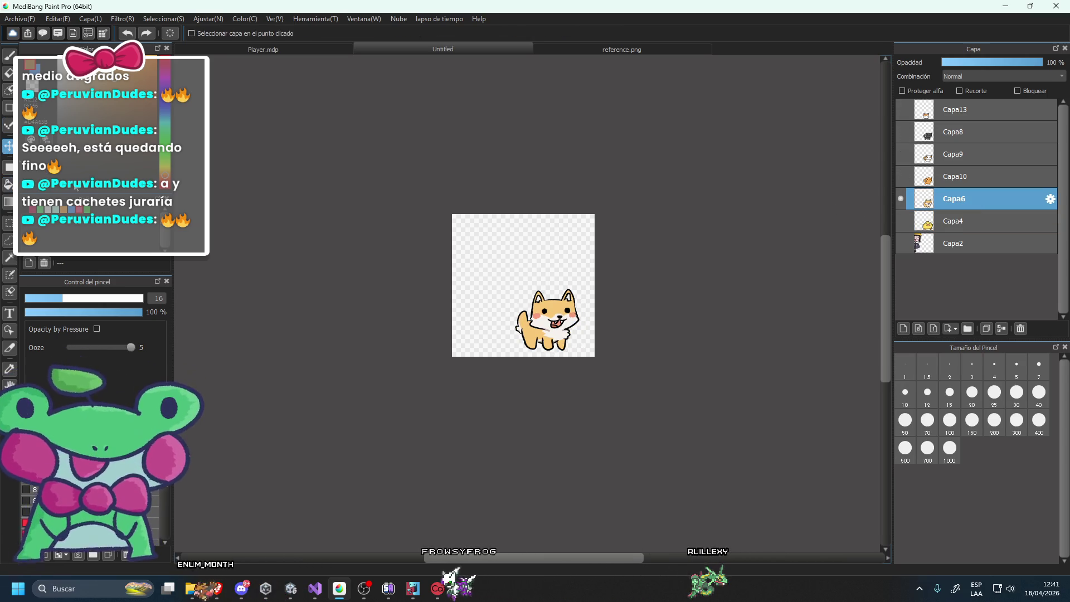
left_click_drag(518, 315, 495, 283)
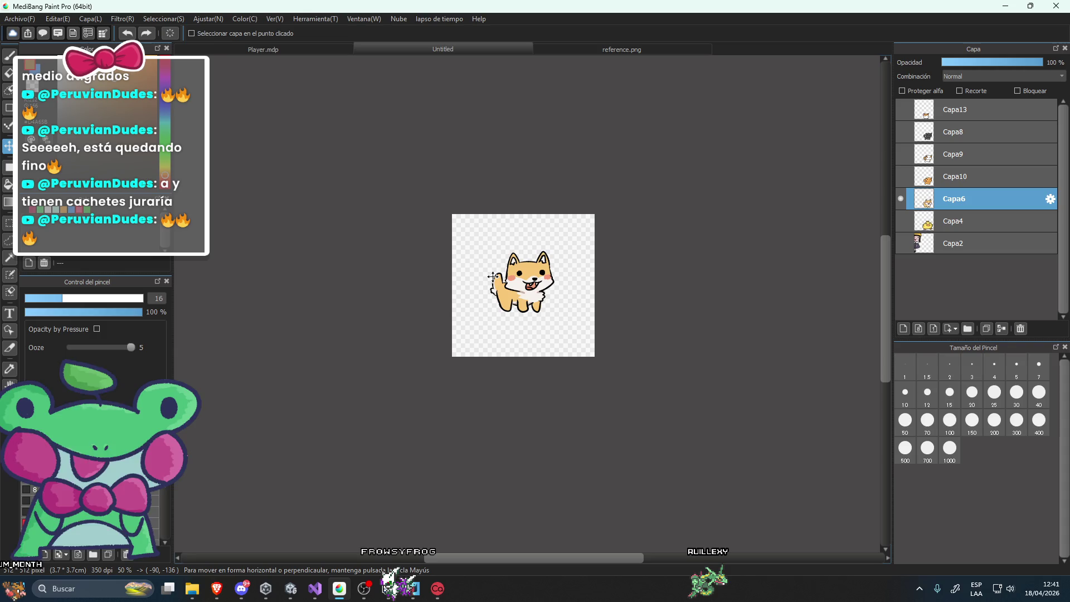
left_click(26, 19)
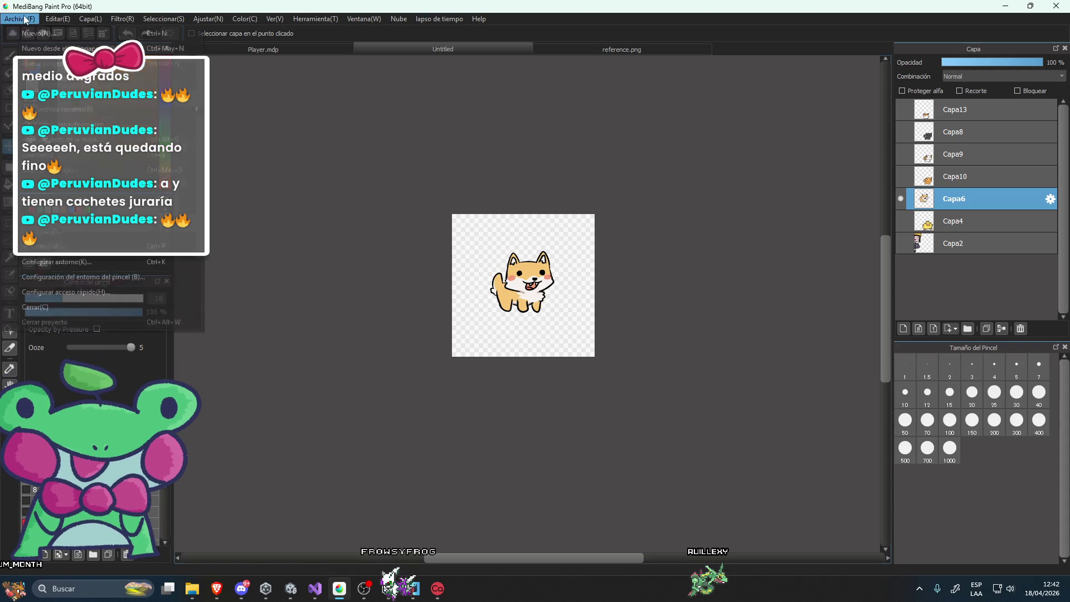
left_click(84, 202)
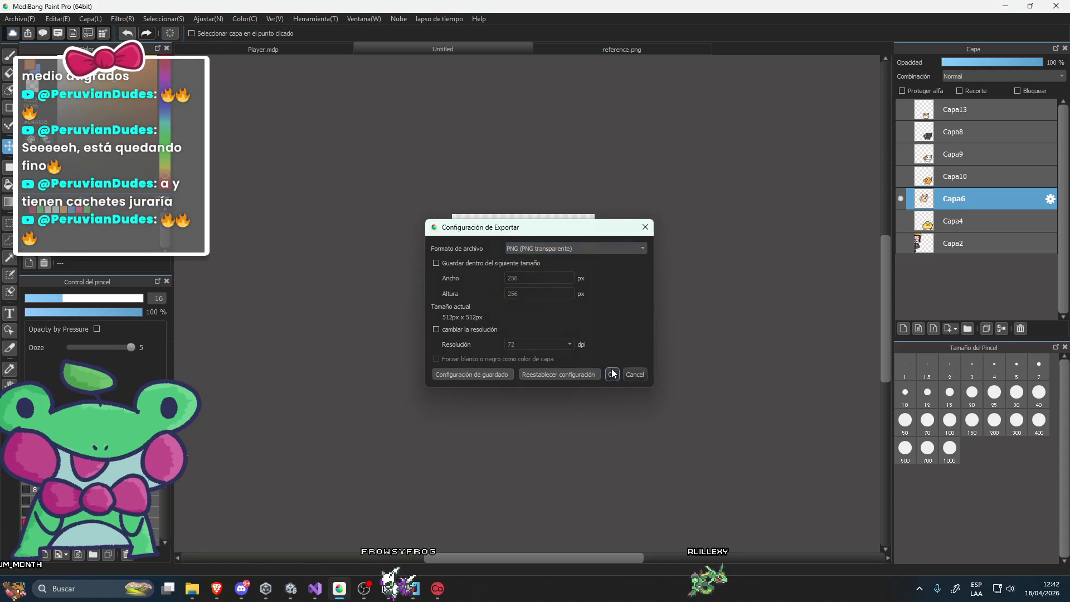
left_click(612, 374)
type("s")
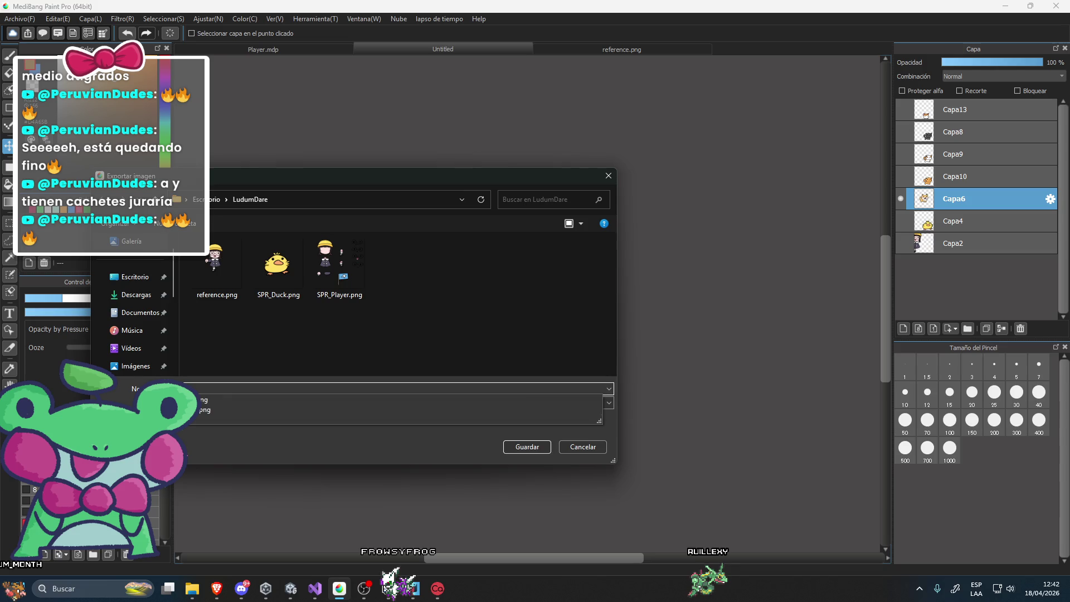
key("Return")
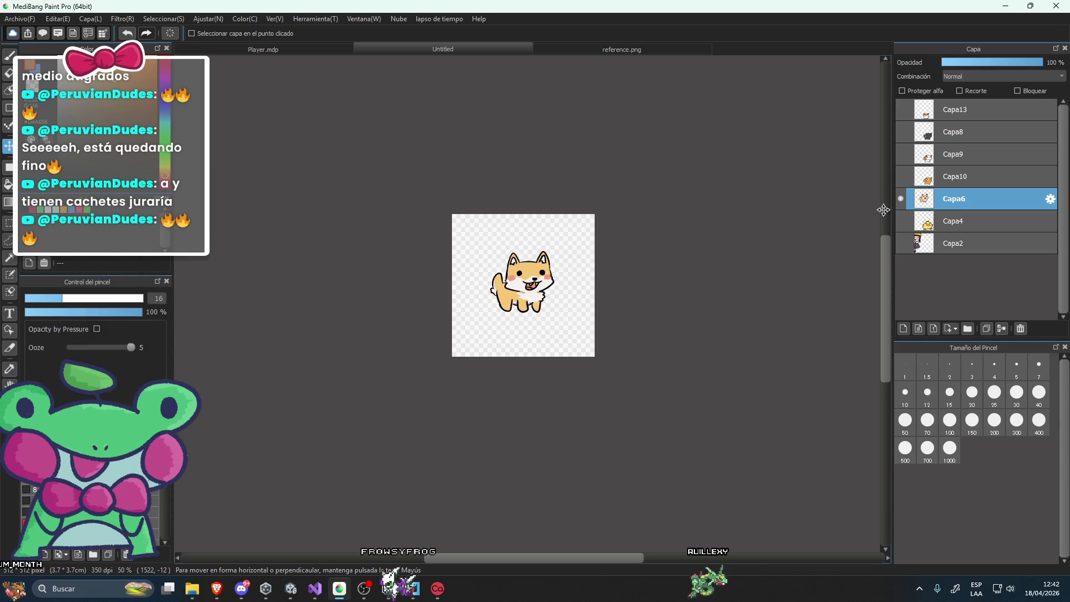
Centre the orange cat (Capa10) and export it as SPR_Cat_1.png, then show the calico cat.
left_click(900, 199)
left_click(901, 177)
left_click(970, 176)
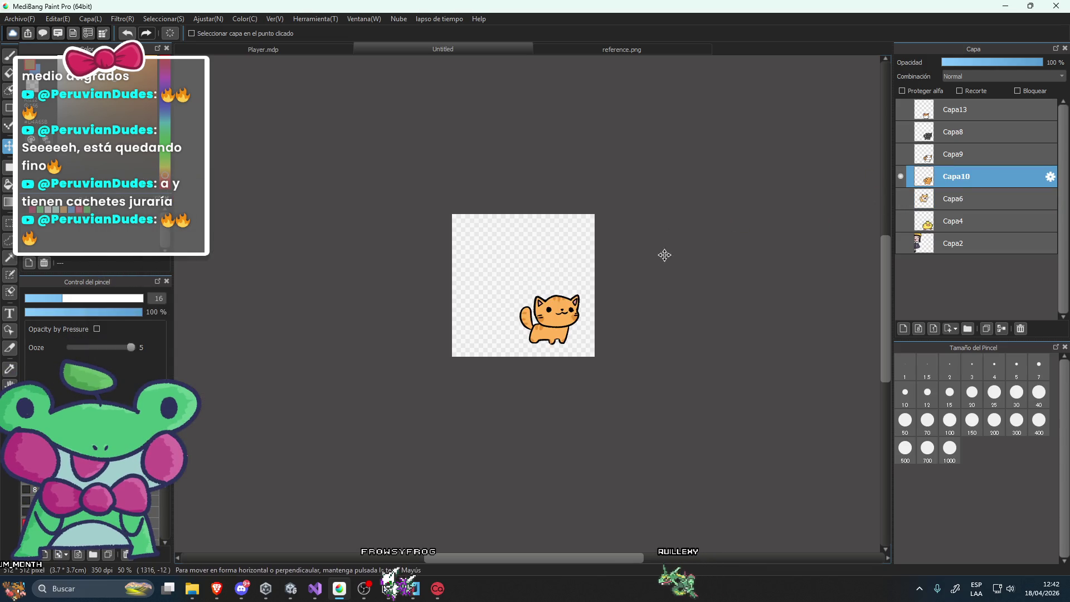
scroll(732, 238, "up", 1)
left_click_drag(535, 312, 498, 271)
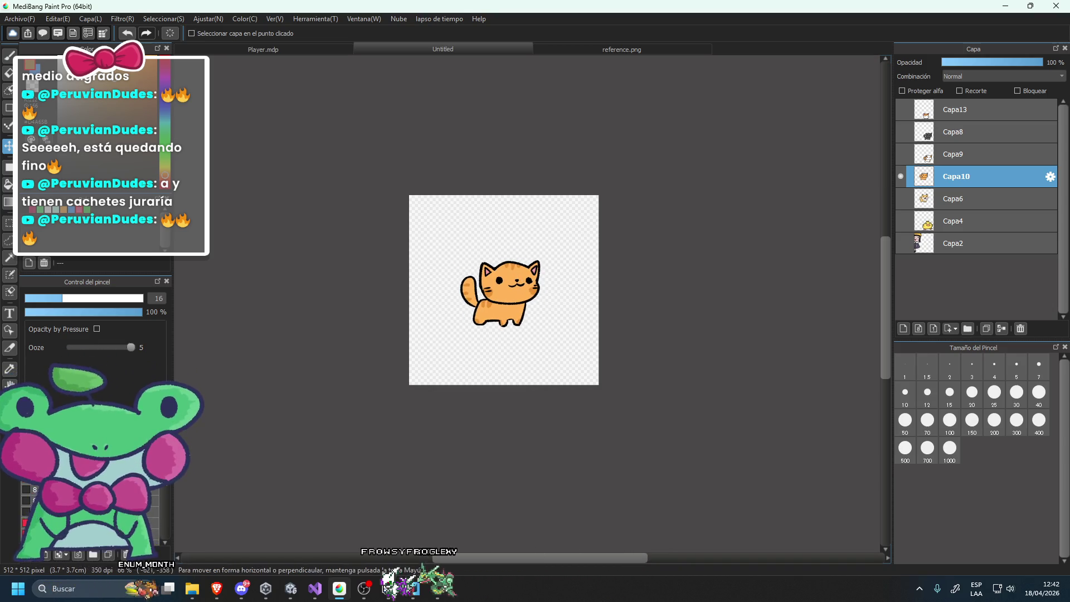
left_click(20, 18)
left_click(55, 234)
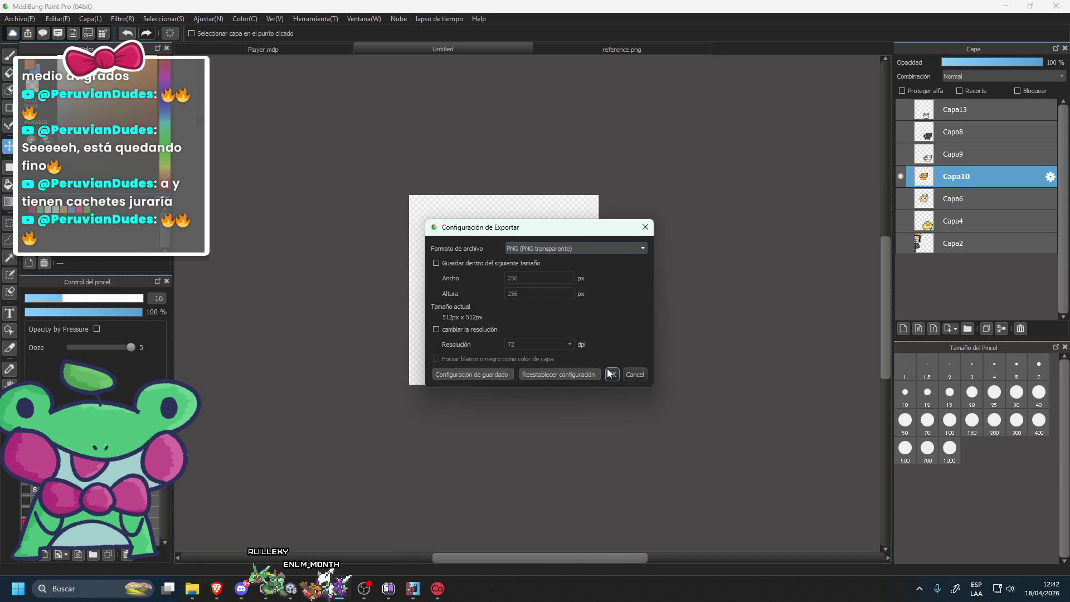
left_click(611, 374)
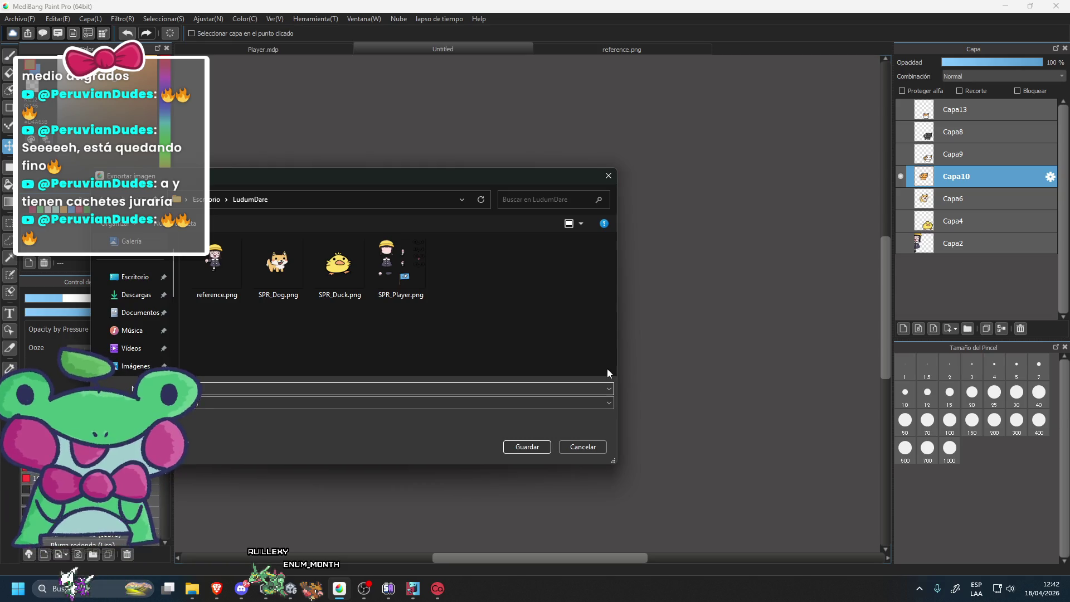
key("Return")
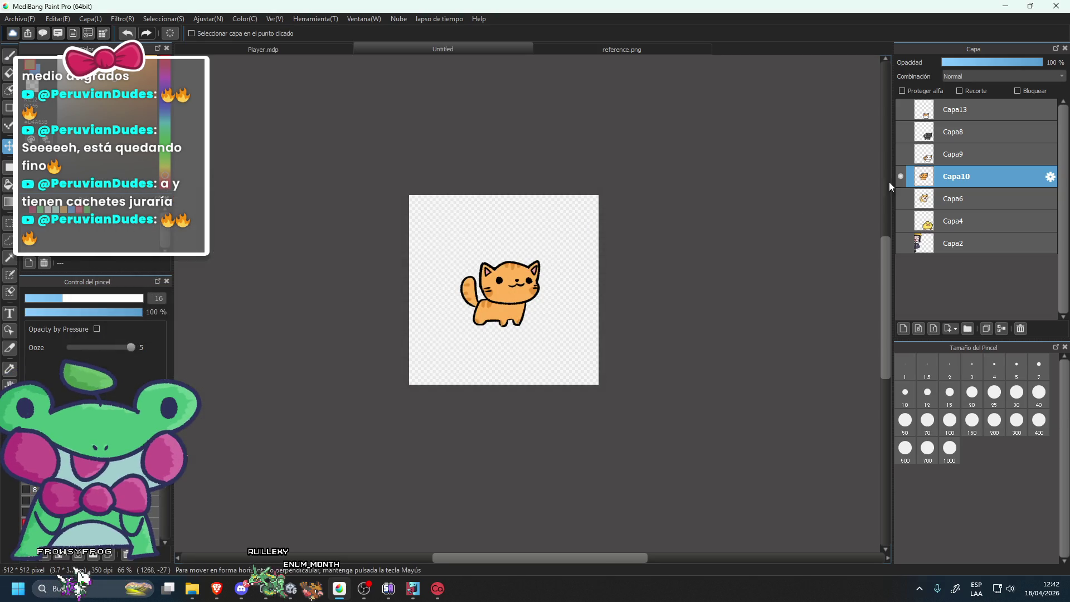
left_click(901, 177)
left_click(901, 154)
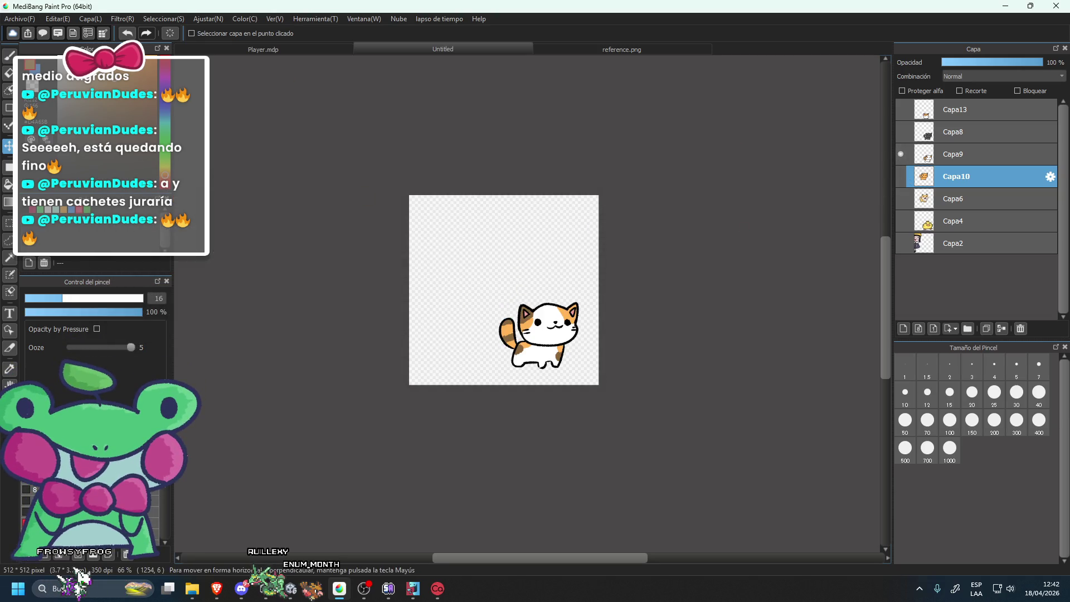
Centre the calico cat (Capa9) and export it as SPR_Cat_2.png.
left_click(966, 151)
left_click_drag(531, 318, 492, 277)
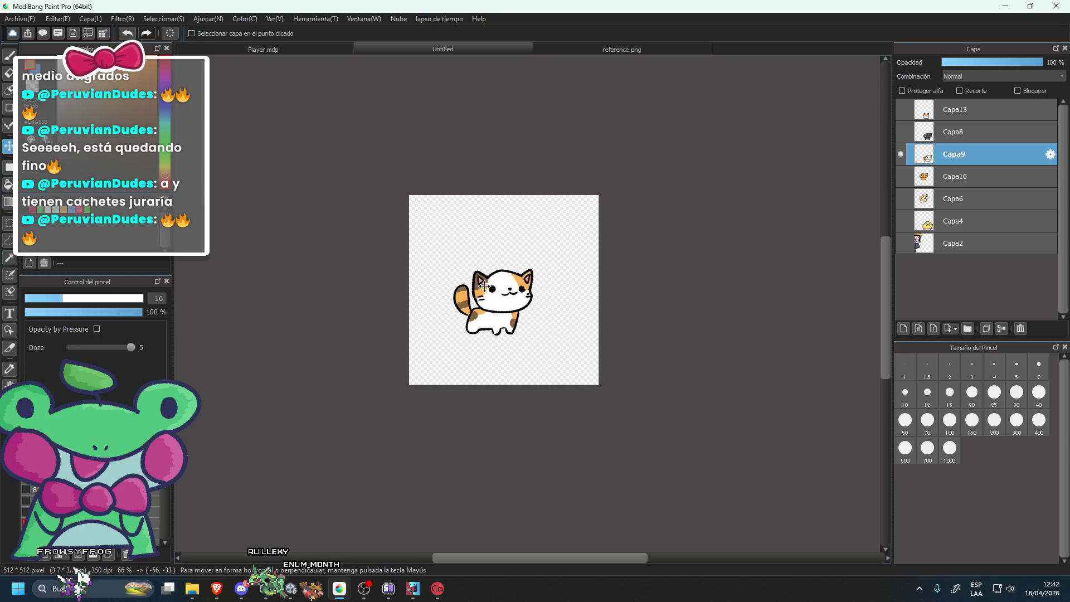
left_click(19, 19)
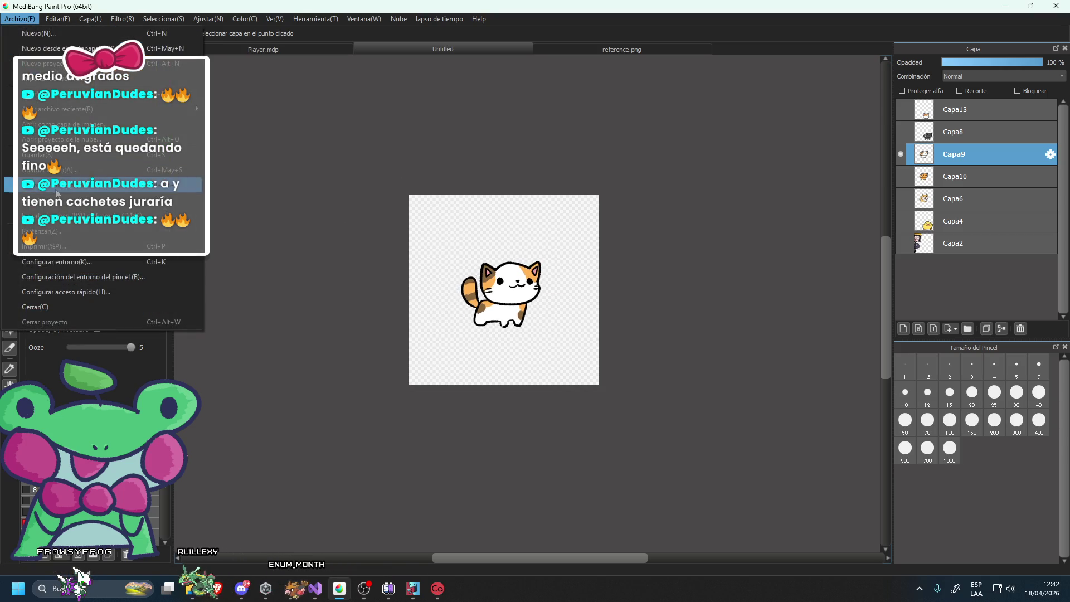
left_click(56, 188)
left_click(610, 373)
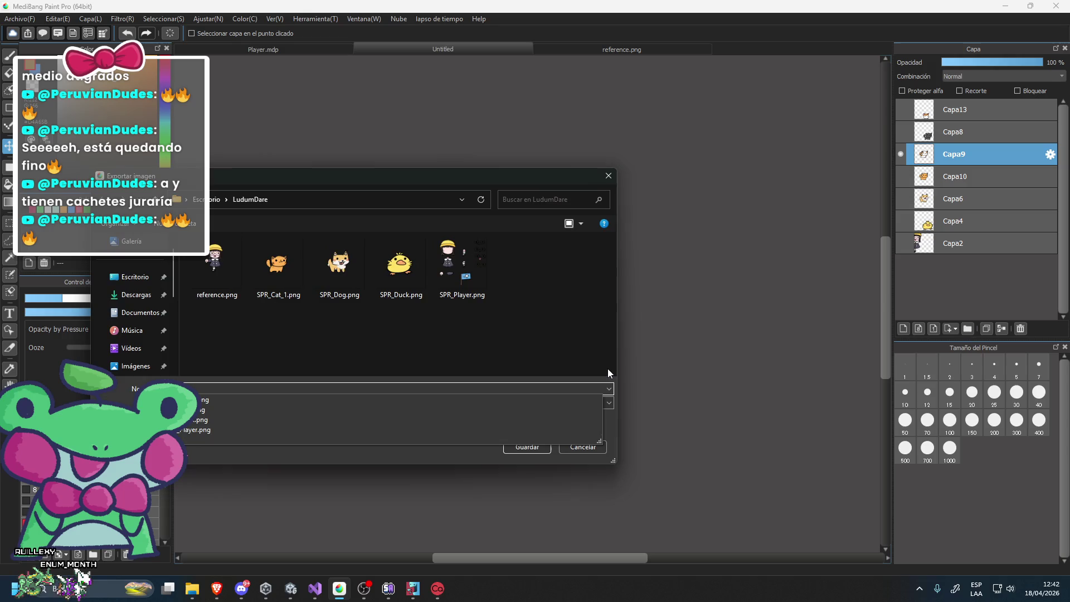
type("r")
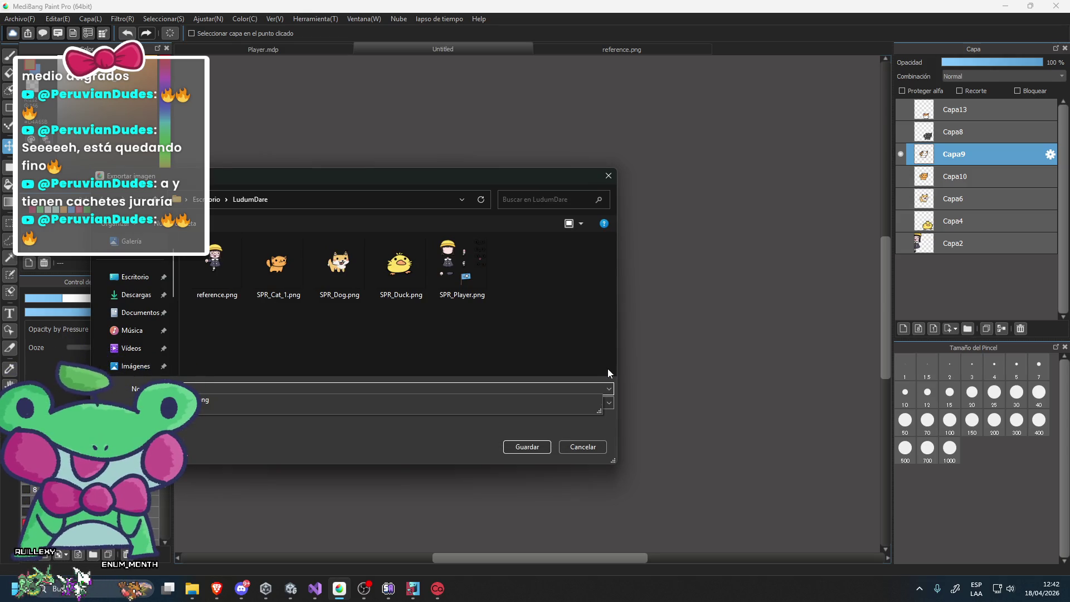
key("Return")
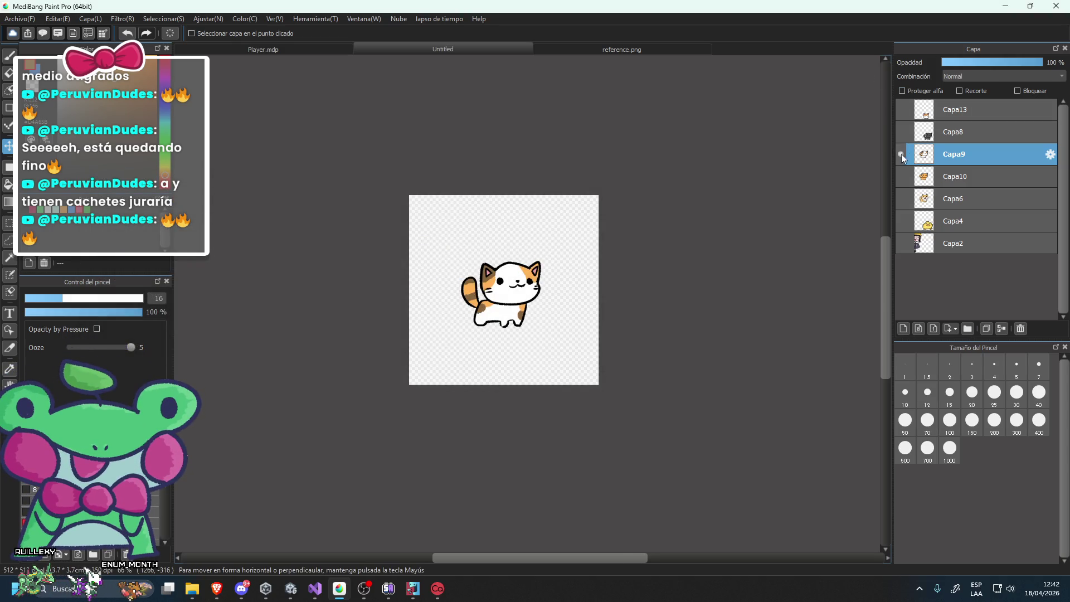
Centre the grey cat (Capa8) and export it as a transparent PNG into LudumDare.
left_click(901, 154)
left_click(902, 131)
left_click(949, 133)
left_click_drag(518, 352, 480, 308)
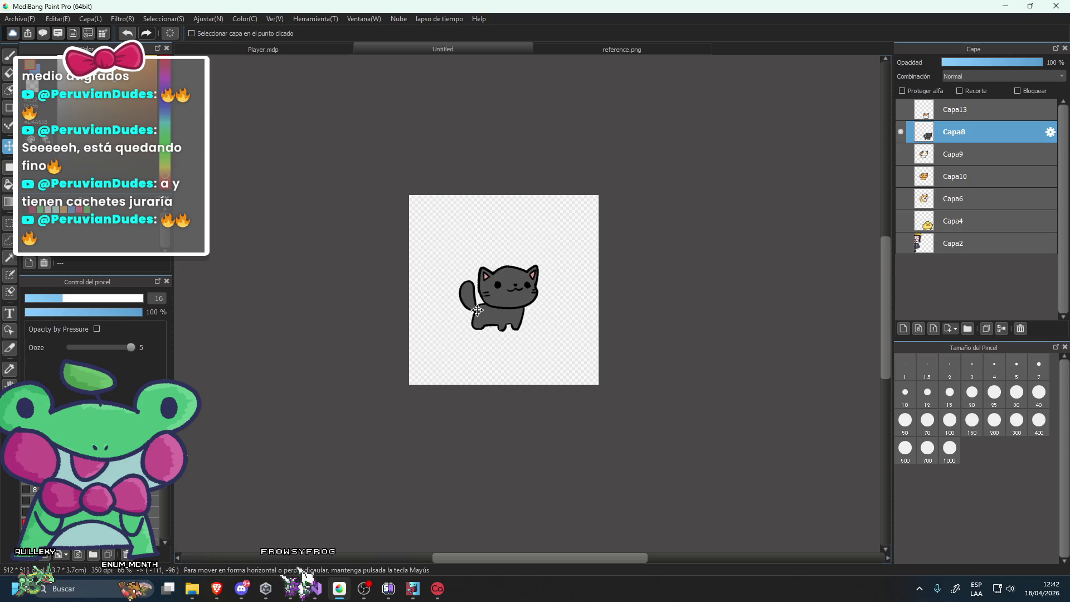
left_click(20, 18)
left_click(44, 263)
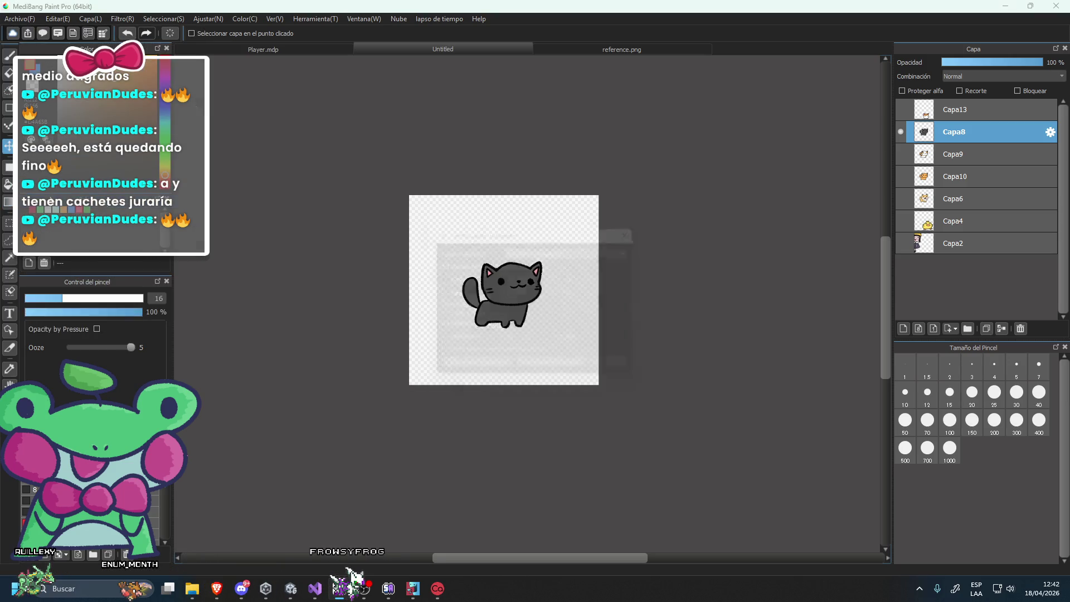
left_click(610, 373)
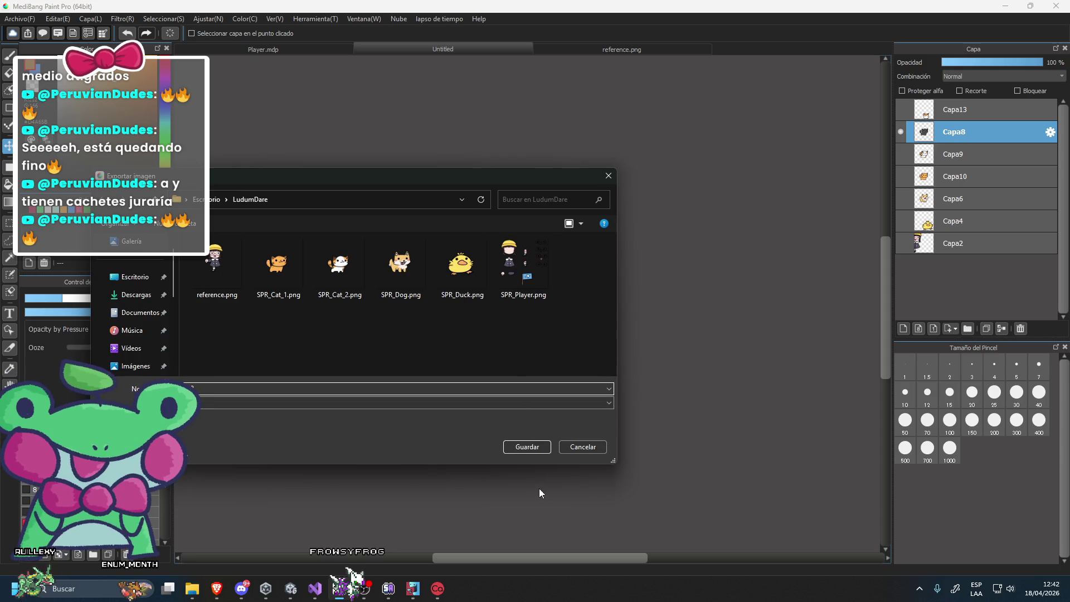
left_click(520, 449)
Hide the grey cat and make the hamster layer Capa13 visible and active.
left_click(900, 131)
left_click(901, 109)
left_click(954, 109)
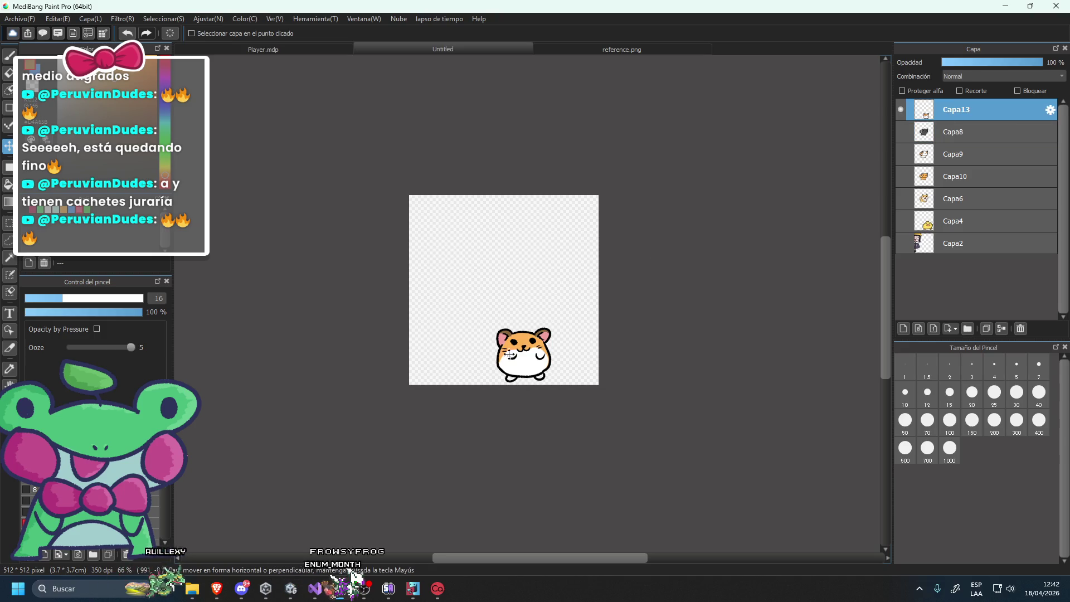
Move the hamster to the canvas centre and zoom in on it.
left_click_drag(530, 387, 506, 336)
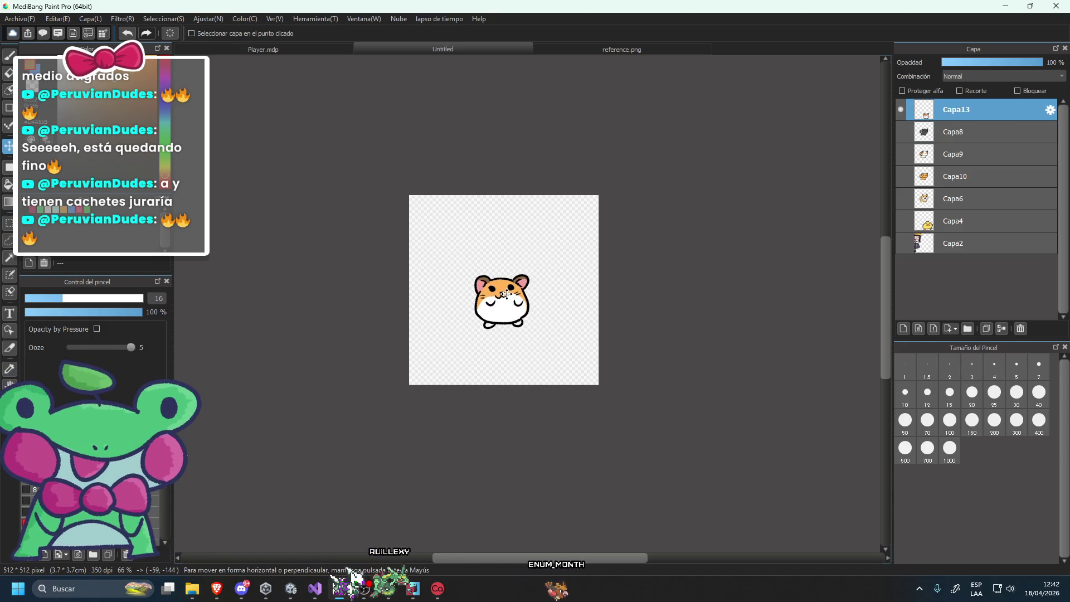
scroll(505, 336, "up", 3)
scroll(506, 336, "up", 3)
scroll(432, 354, "up", 3)
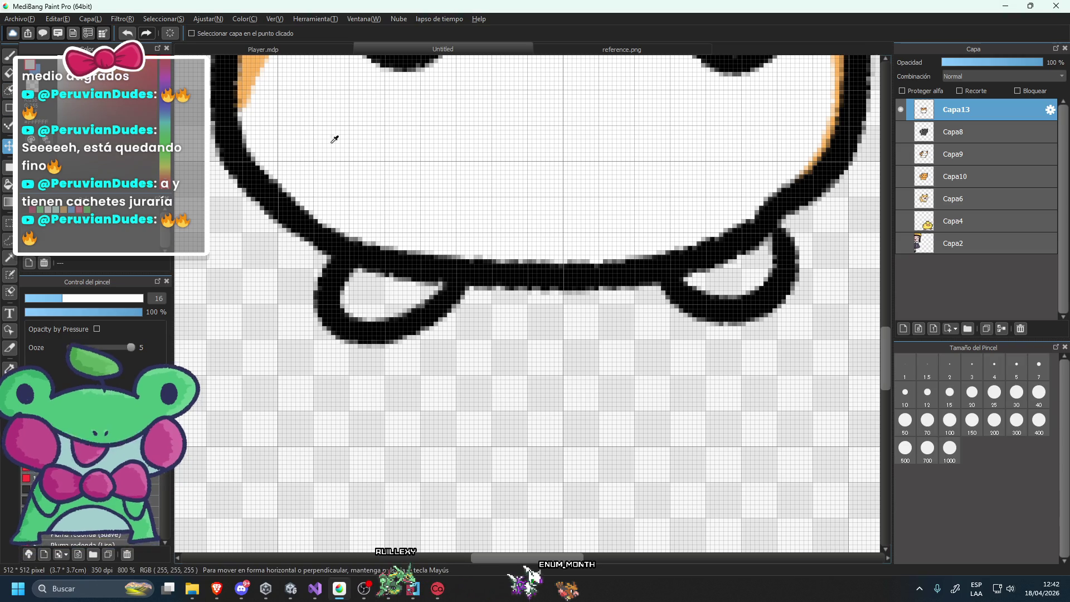
Tidy the loop in the hamster's foot outline with the brush.
key("b")
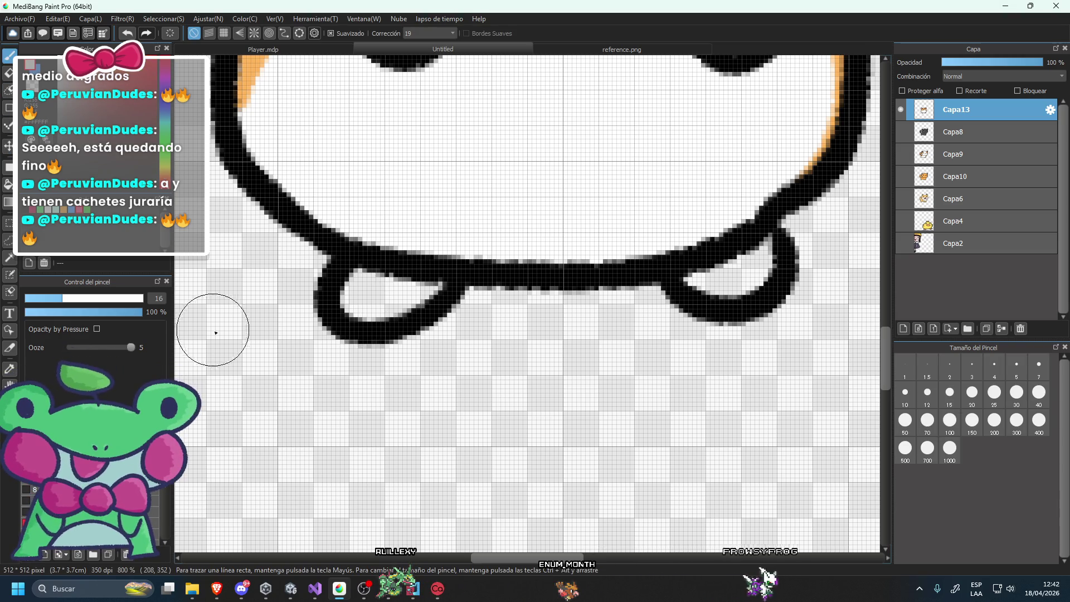
scroll(372, 292, "up", 2)
left_click_drag(411, 293, 382, 268)
scroll(390, 271, "down", 1)
scroll(502, 268, "down", 3)
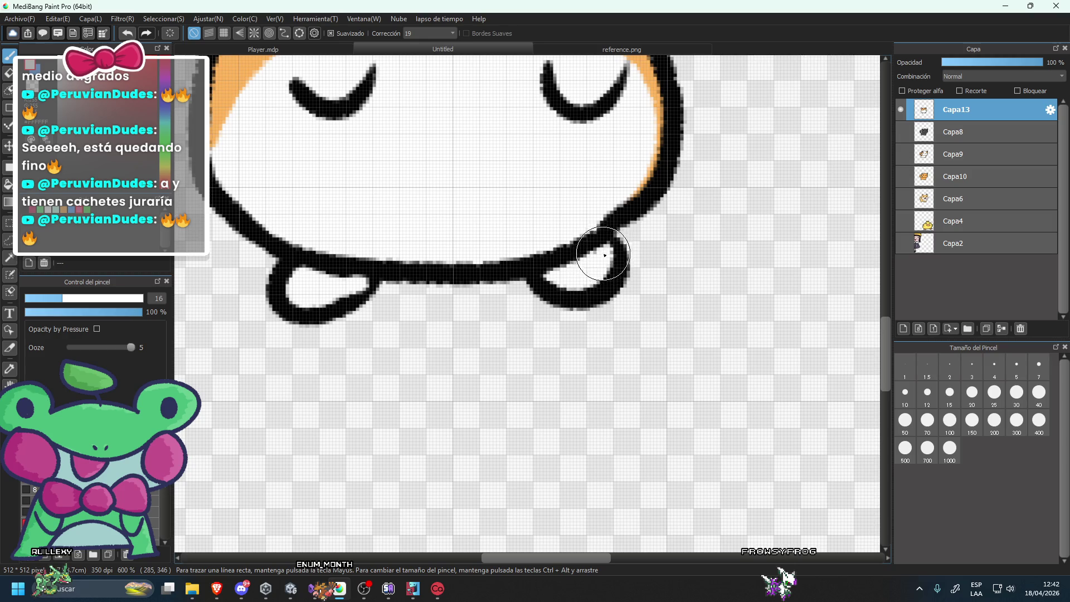
scroll(614, 244, "down", 4)
scroll(564, 275, "up", 2)
scroll(411, 370, "up", 2)
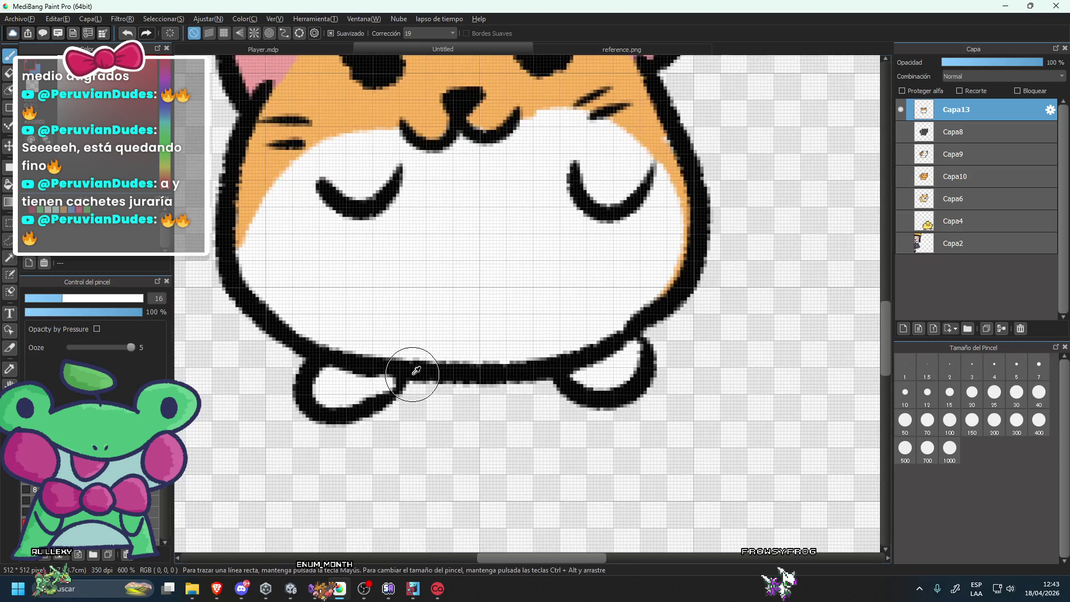
scroll(414, 370, "up", 1)
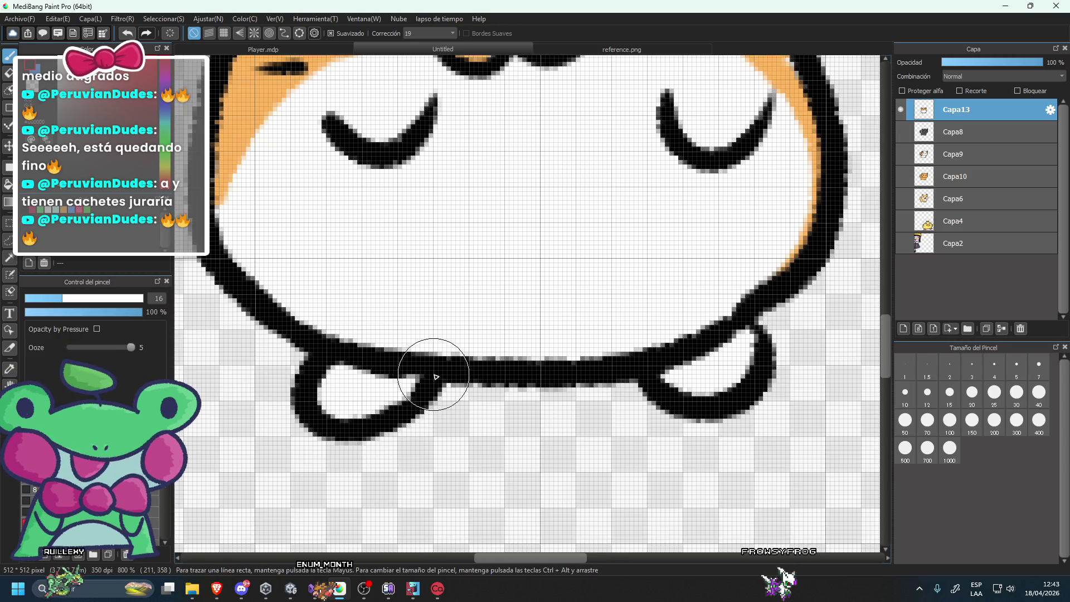
scroll(754, 373, "down", 2)
scroll(711, 306, "down", 2)
scroll(592, 302, "down", 2)
scroll(768, 285, "up", 1)
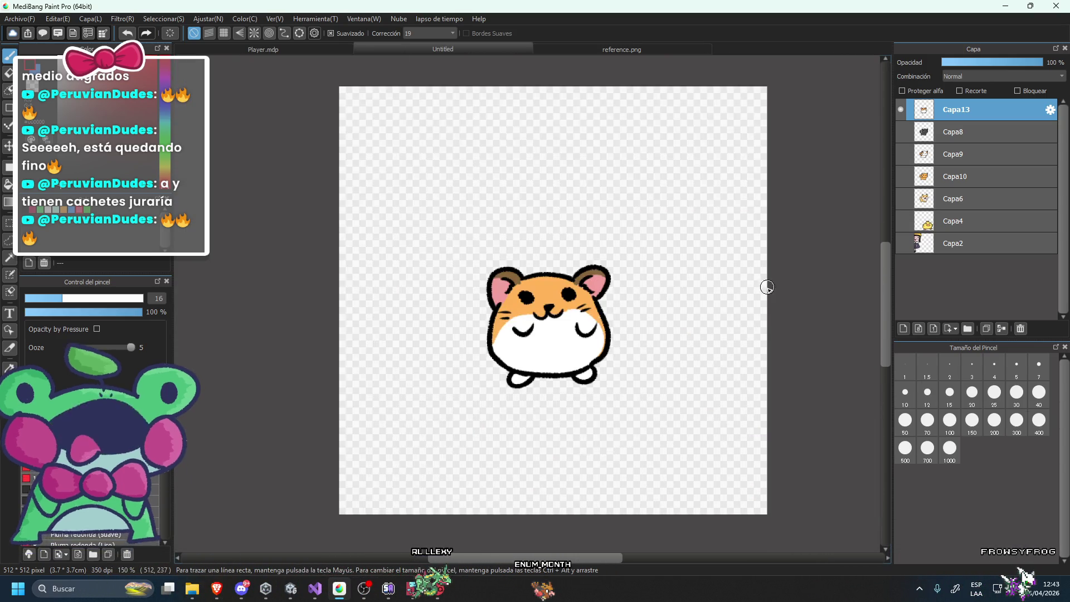
Export the hamster as a transparent PNG into the LudumDare folder.
left_click(20, 19)
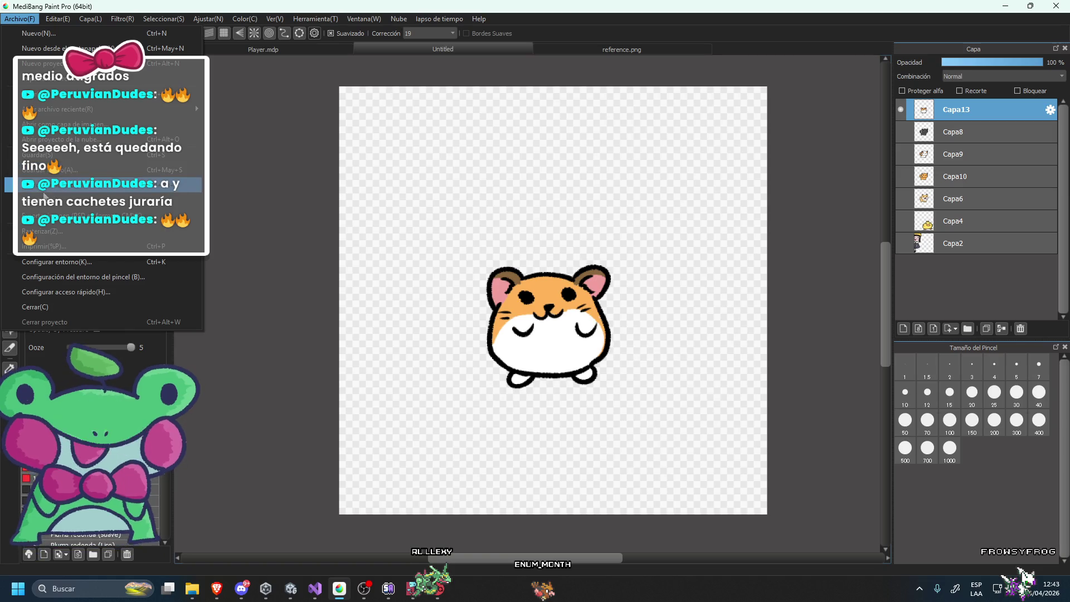
left_click(56, 184)
left_click(612, 375)
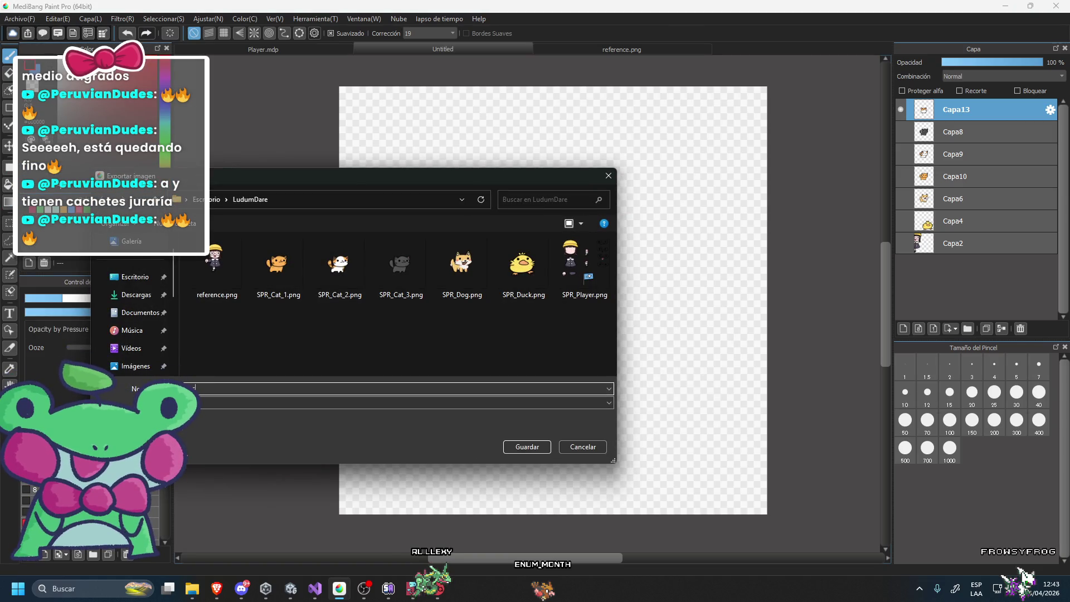
left_click(527, 446)
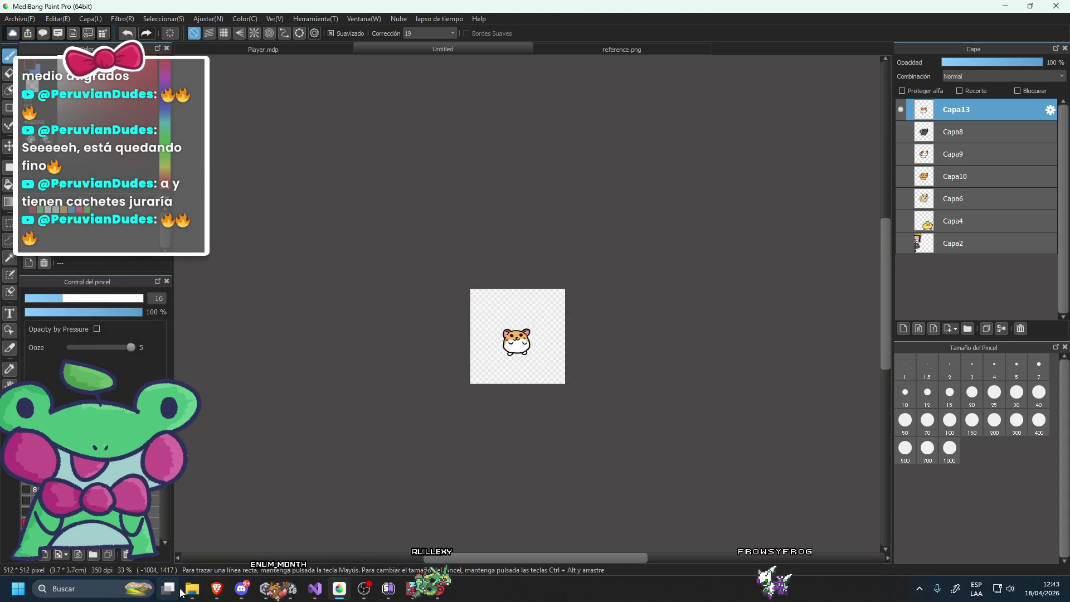
Select the six animal sprite PNGs in the LudumDare folder window.
mouse_move(192, 588)
left_click(160, 534)
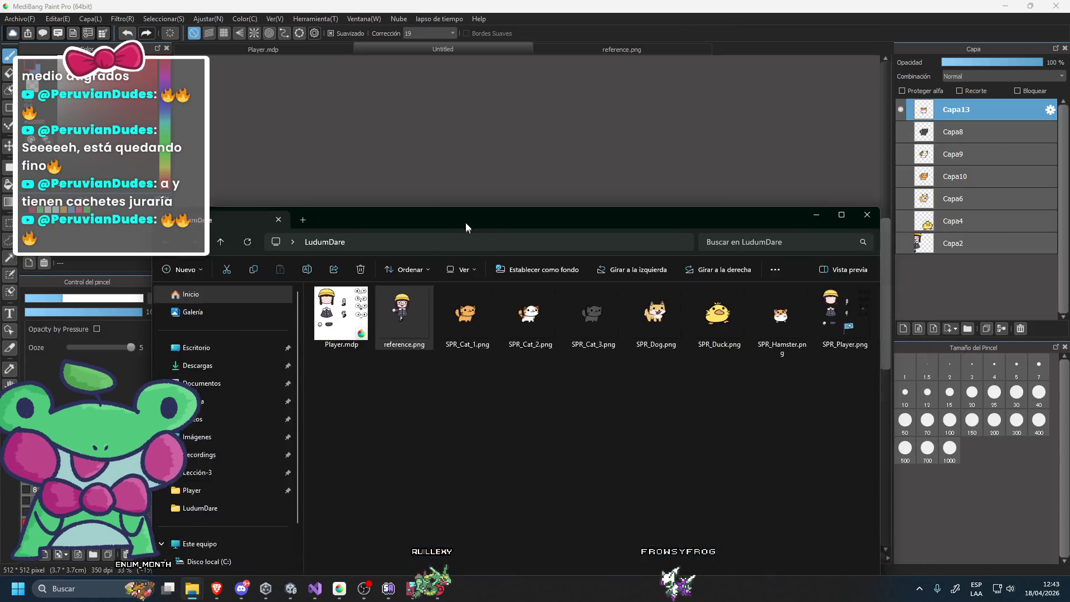
left_click_drag(467, 230, 452, 145)
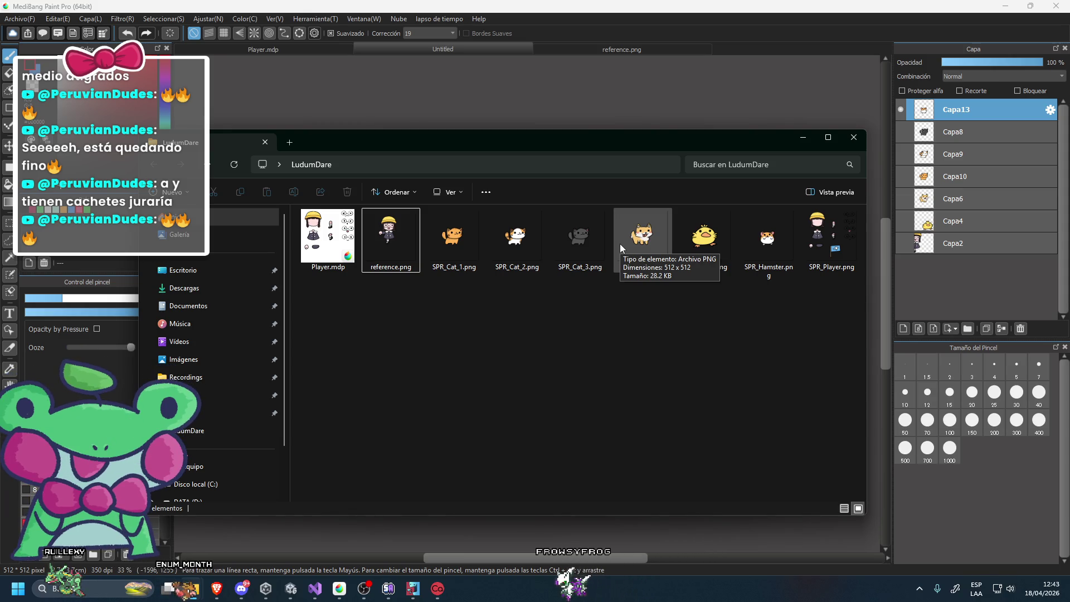
left_click_drag(448, 302, 775, 257)
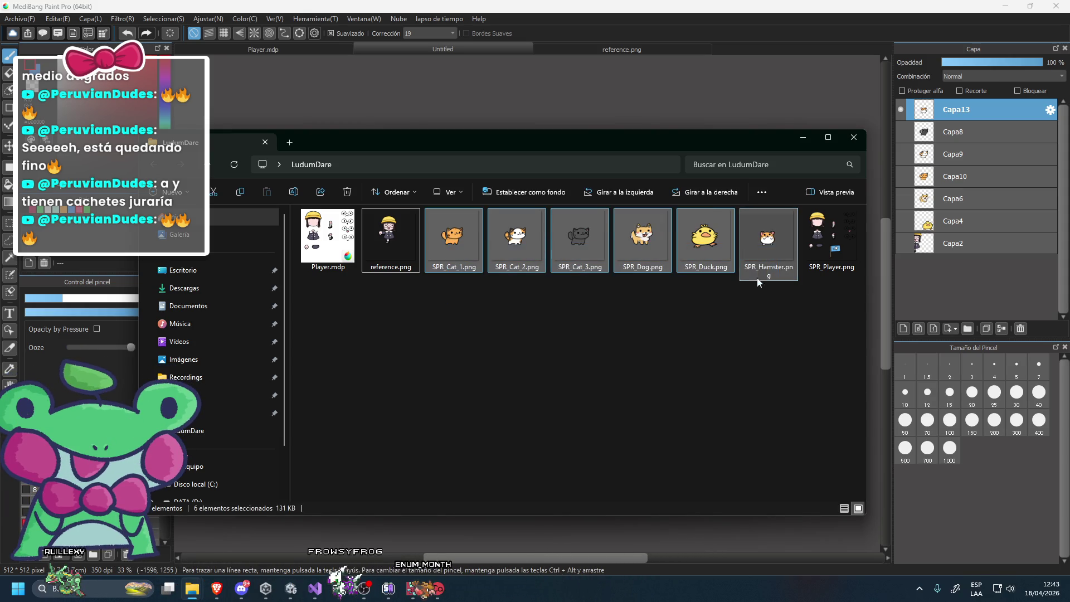
Close the Untitled MediBang canvas without saving.
left_click(660, 128)
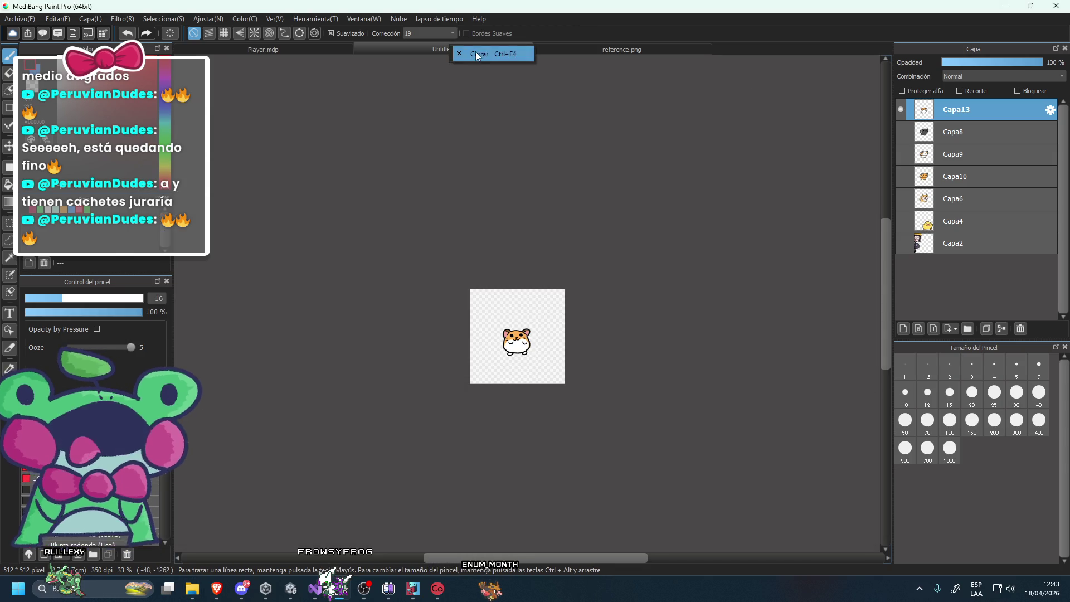
left_click(477, 54)
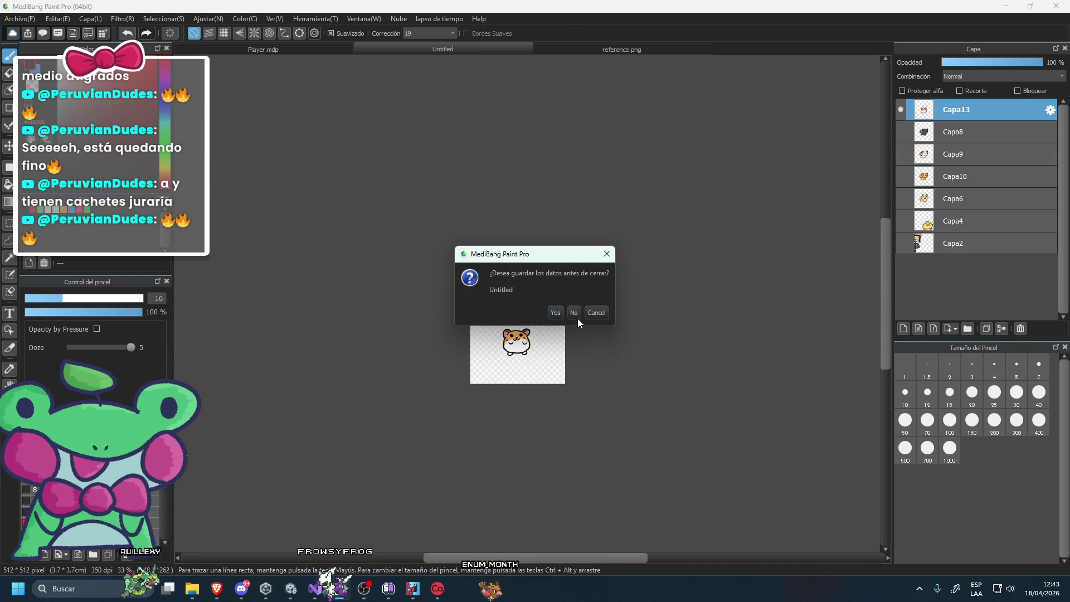
left_click(574, 312)
Shift the character toward the lower left of reference.png, then switch to Unity.
key("v")
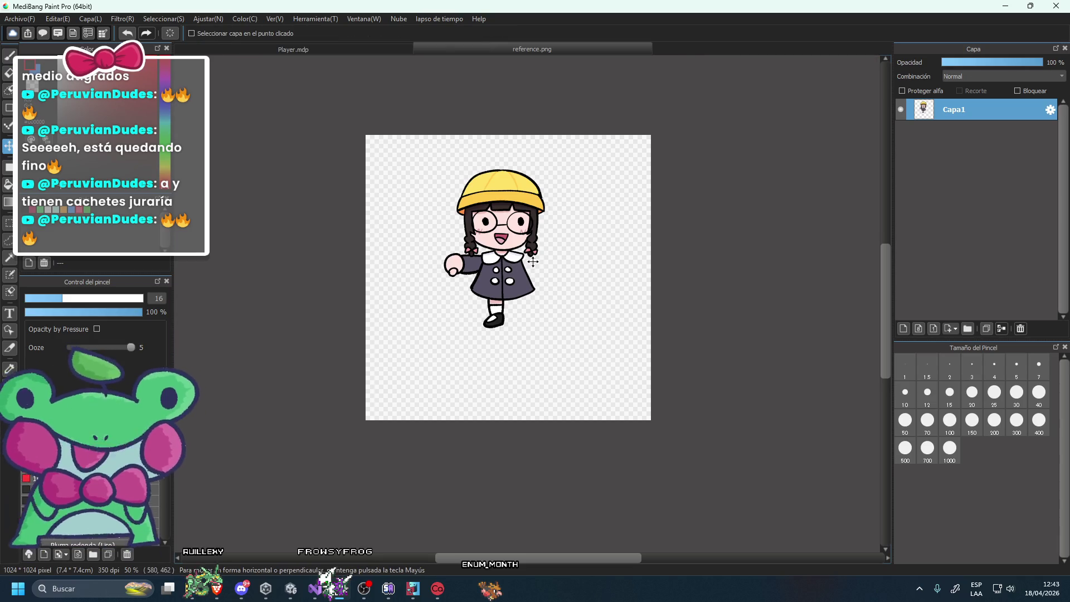
left_click_drag(533, 261, 469, 334)
left_click(290, 593)
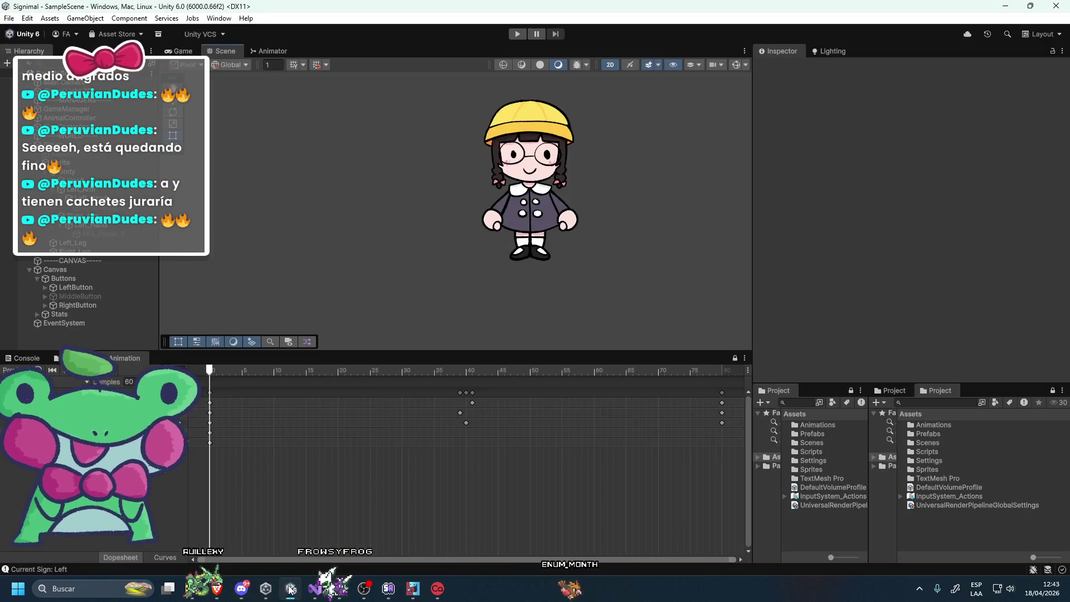
View the mockup scene in Unity's Game view, then minimise Unity.
key("ctrl+2")
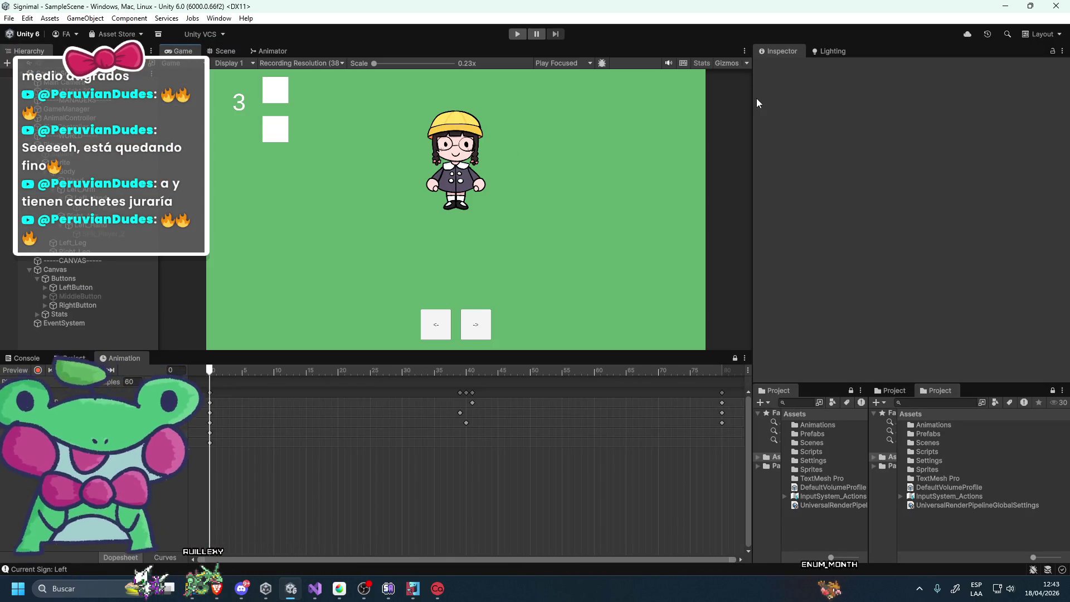
left_click(1003, 6)
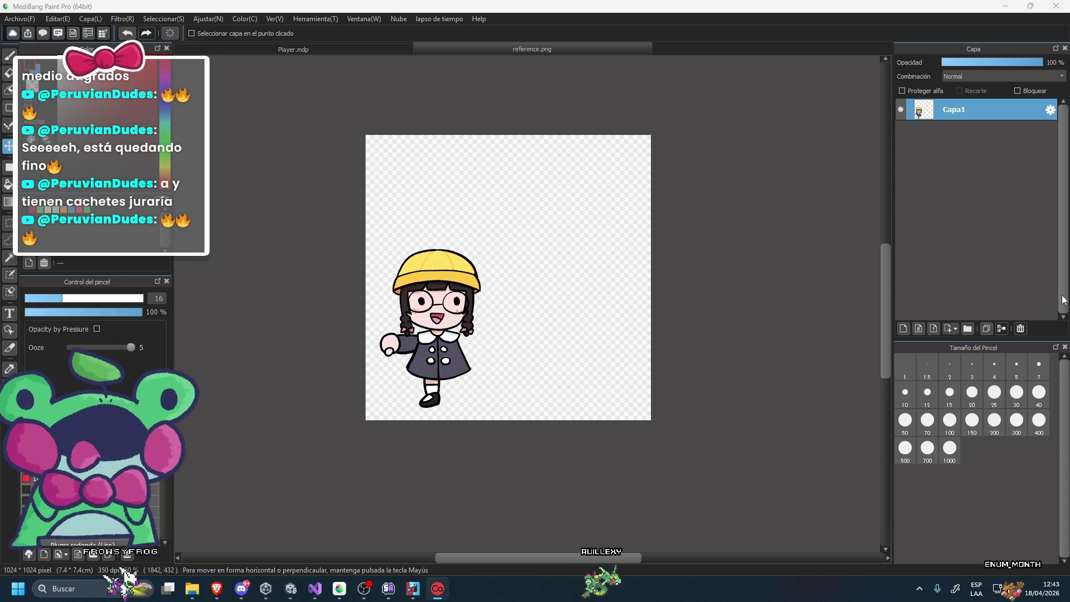
Add a new layer and try a green bucket fill on it, then undo.
scroll(627, 270, "up", 1)
left_click(904, 328)
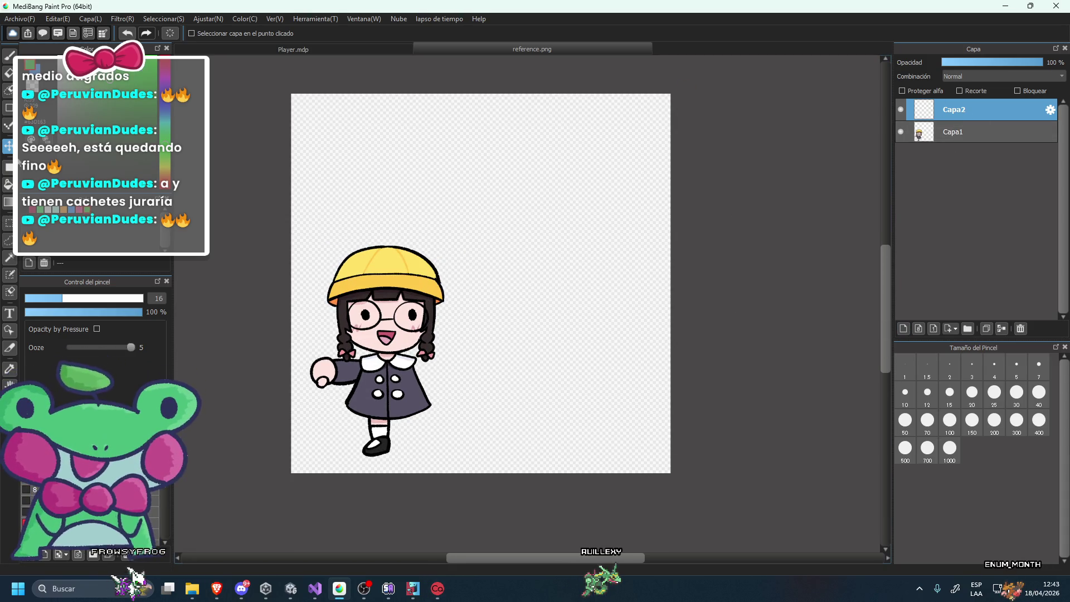
left_click(8, 184)
left_click(587, 216)
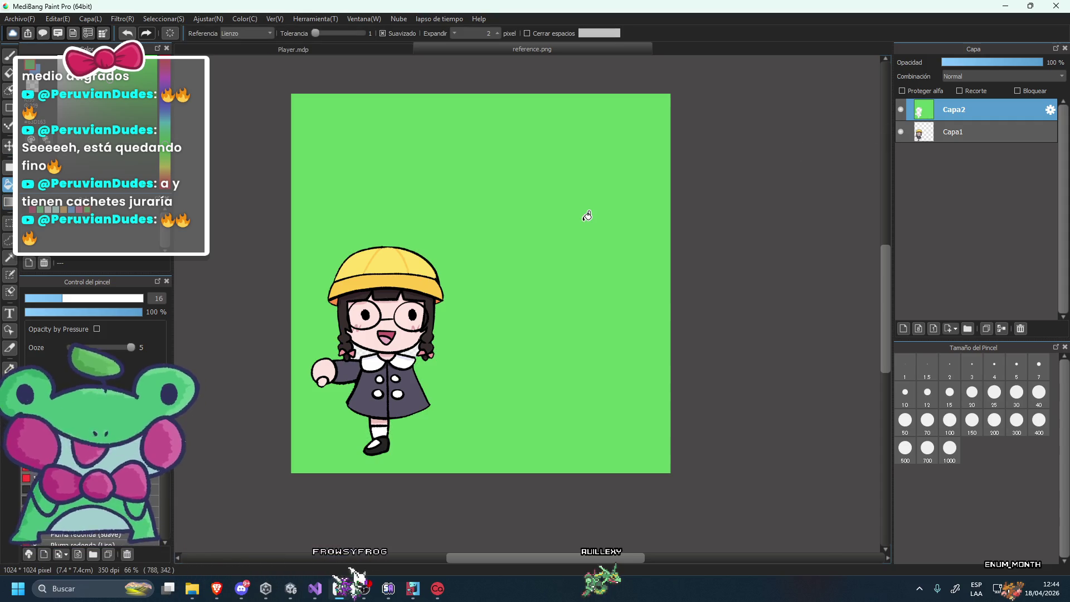
scroll(587, 217, "down", 2)
scroll(587, 210, "up", 1)
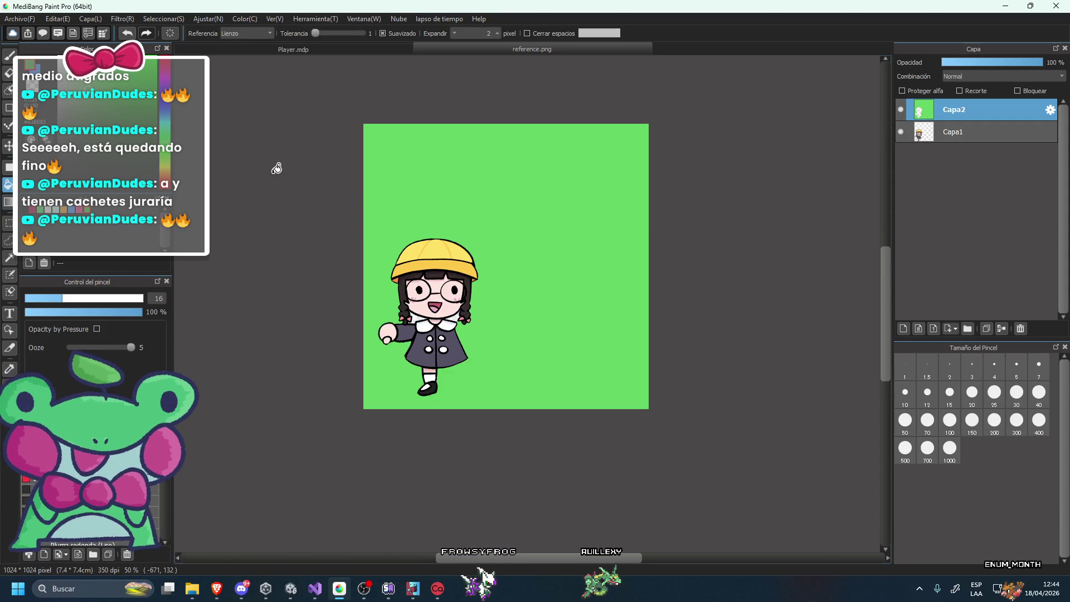
key("ctrl+z")
Move the character layer above Capa2 and fill Capa2 green as the background.
left_click_drag(955, 134, 958, 123)
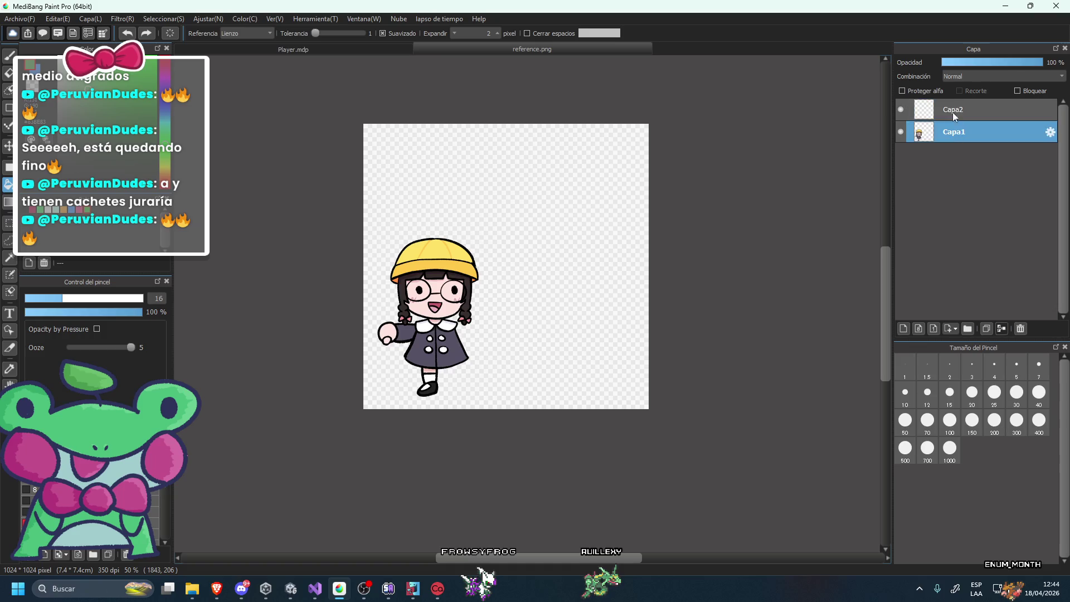
left_click(955, 132)
left_click(558, 242)
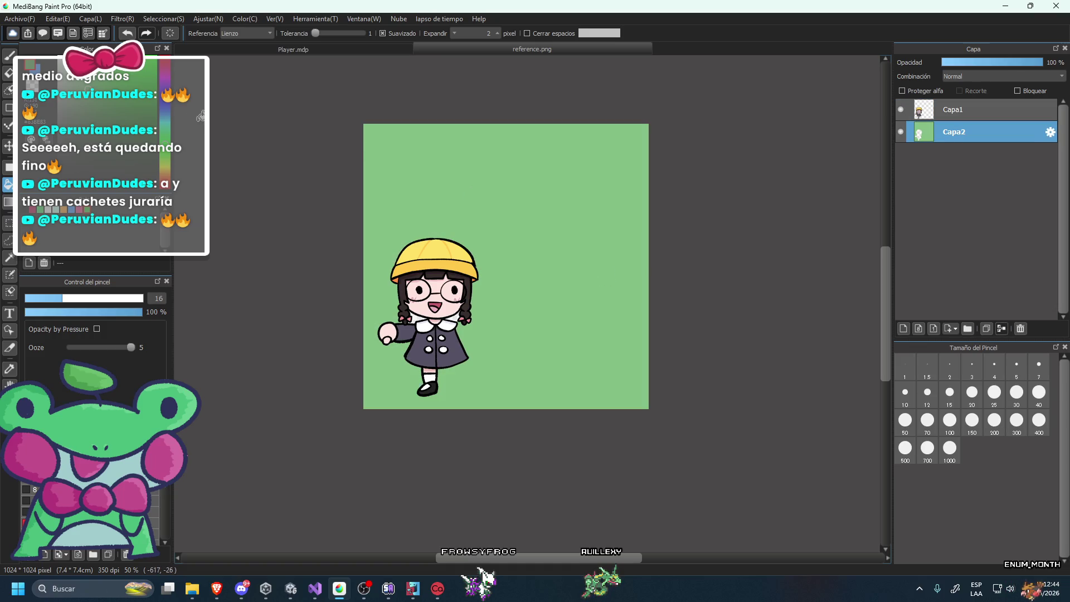
scroll(482, 292, "up", 1)
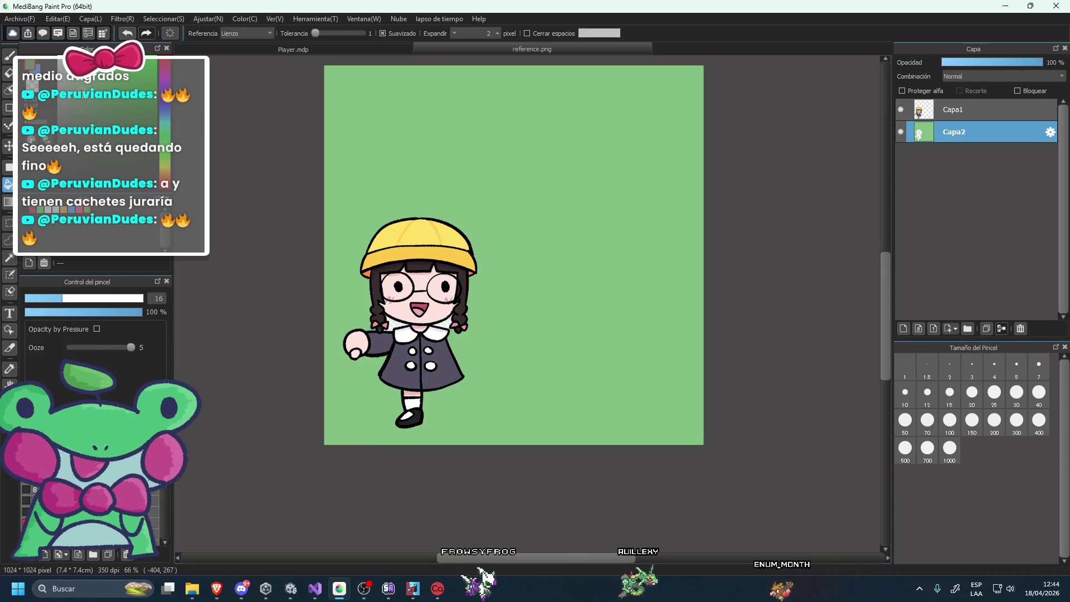
scroll(548, 167, "down", 3)
scroll(552, 190, "up", 1)
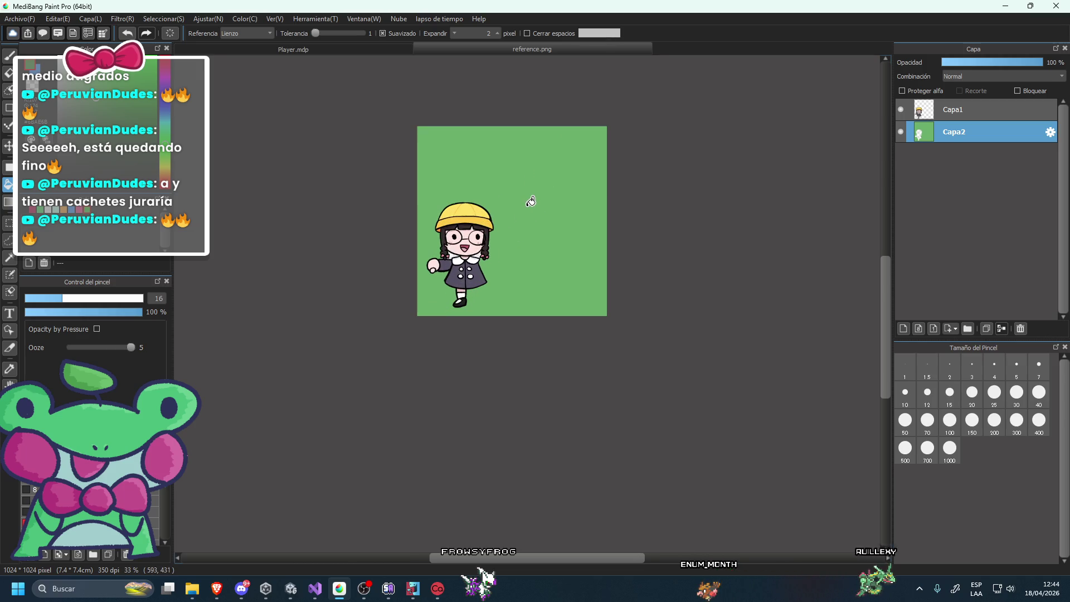
Copy the cat from SPR_Cat_1.png into reference.png and commit its placement above the girl.
mouse_move(191, 589)
mouse_move(238, 551)
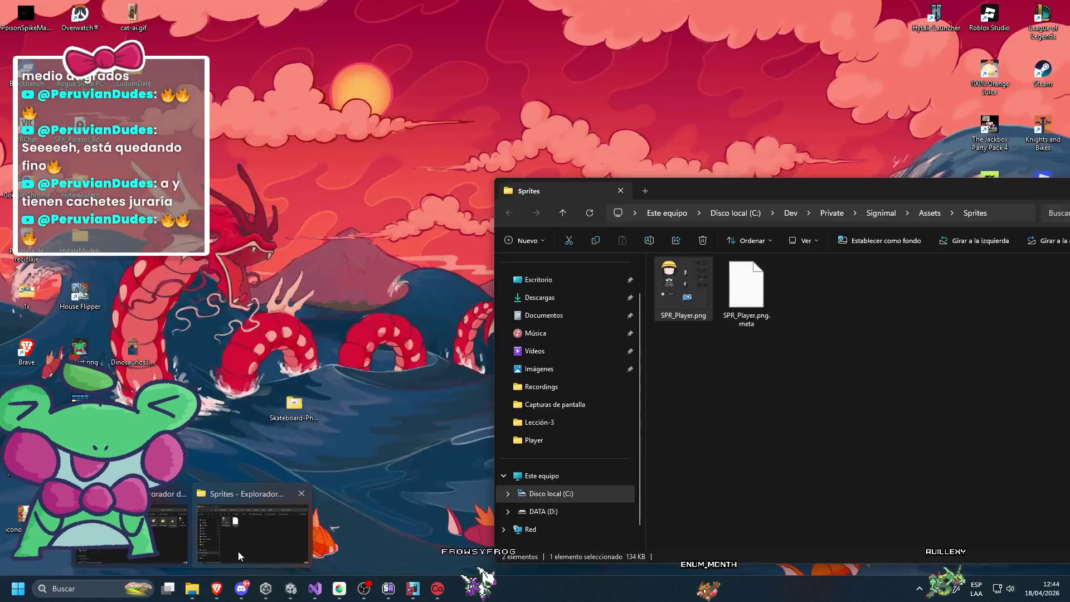
left_click(163, 549)
left_click_drag(472, 248, 541, 109)
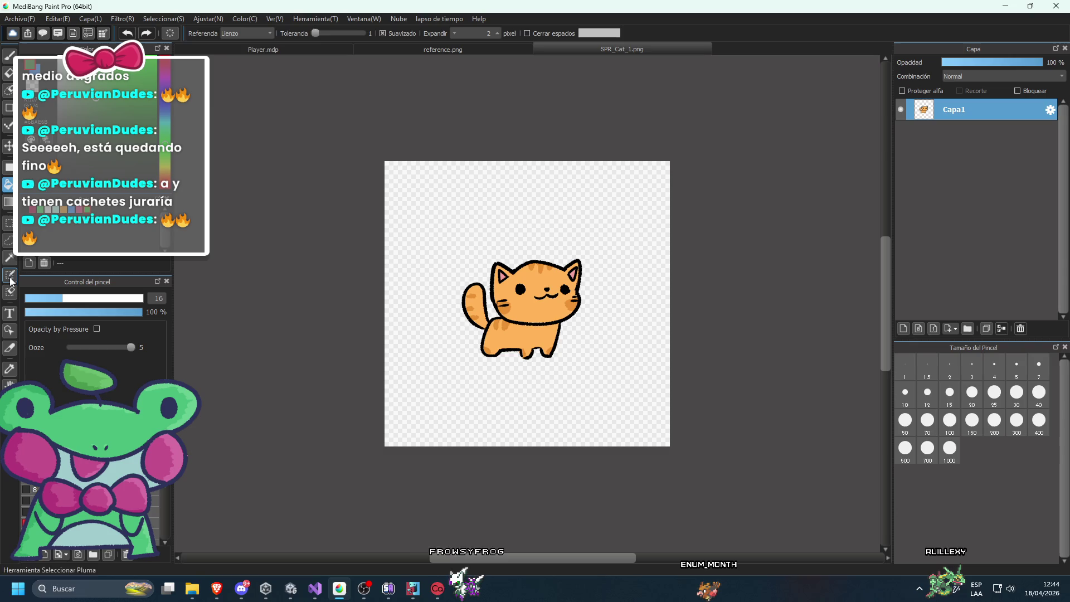
left_click(9, 223)
key("ctrl+a")
key("ctrl+c")
left_click(443, 49)
key("ctrl+v")
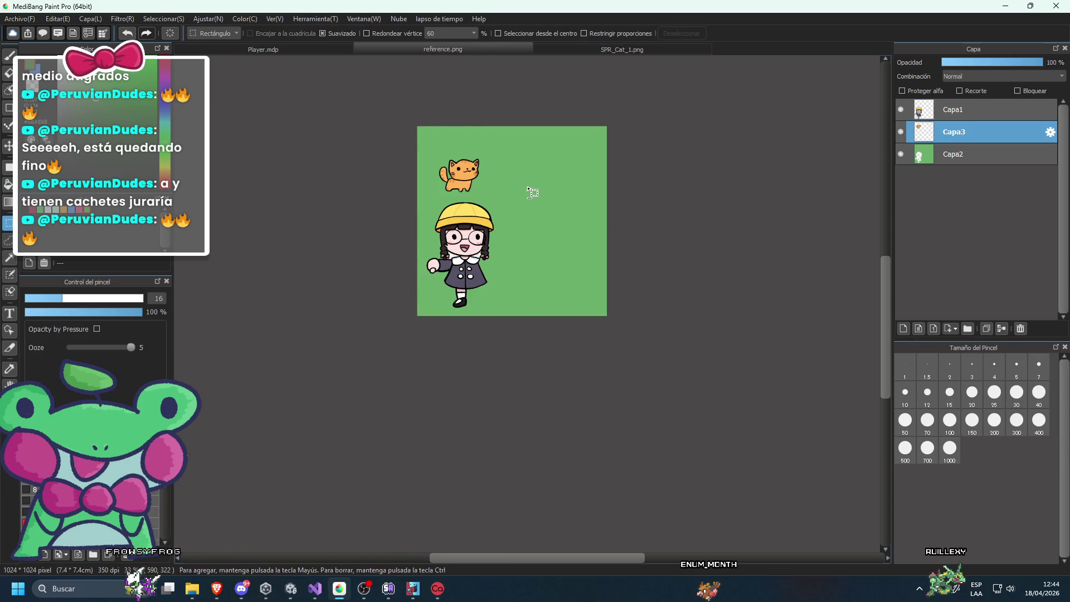
key("ctrl+t")
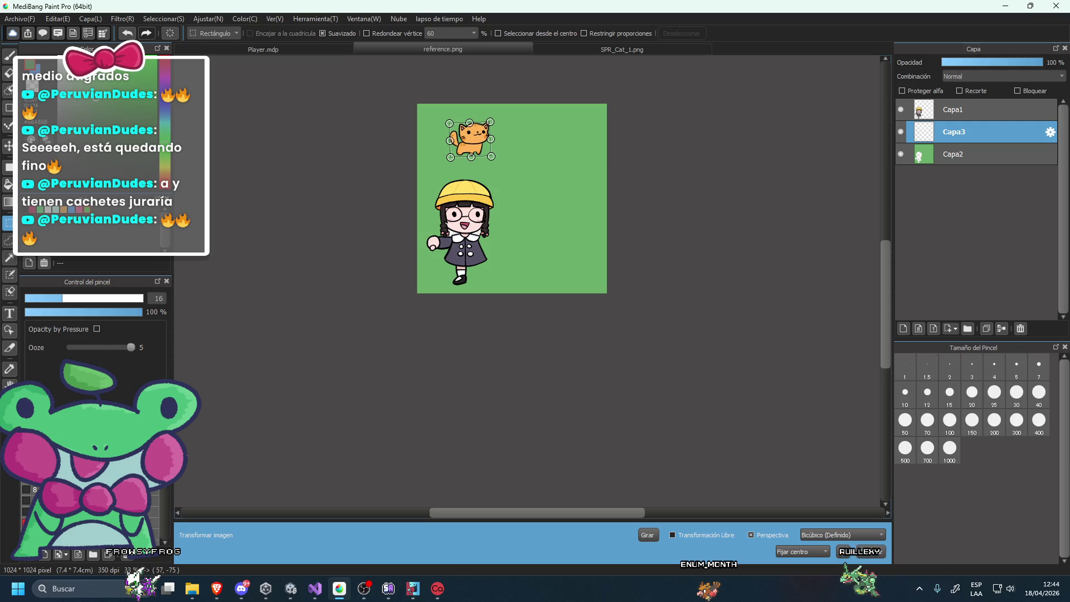
key("Return")
Refill the Capa2 background a softer teal-green and add an empty layer above it.
scroll(600, 328, "down", 2)
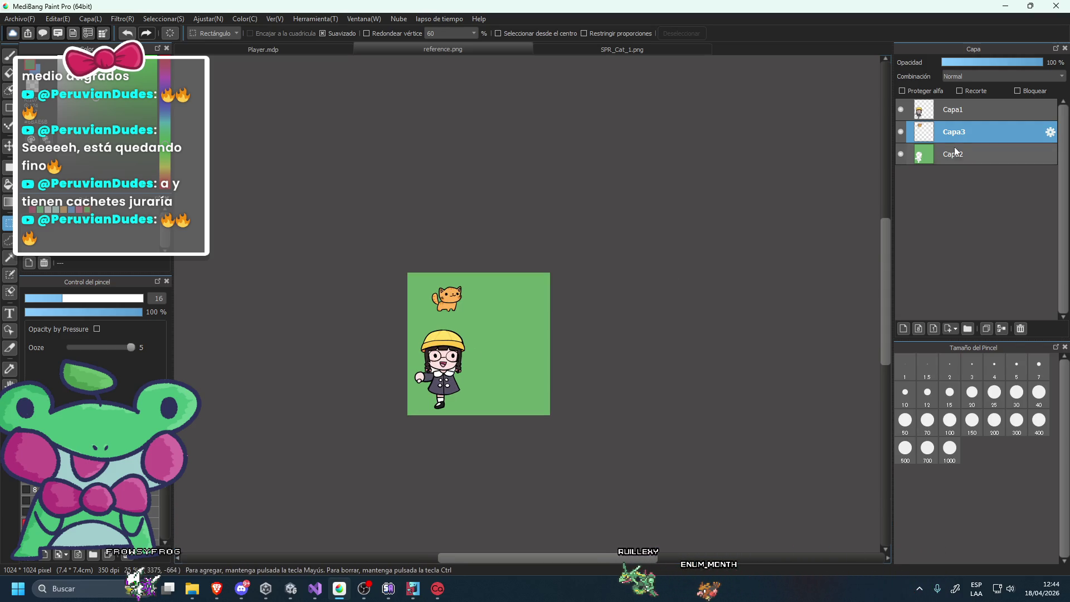
left_click(955, 152)
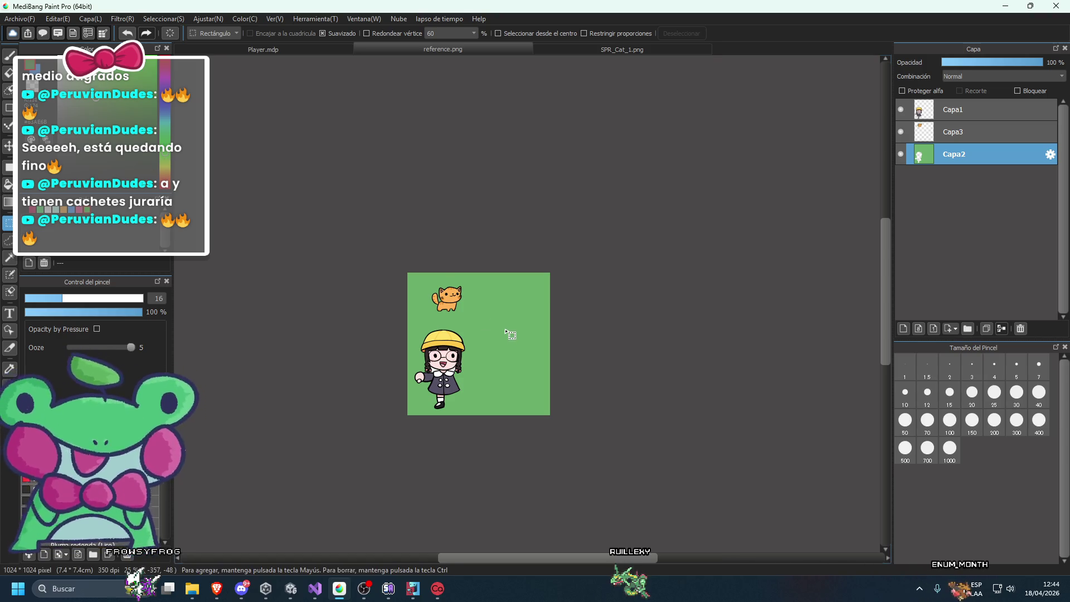
key("g")
scroll(518, 399, "up", 2)
left_click(522, 396)
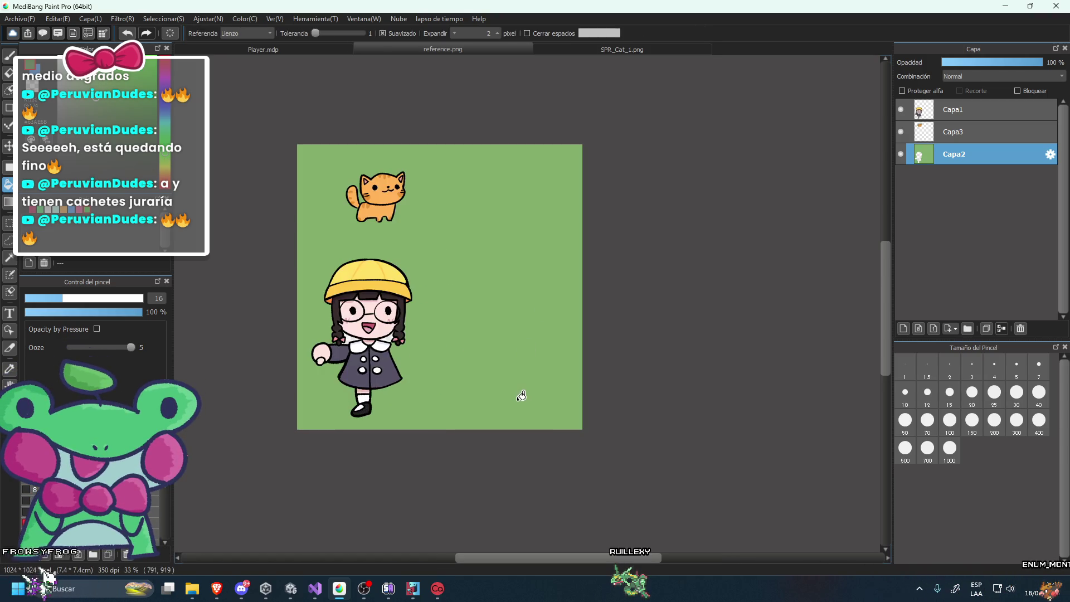
left_click(534, 331)
scroll(534, 332, "down", 1)
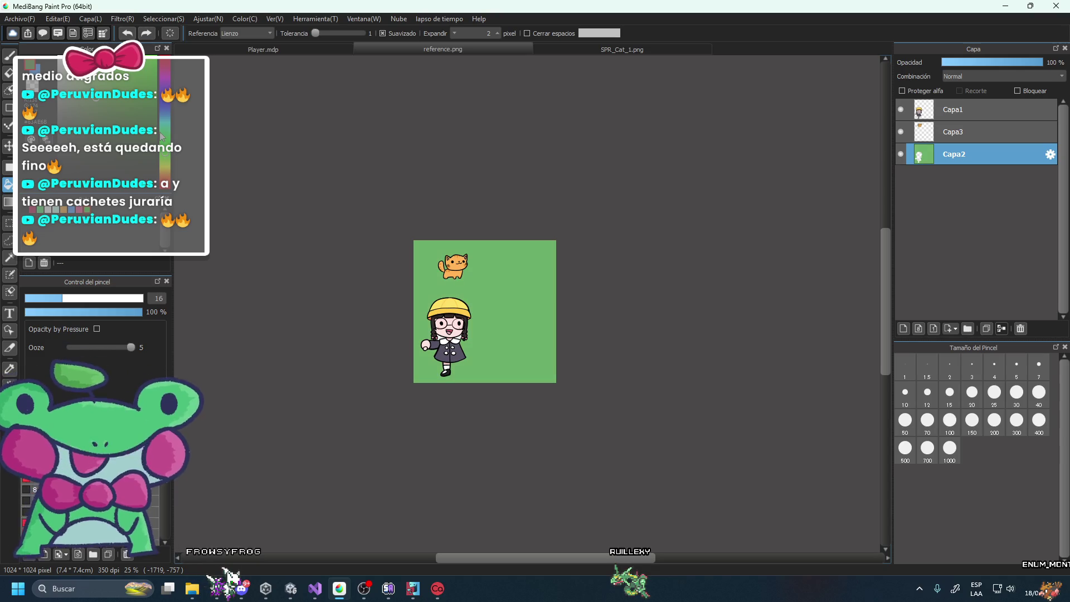
scroll(476, 341, "up", 1)
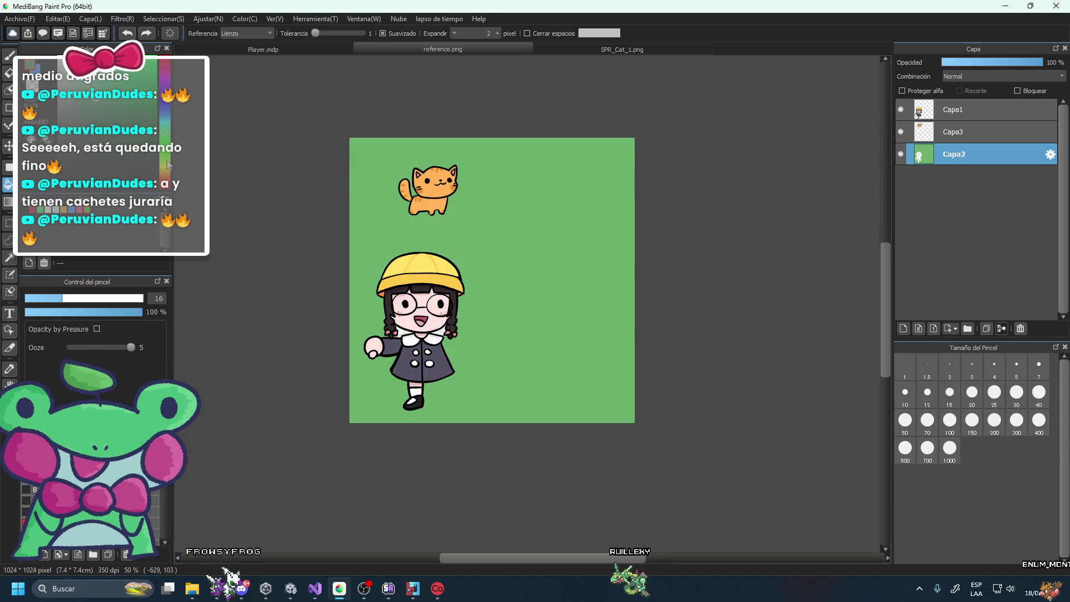
scroll(535, 230, "down", 1)
scroll(535, 230, "up", 1)
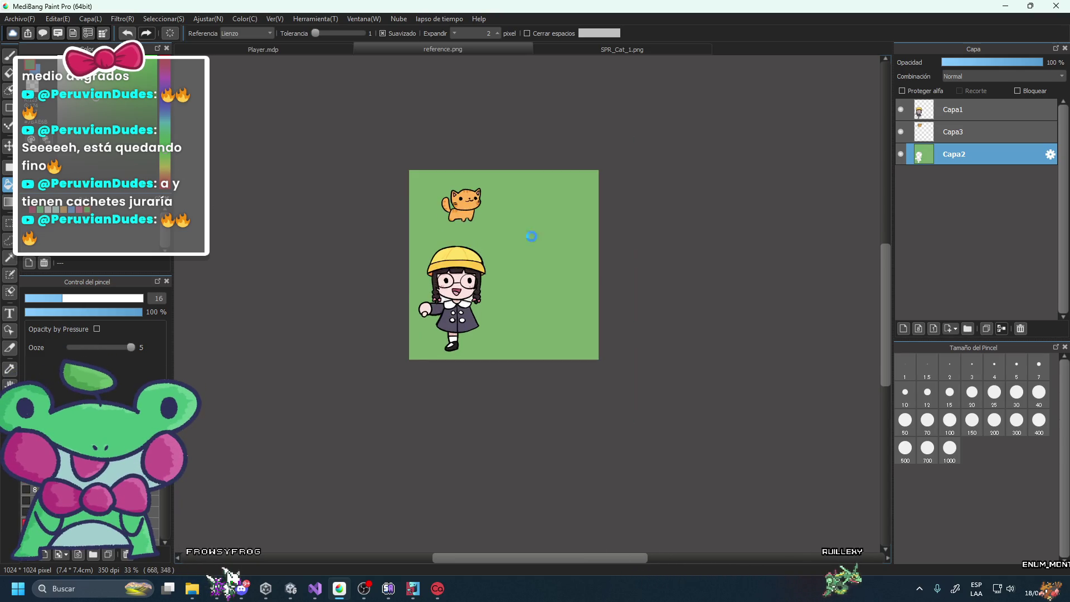
scroll(535, 230, "up", 2)
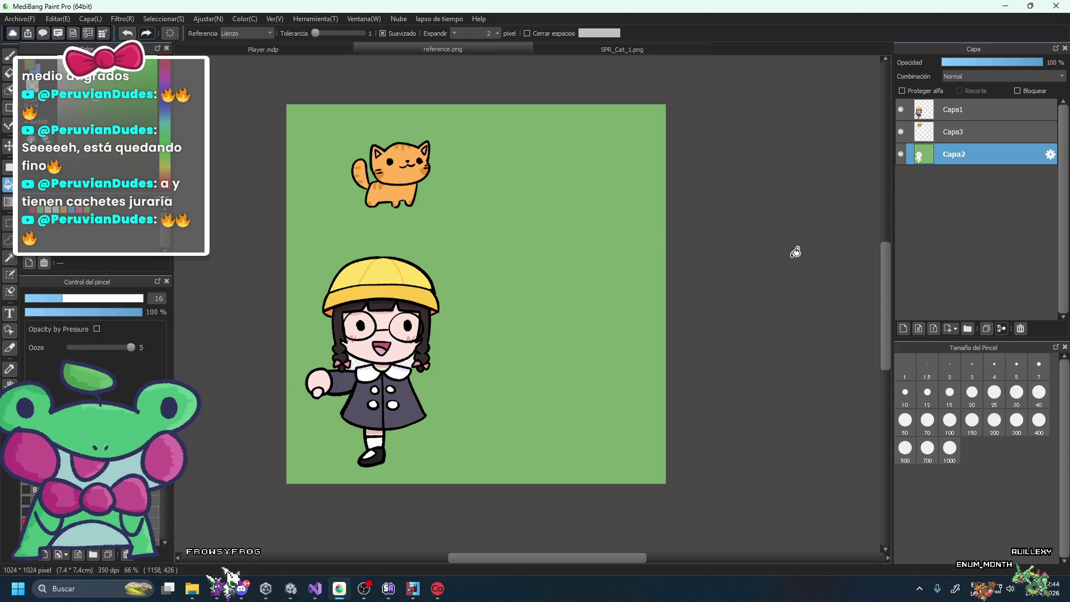
scroll(725, 225, "down", 1)
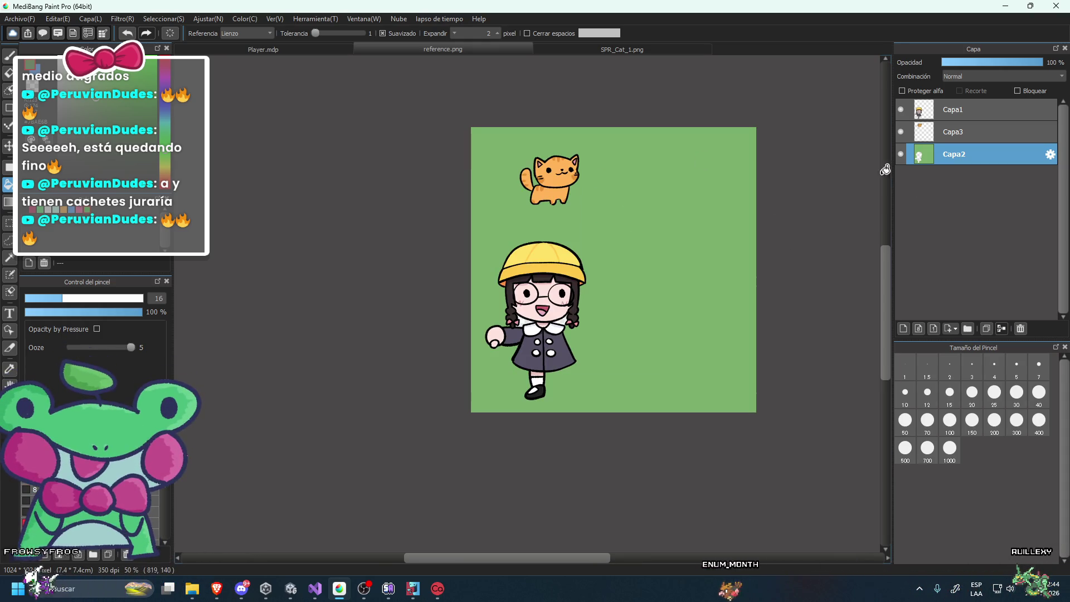
key("ctrl+shift+n")
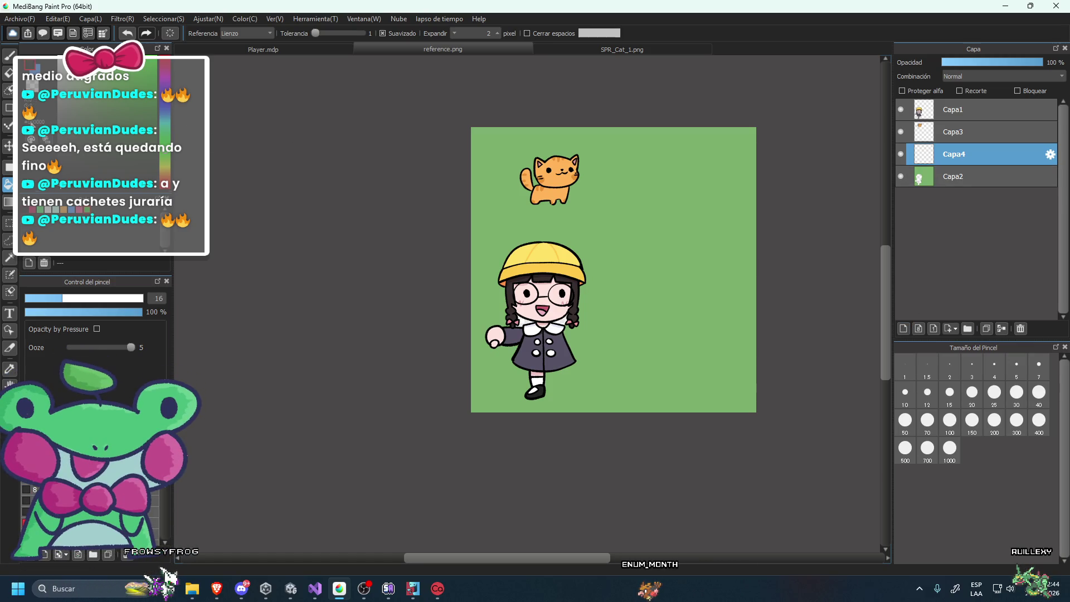
Draw a bold black bumpy bush outline beside the girl with the Pen on Capa4.
left_click(9, 56)
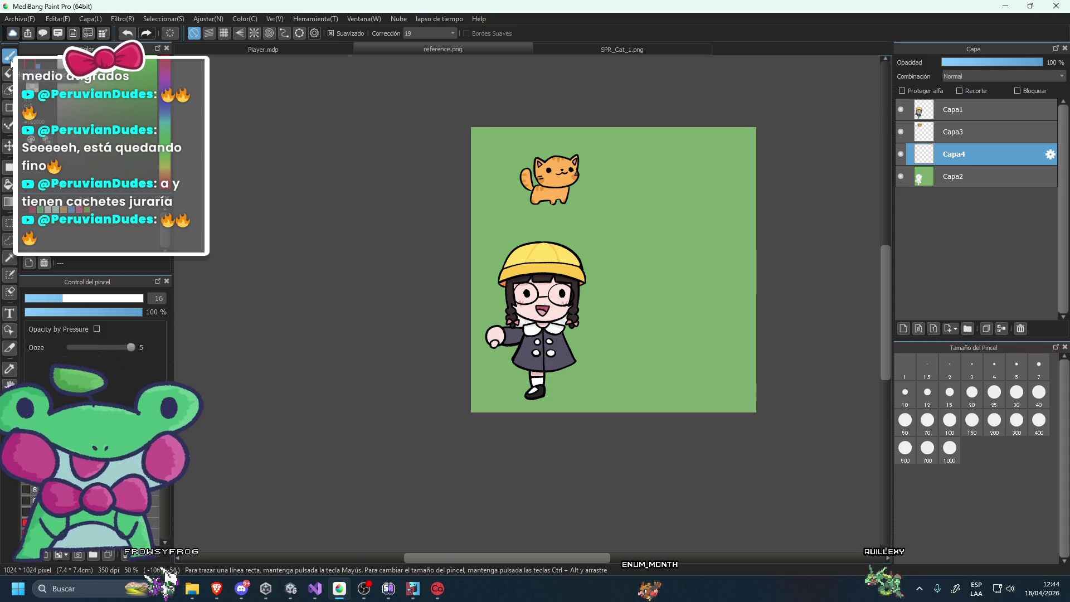
scroll(738, 338, "up", 1)
scroll(738, 338, "up", 1)
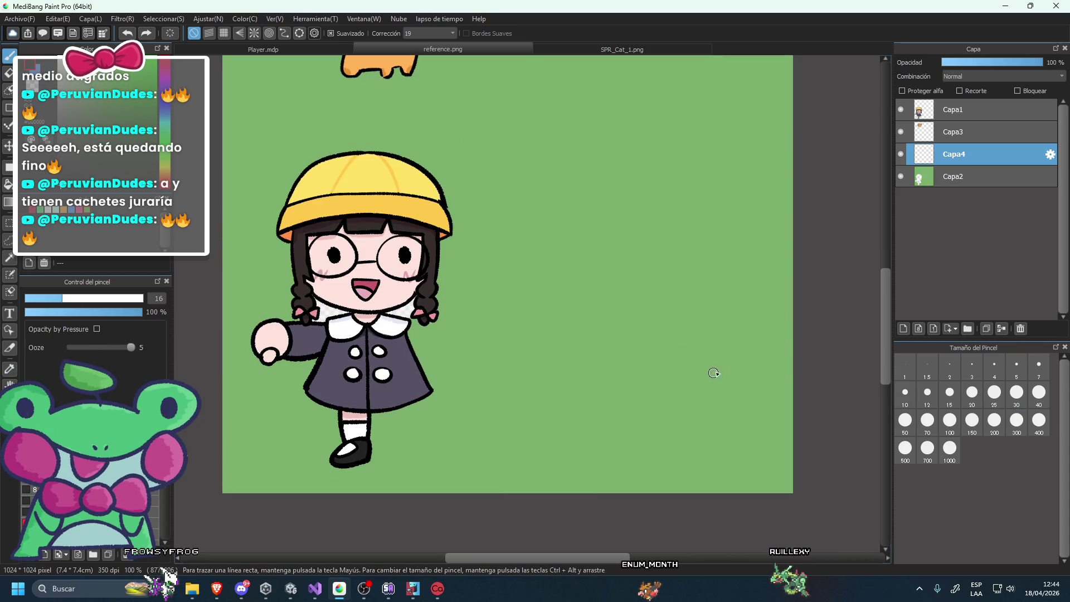
mouse_move(719, 311)
left_mouse_down()
mouse_move(647, 304)
mouse_move(598, 315)
mouse_move(562, 343)
left_mouse_up()
key("ctrl+z")
key("ctrl+z")
key("ctrl+z")
mouse_move(525, 460)
left_mouse_down()
mouse_move(545, 357)
mouse_move(551, 371)
left_mouse_up()
key("ctrl+z")
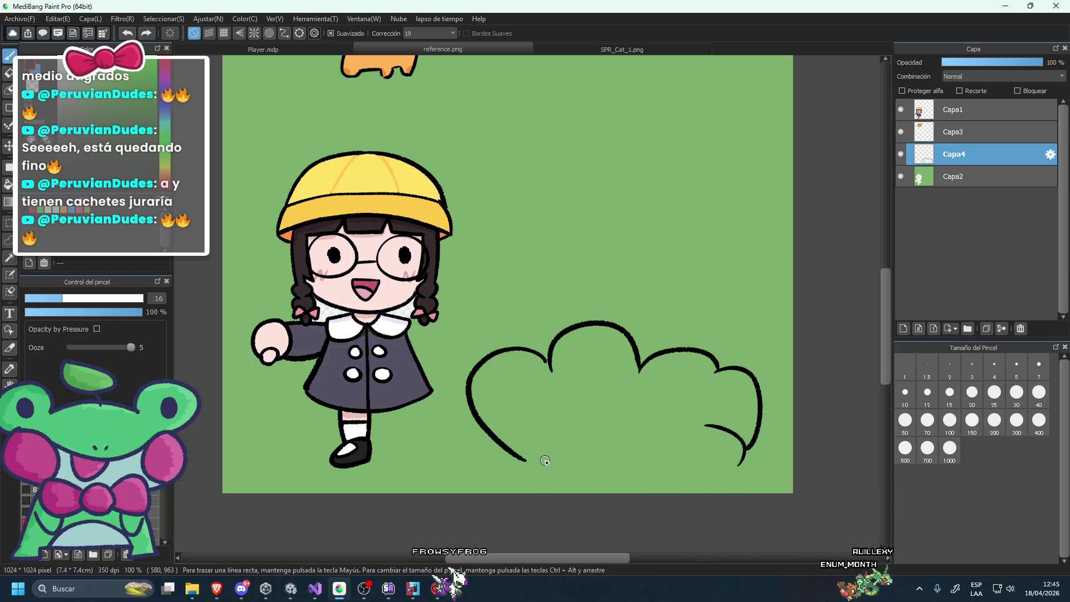
Add a new empty layer Capa5 above the background layer Capa2.
scroll(639, 406, "down", 2)
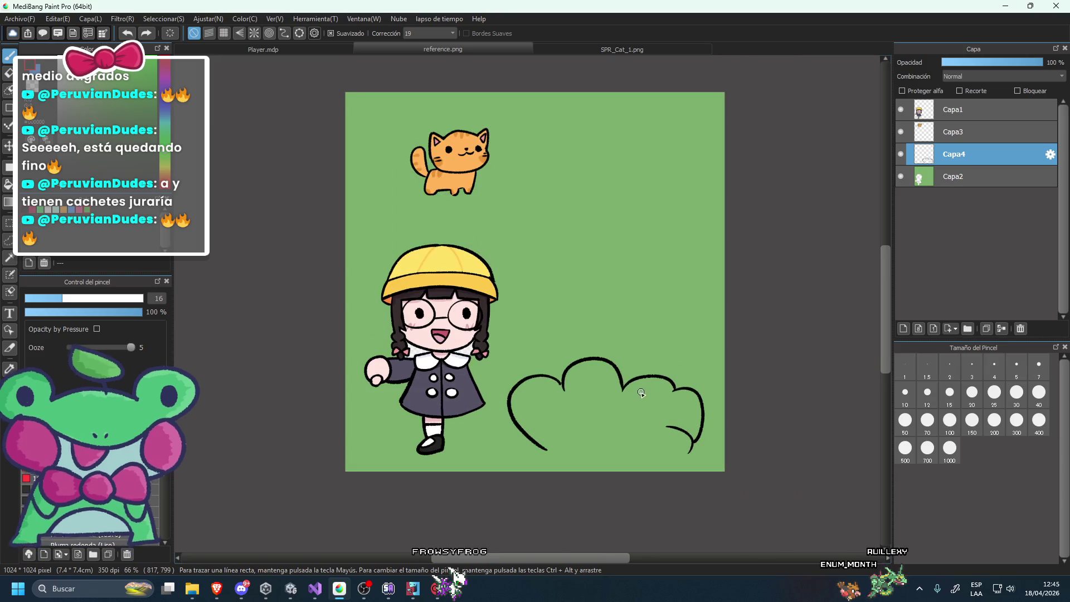
scroll(609, 442, "up", 5)
scroll(594, 306, "down", 5)
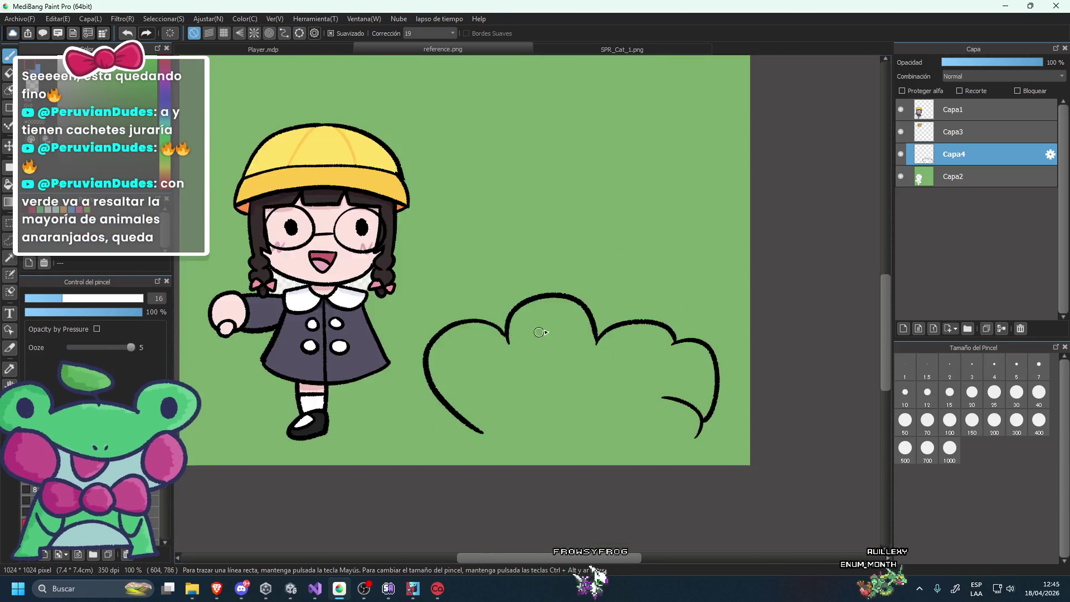
scroll(594, 306, "down", 2)
scroll(594, 306, "up", 1)
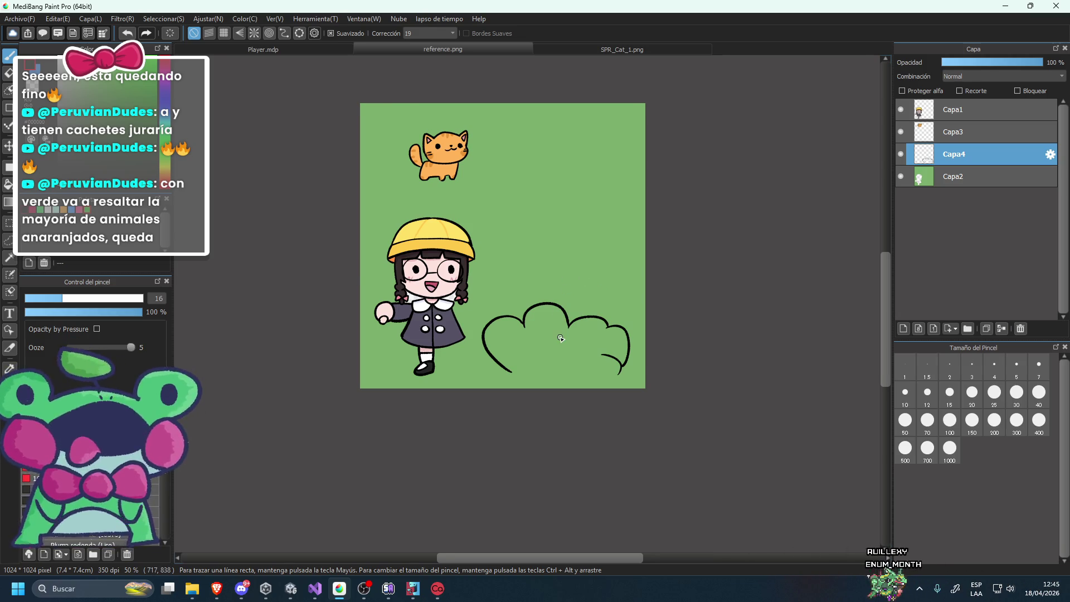
scroll(561, 338, "up", 1)
scroll(557, 335, "up", 1)
scroll(554, 329, "down", 2)
scroll(548, 315, "up", 2)
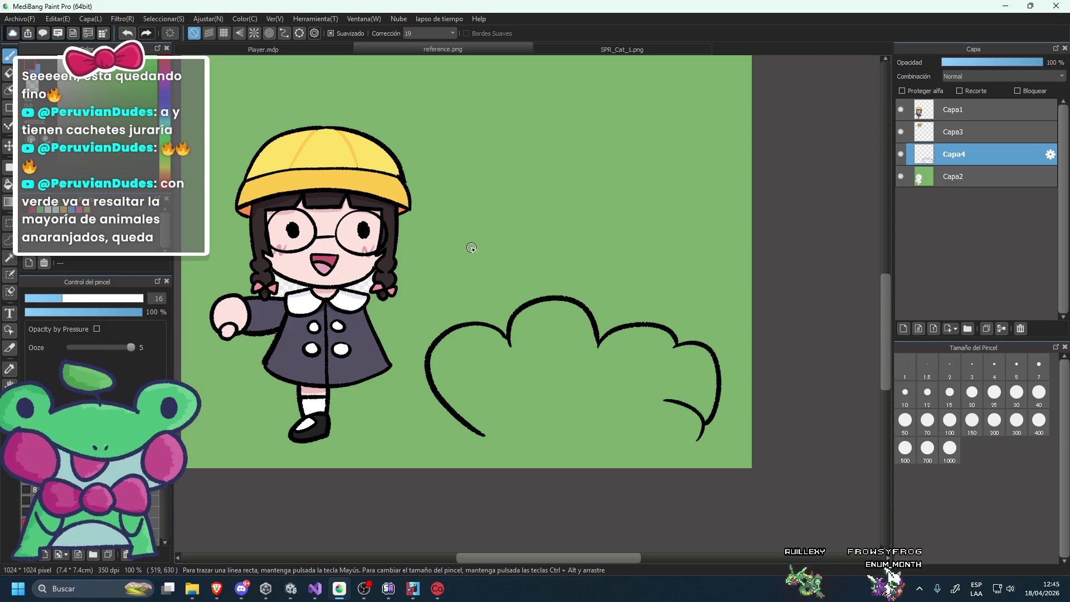
left_click(988, 177)
left_click(904, 328)
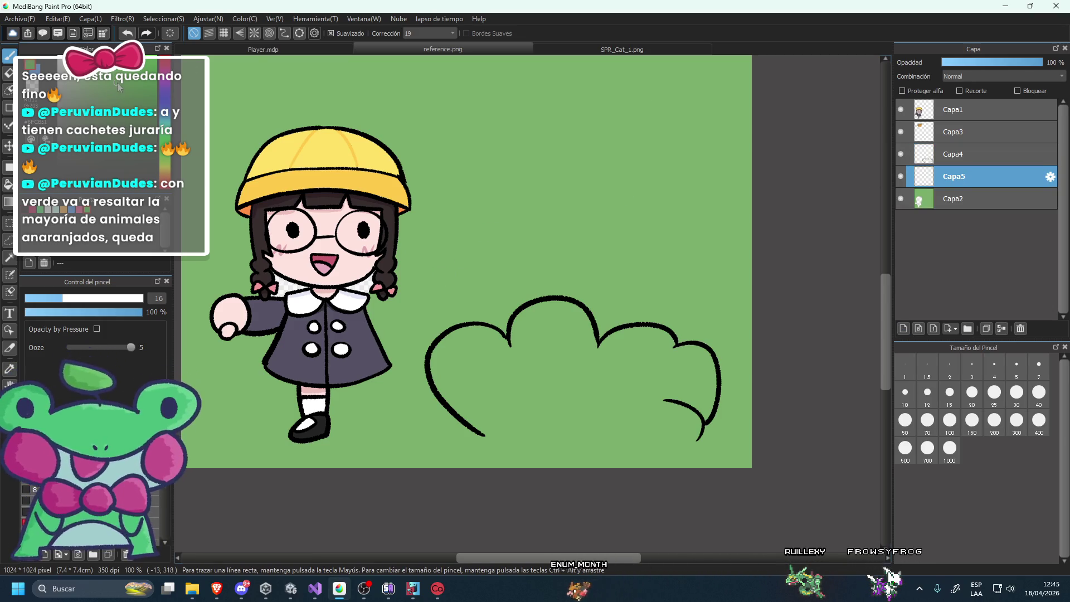
Close the bush's open bottom with green paint and bucket-fill its interior green.
left_click_drag(485, 436, 696, 437)
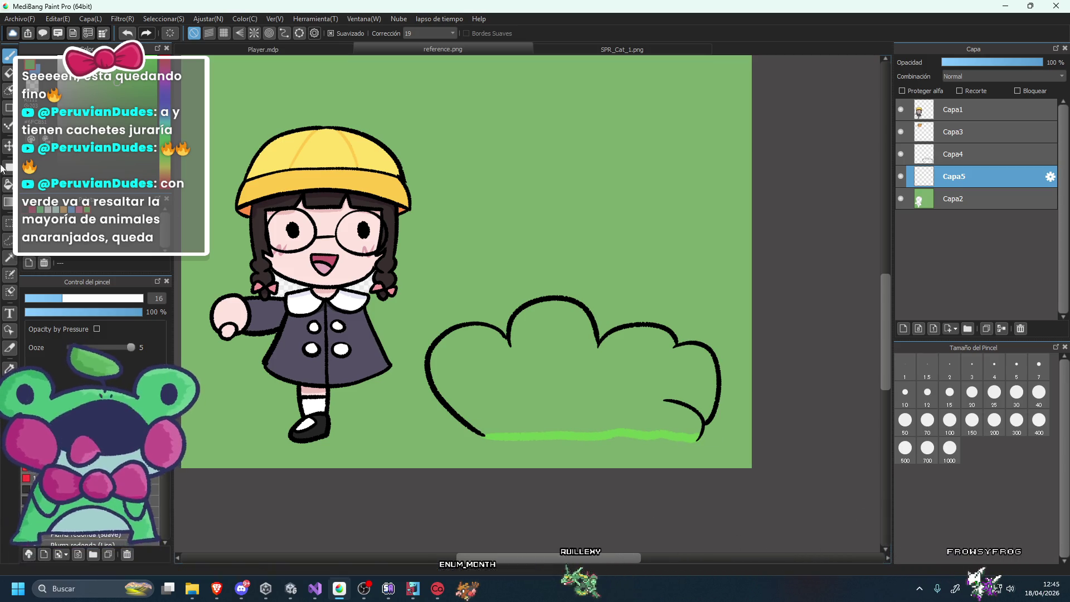
left_click(8, 184)
scroll(490, 356, "down", 5)
left_click(559, 364)
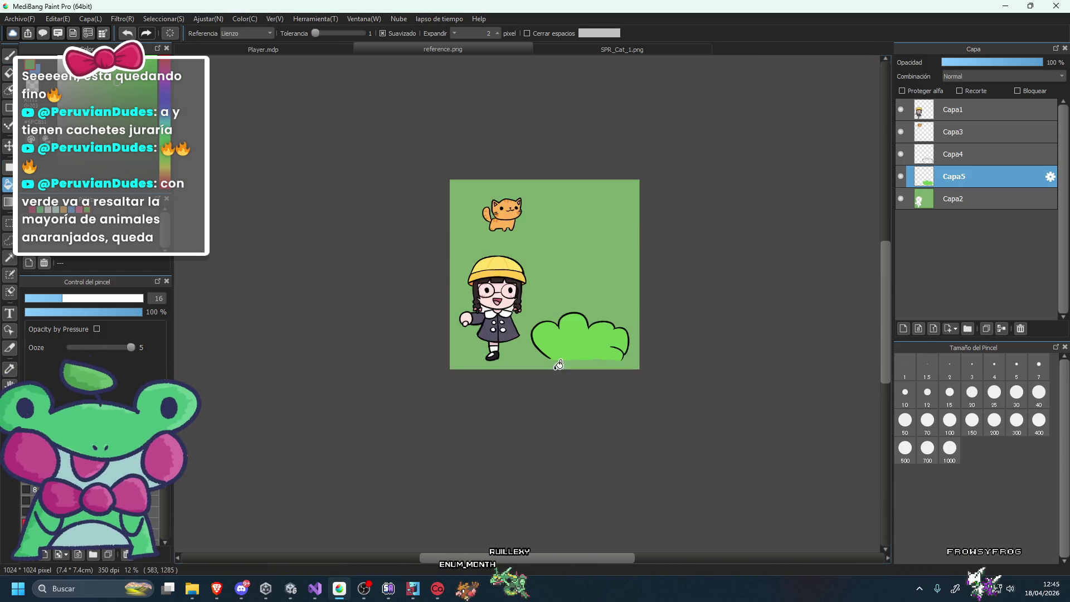
scroll(506, 261, "up", 5)
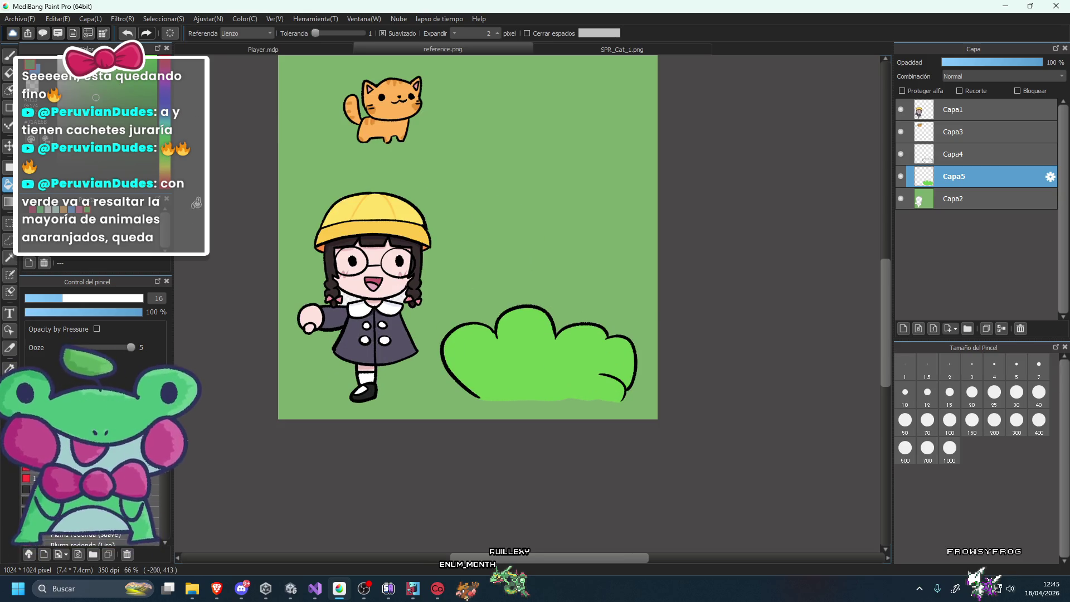
left_click(556, 363)
scroll(556, 363, "down", 3)
scroll(593, 354, "up", 3)
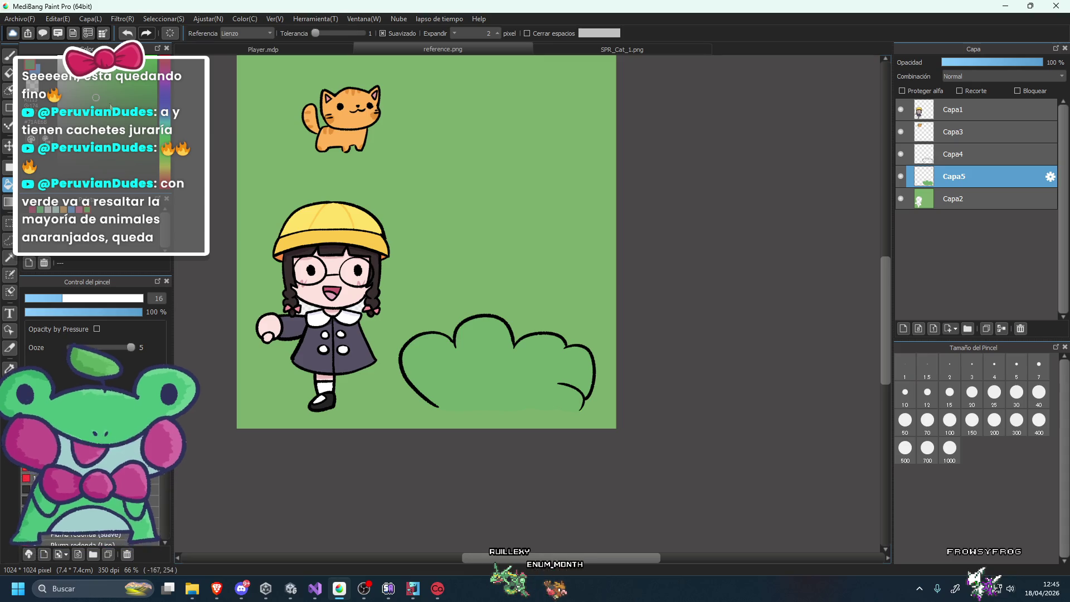
Fill the bush with a brighter green, then take the background green as colour.
left_click(109, 91)
left_click(509, 375)
scroll(509, 375, "down", 3)
scroll(358, 242, "up", 2)
left_click(483, 262, "alt")
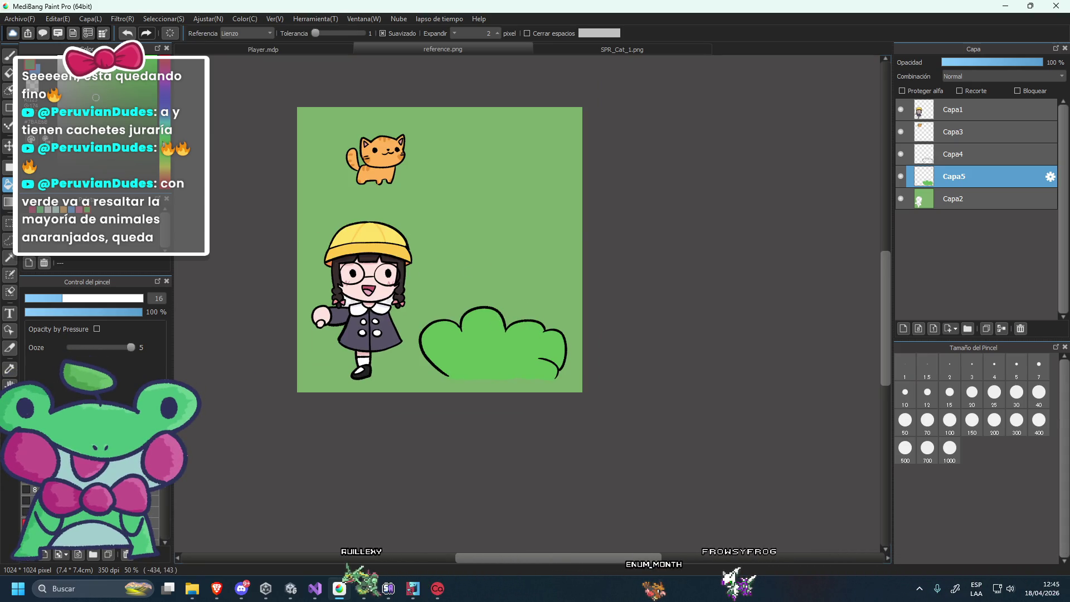
scroll(541, 293, "down", 1)
scroll(545, 299, "up", 1)
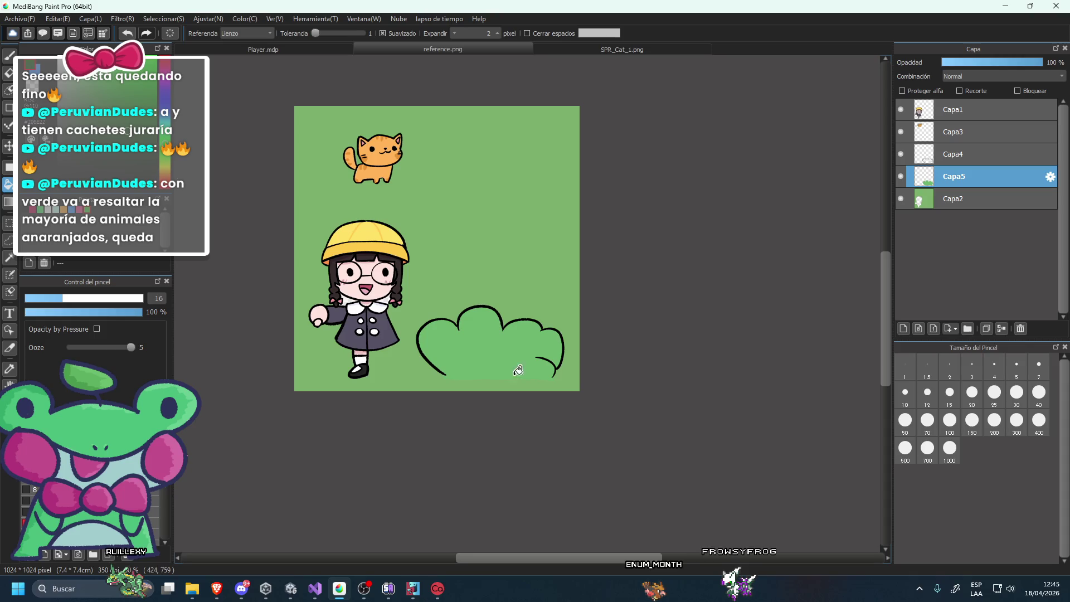
scroll(468, 342, "down", 2)
scroll(535, 335, "up", 2)
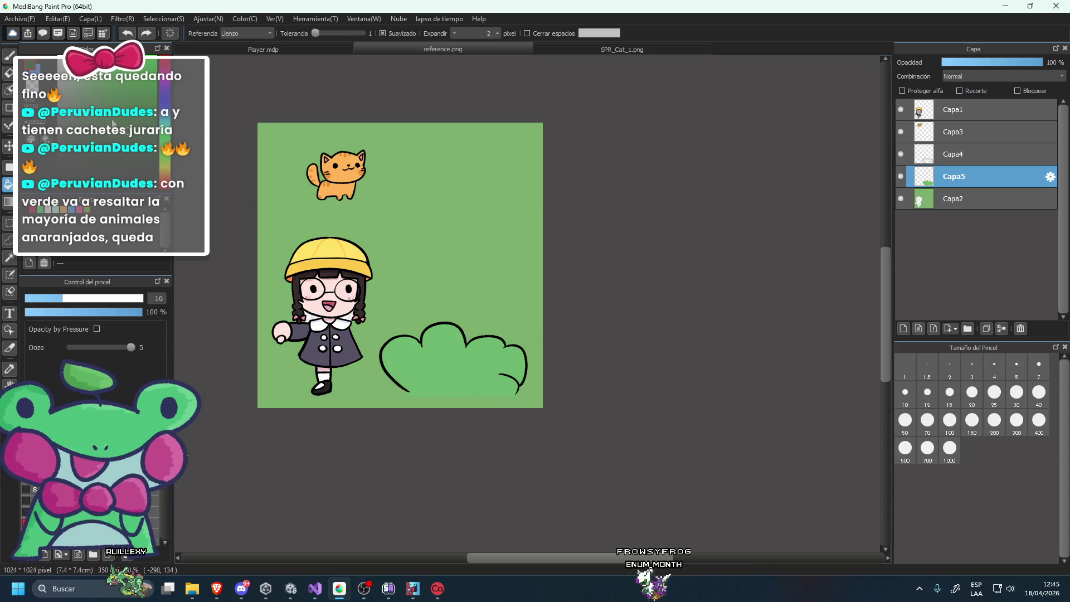
scroll(443, 343, "up", 1)
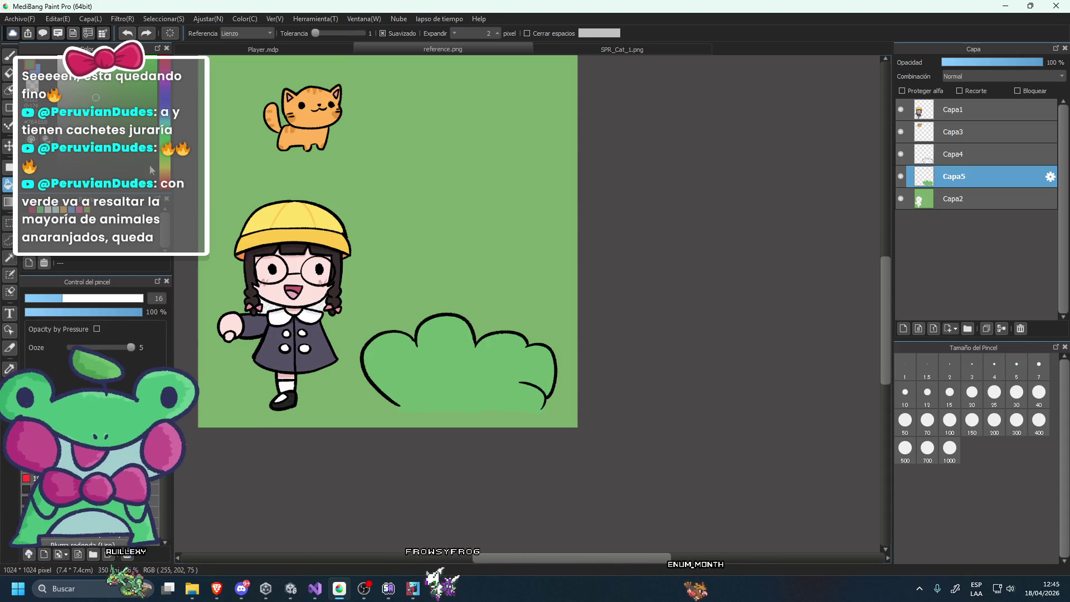
Refill the bush interior a lighter green.
left_click(439, 363)
scroll(440, 363, "down", 2)
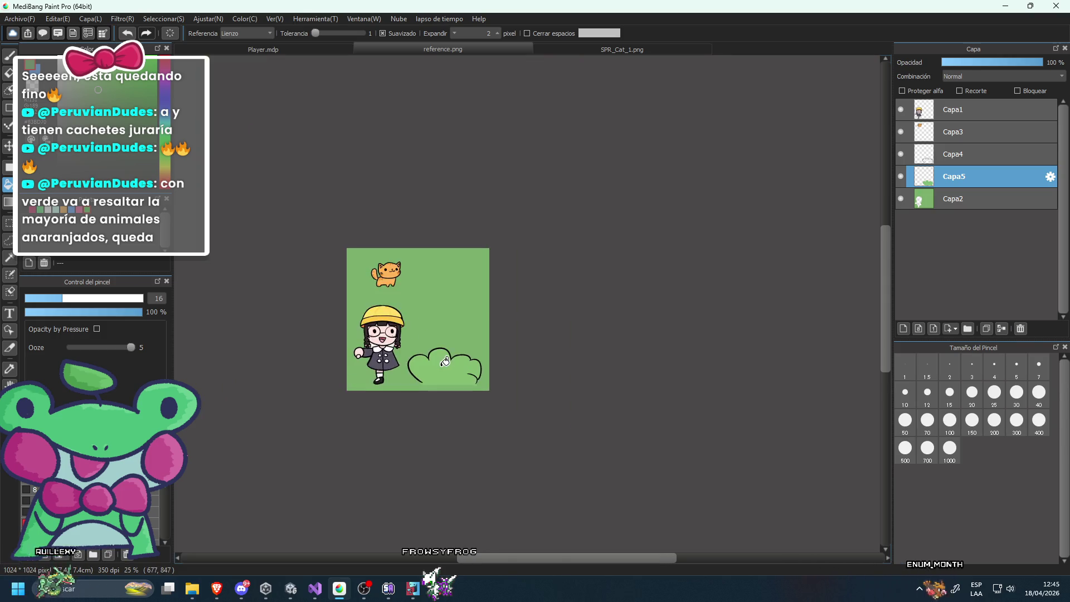
scroll(440, 363, "up", 2)
scroll(410, 348, "down", 3)
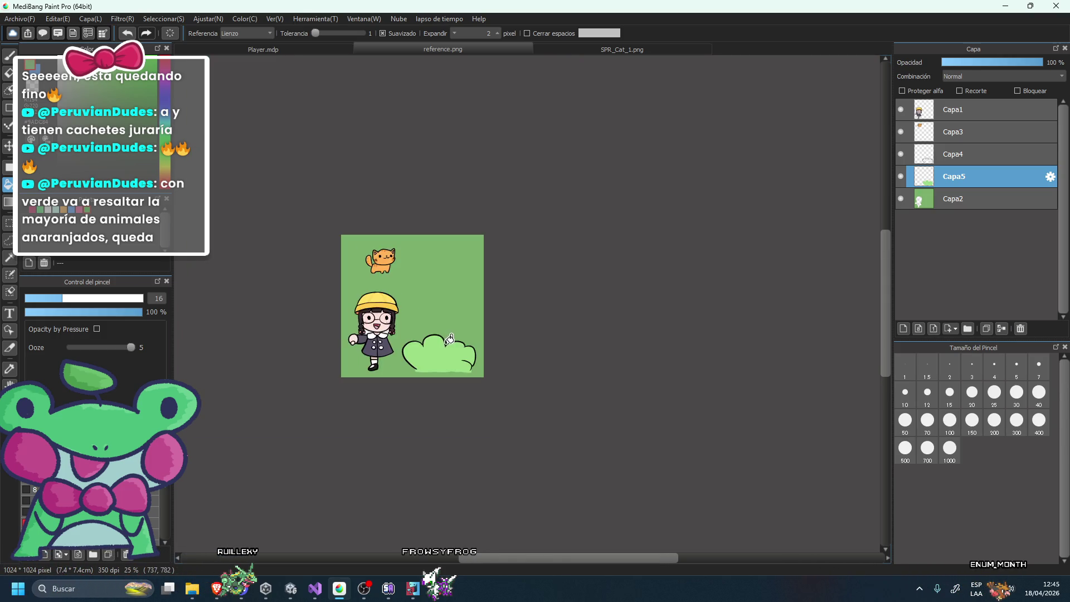
scroll(491, 335, "up", 3)
scroll(473, 345, "down", 3)
scroll(473, 345, "down", 1)
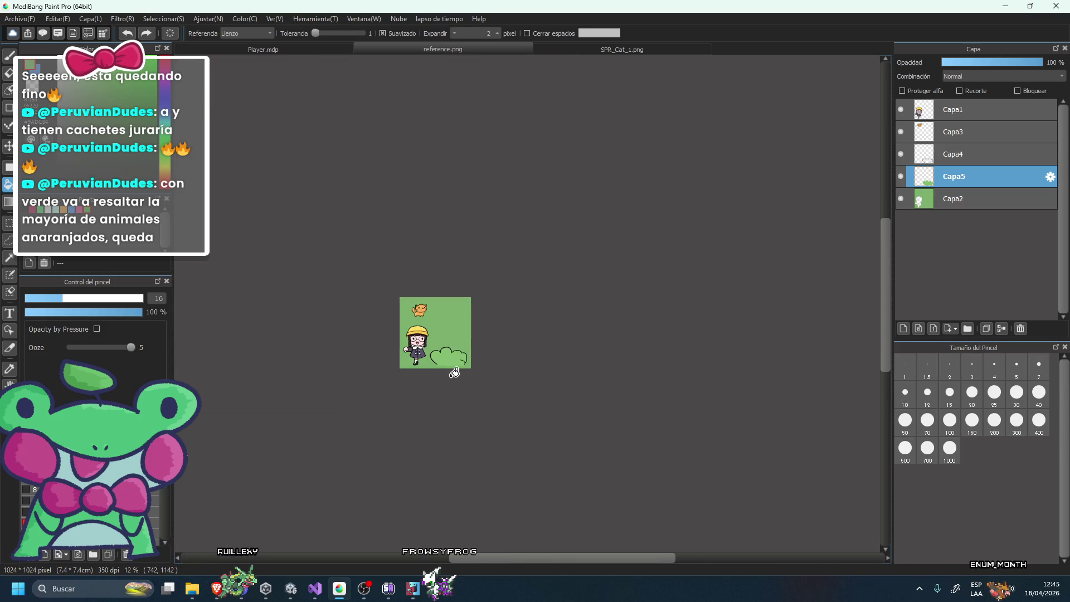
scroll(451, 351, "up", 2)
Discard a darker green trial fill and bring forward the browser with hamster results.
left_click(437, 342)
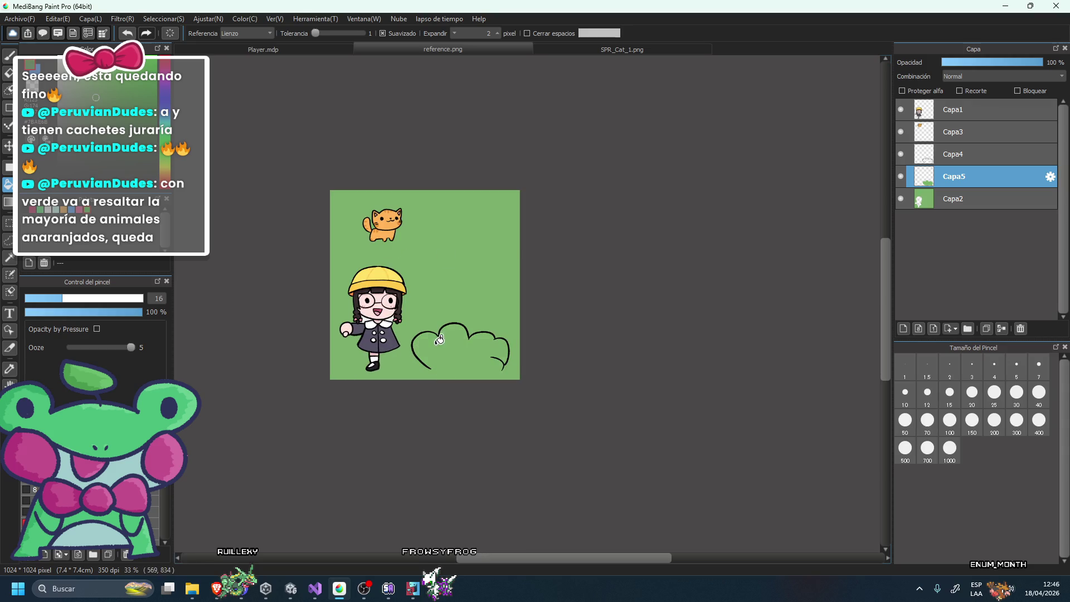
scroll(498, 313, "down", 2)
scroll(510, 313, "down", 2)
key("ctrl+z")
scroll(502, 321, "up", 3)
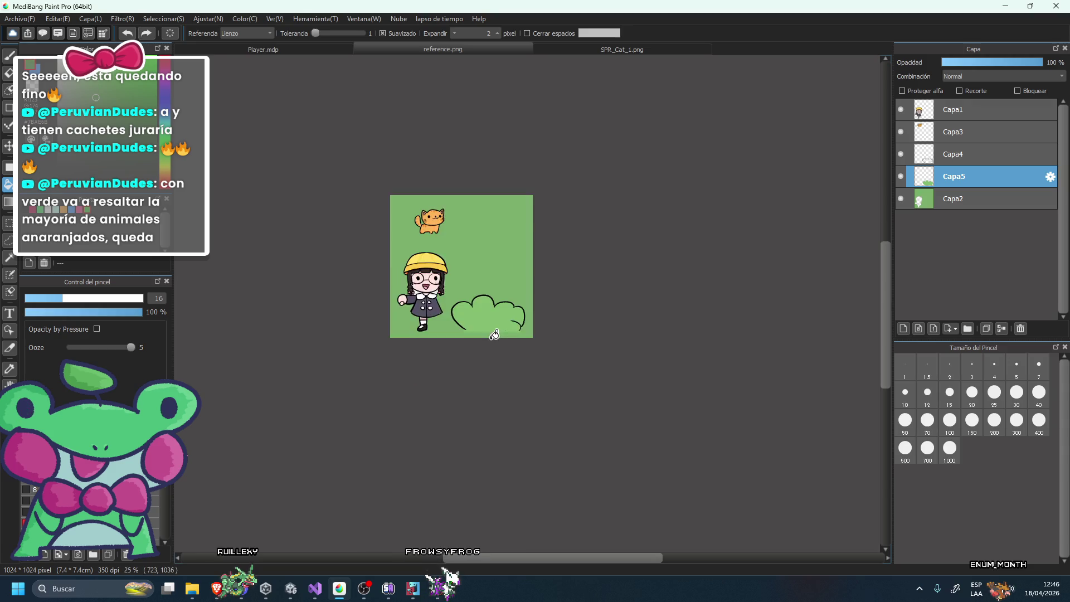
scroll(530, 326, "up", 2)
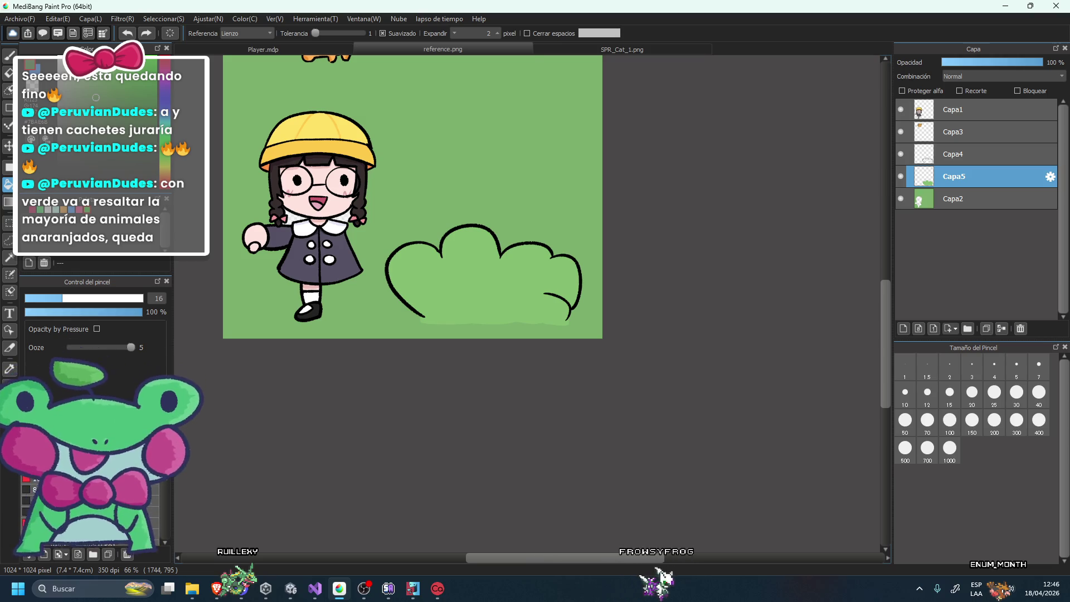
key("alt+Tab")
left_click_drag(754, 48, 814, 65)
Search images for 'bush 2d game', preview the CraftPix top-down bushes result, then minimize Chrome.
left_click(631, 131)
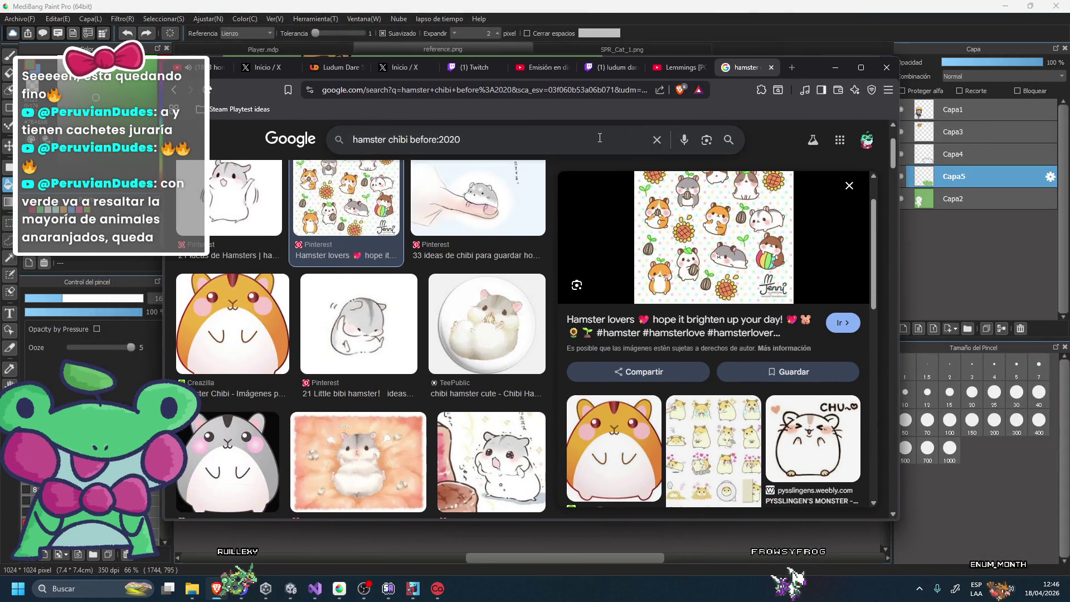
type("ar")
key("BackSpace")
key("BackSpace")
type("bush 2d game")
key("Return")
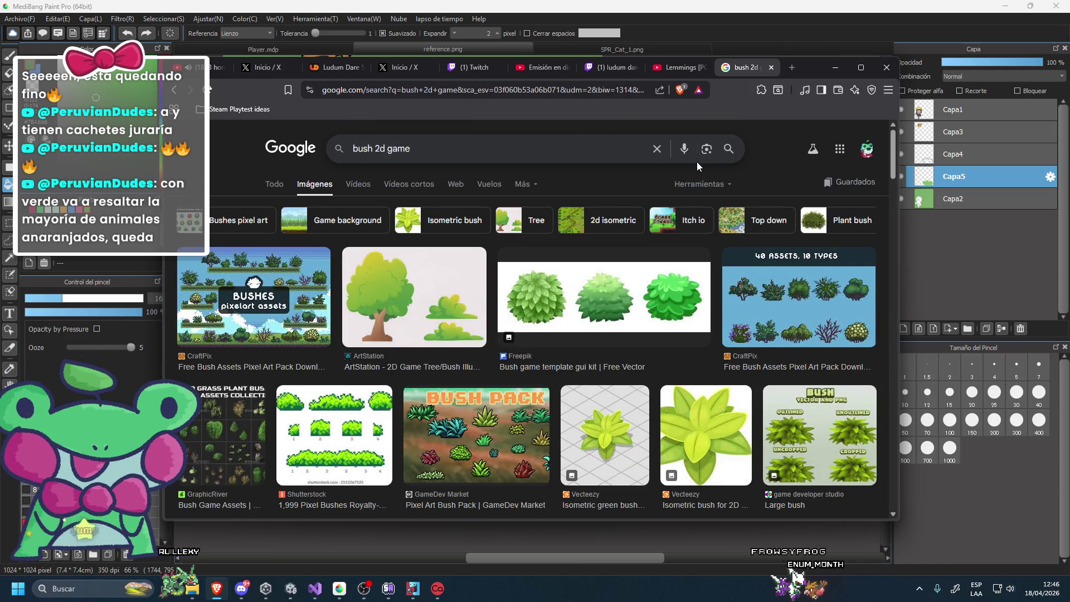
scroll(390, 335, "down", 3)
left_click(258, 397)
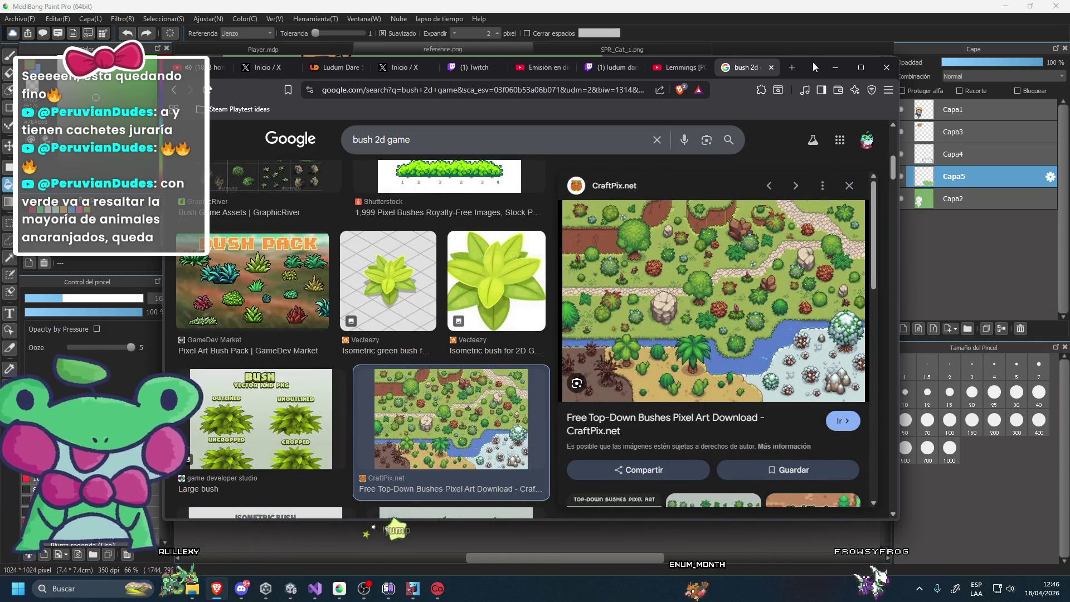
left_click(836, 67)
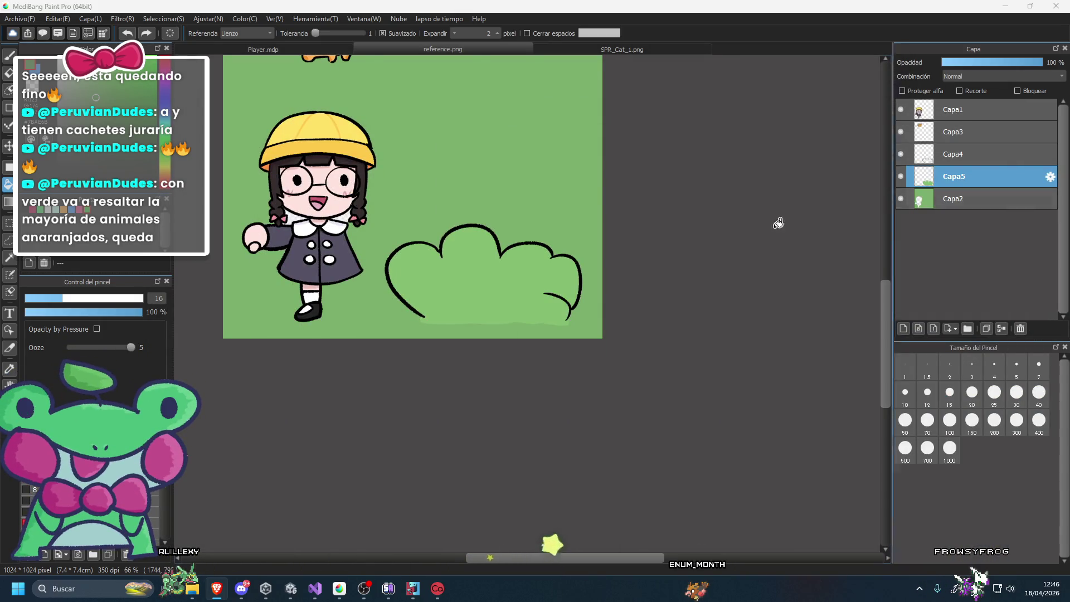
Toggle the Capa5 bush layer's visibility and make Capa5 the active layer.
scroll(697, 186, "down", 3)
left_click(901, 176)
left_click(954, 198)
scroll(706, 234, "up", 1)
scroll(660, 209, "up", 2)
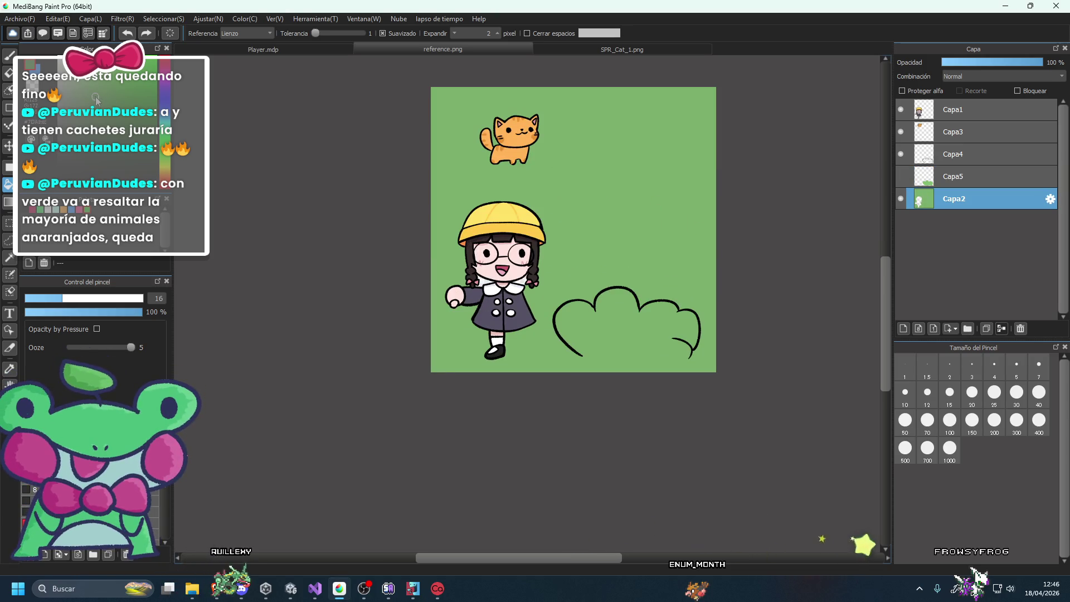
scroll(646, 229, "down", 2)
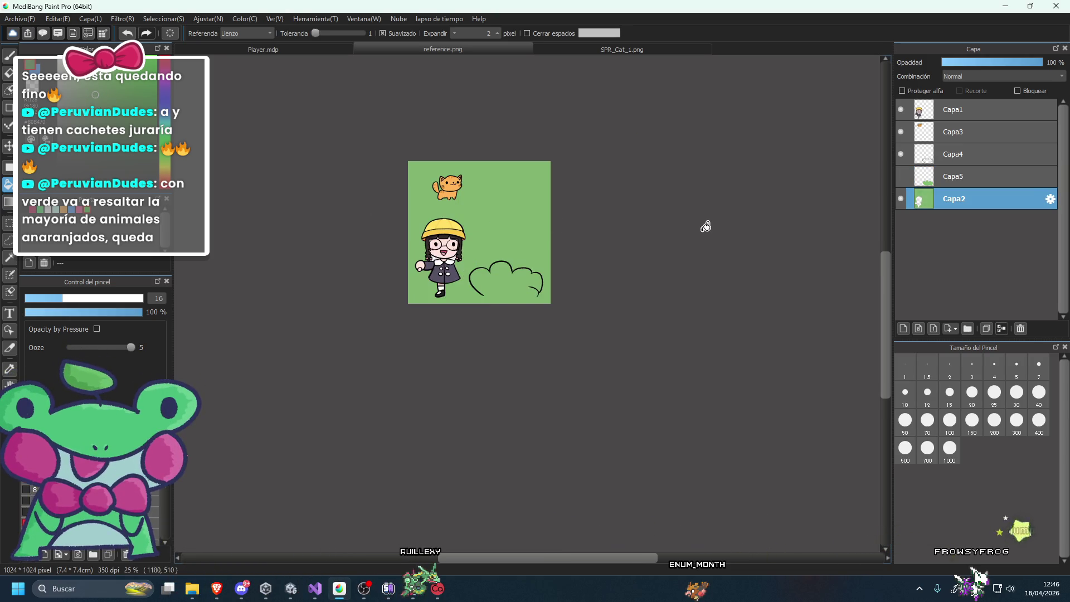
left_click(936, 177)
scroll(472, 238, "up", 2)
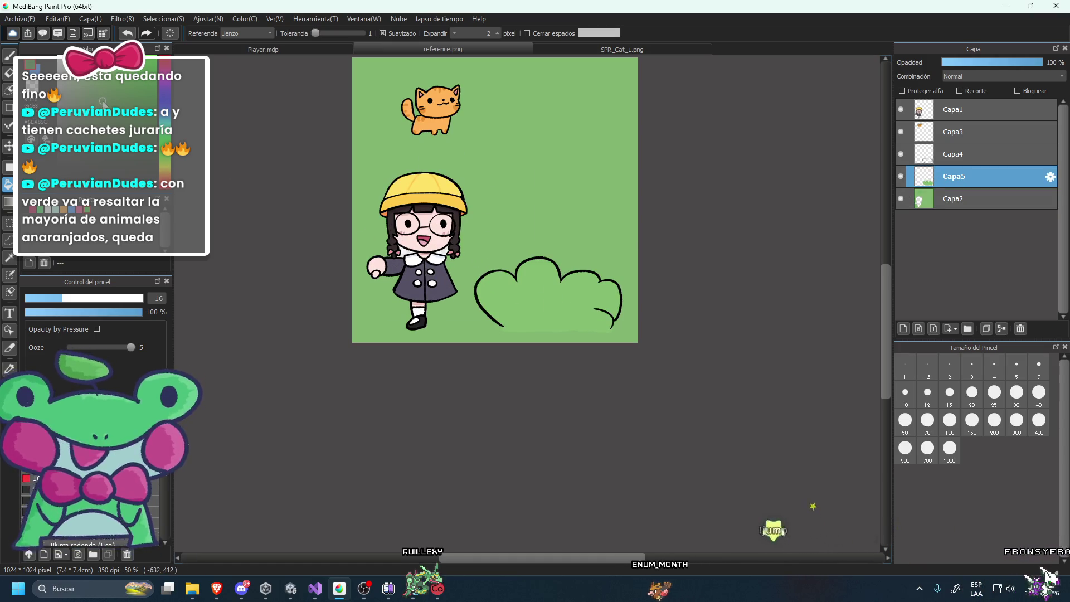
Fill the bush interior on Capa5 with a green darker than the background.
left_click(564, 307)
scroll(552, 218, "down", 4)
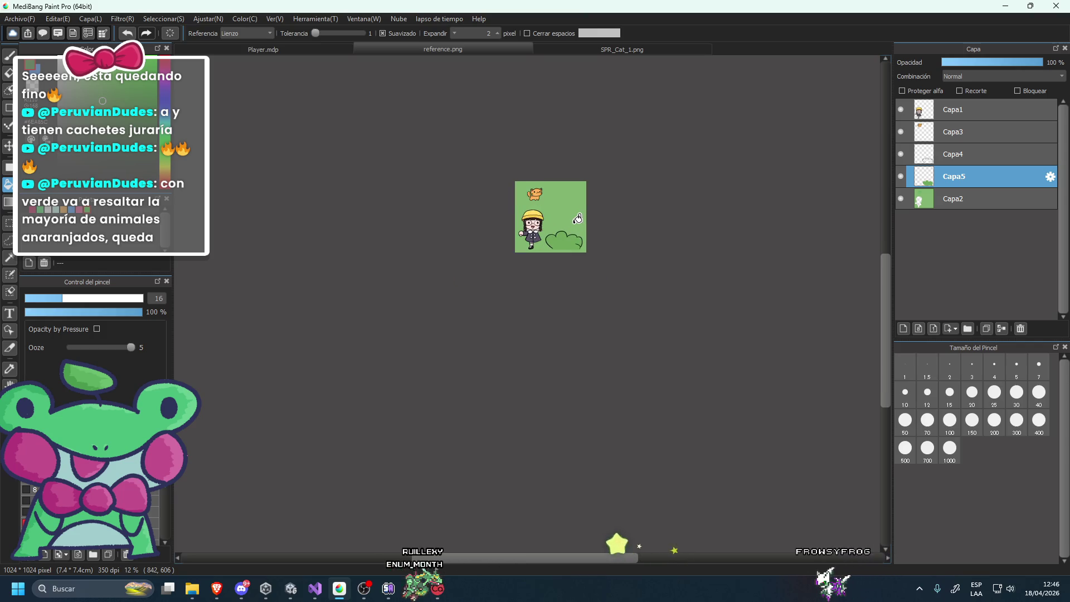
scroll(565, 227, "up", 1)
scroll(566, 228, "up", 2)
scroll(565, 228, "up", 2)
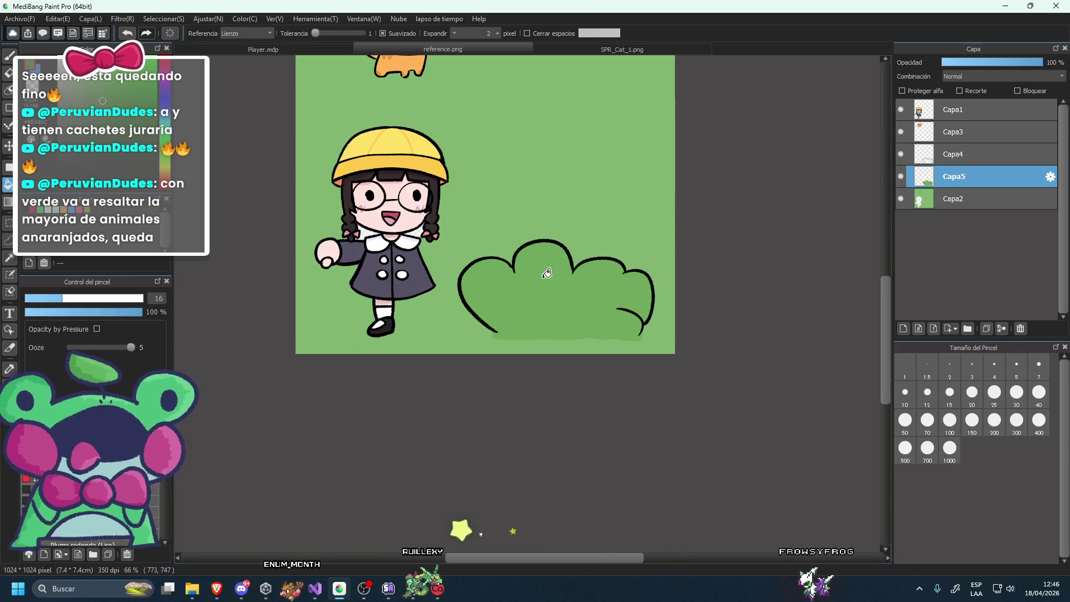
scroll(559, 265, "up", 1)
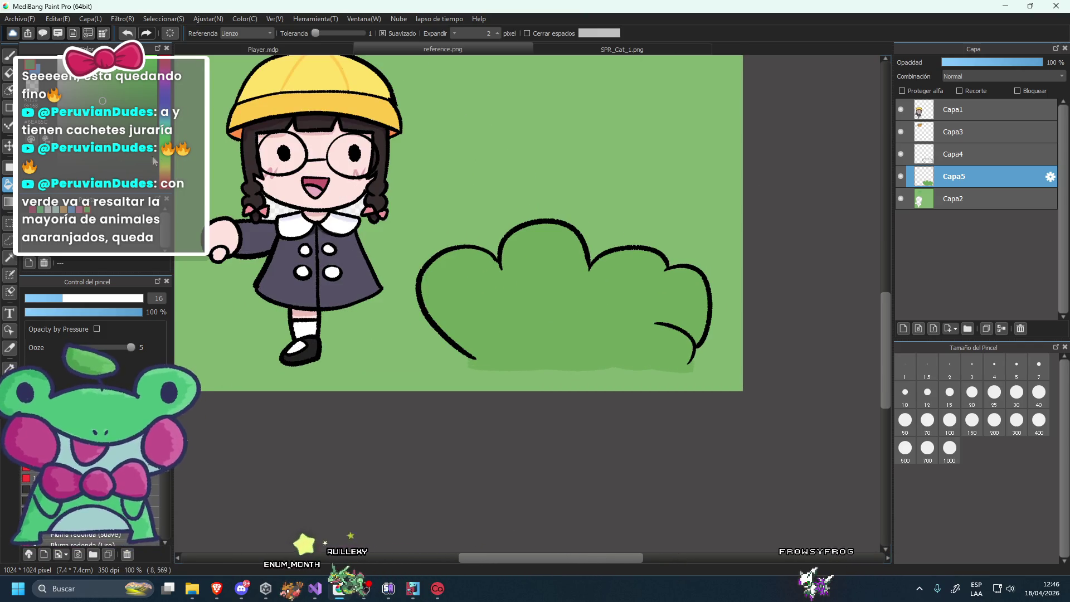
scroll(500, 287, "down", 3)
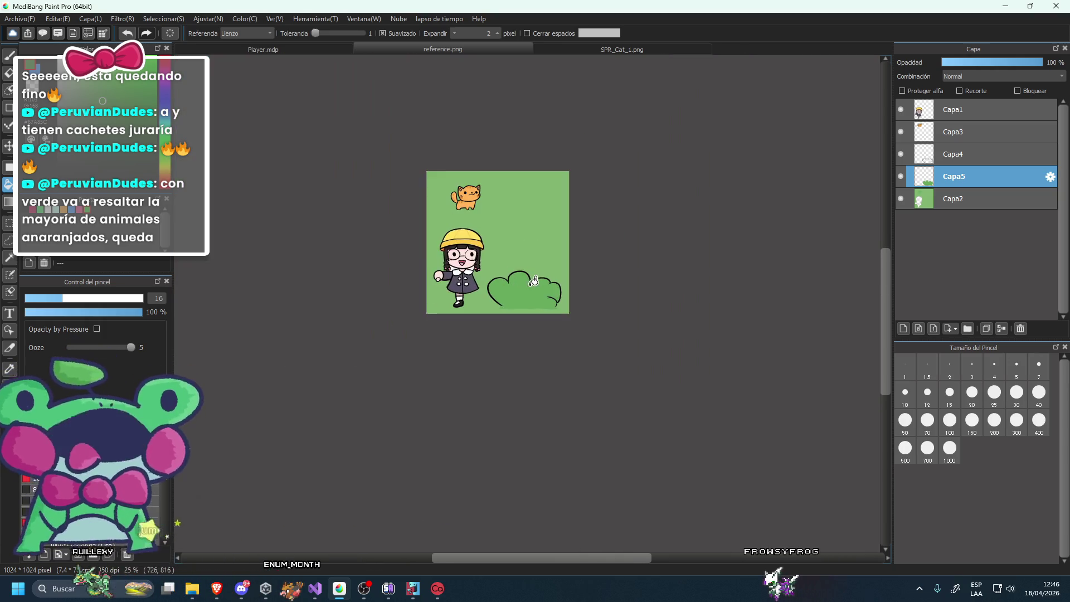
scroll(534, 282, "up", 2)
left_click(9, 55)
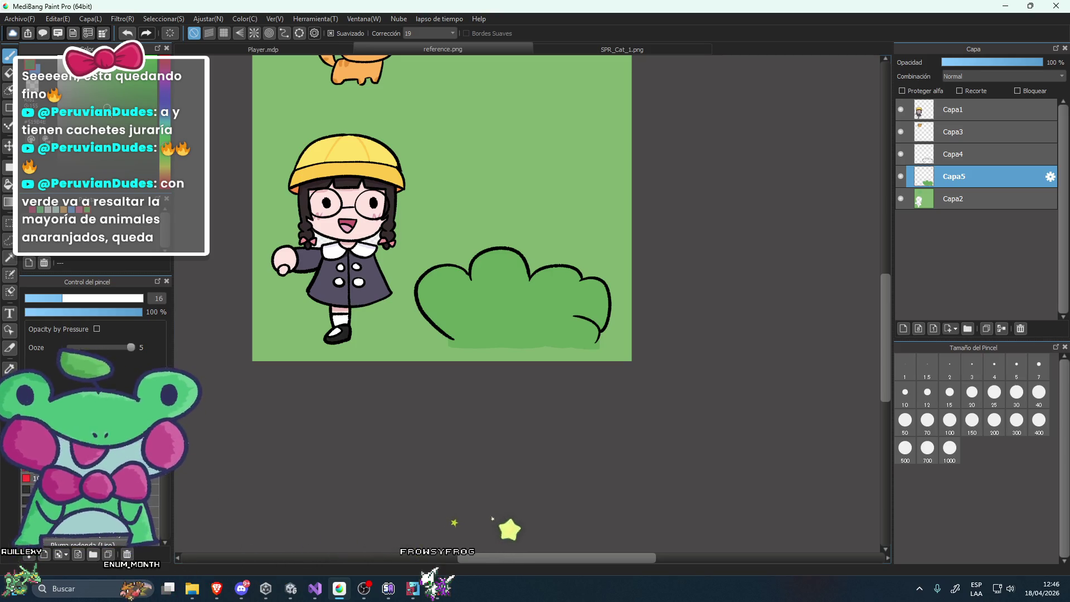
scroll(490, 218, "up", 1)
Undo the trial shading strokes and eyedrop the bush's green (103,168,92) as the colour.
scroll(399, 307, "up", 1)
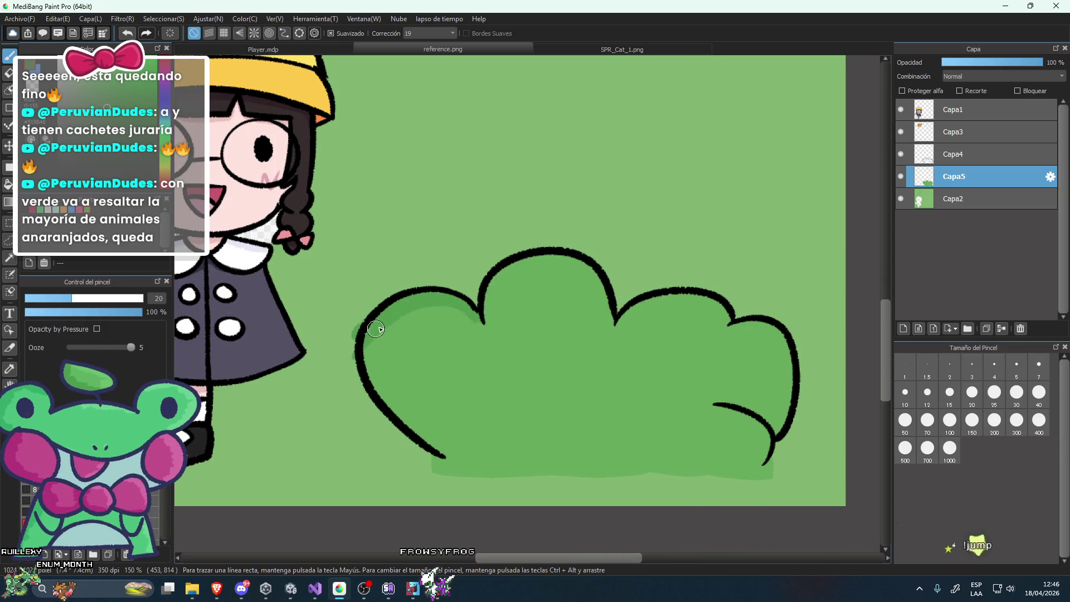
key("ctrl+z")
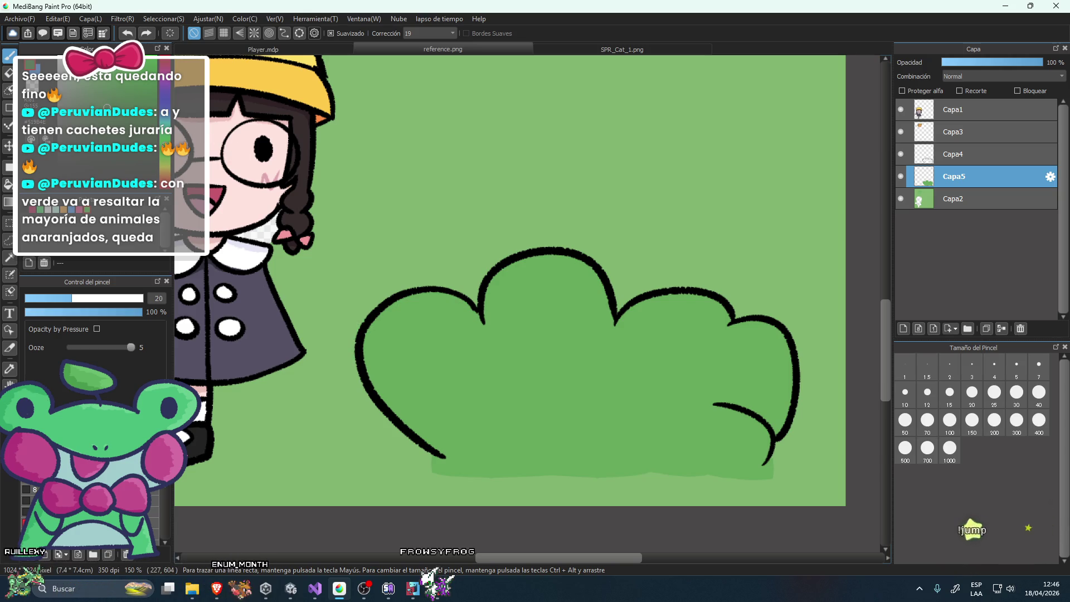
left_click_drag(363, 348, 441, 304)
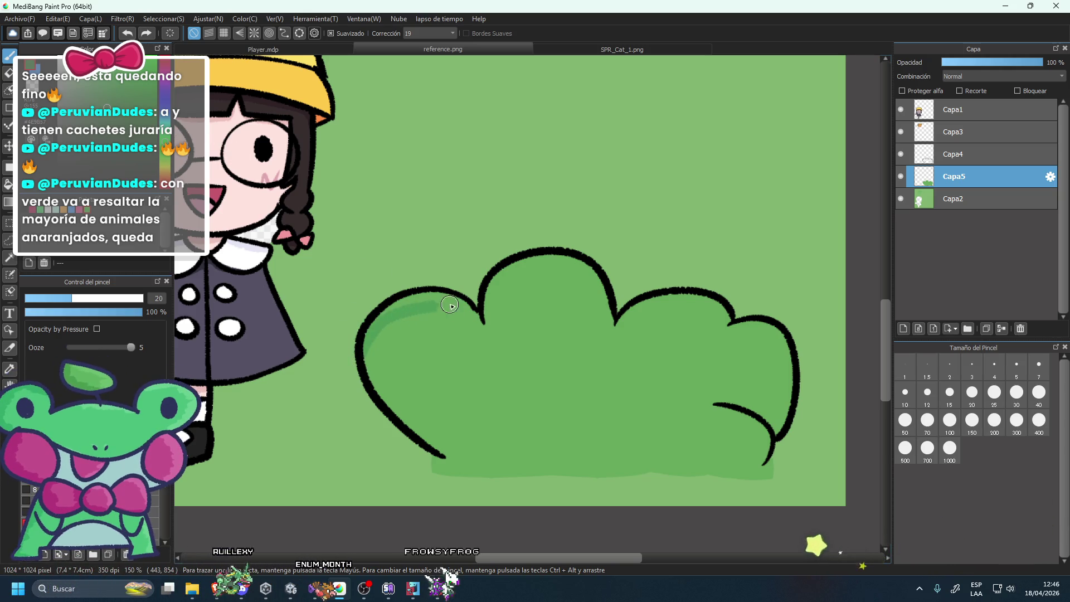
scroll(587, 198, "down", 5)
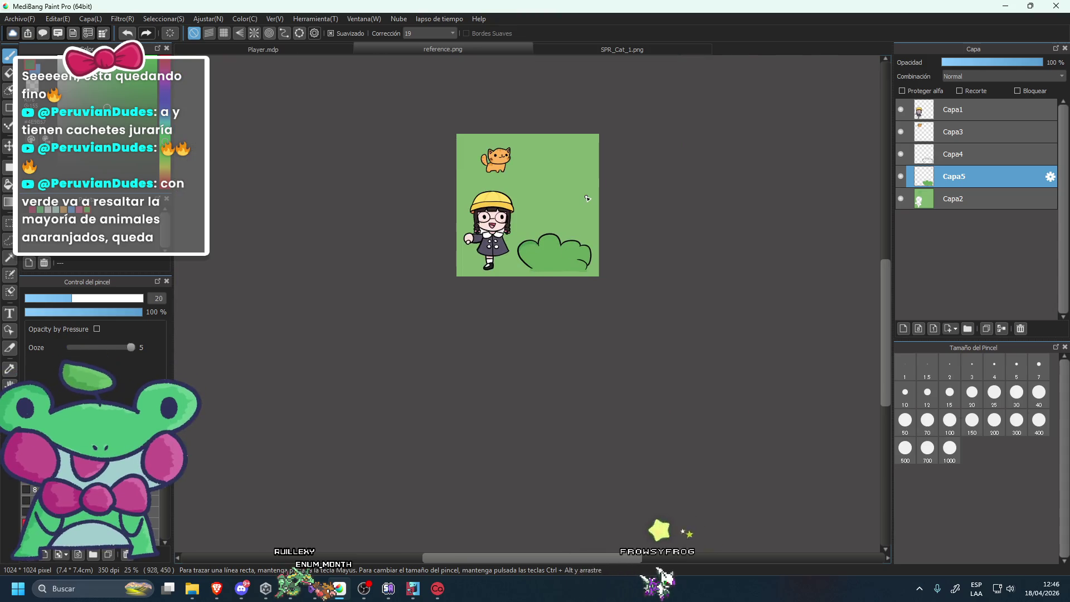
scroll(587, 198, "up", 4)
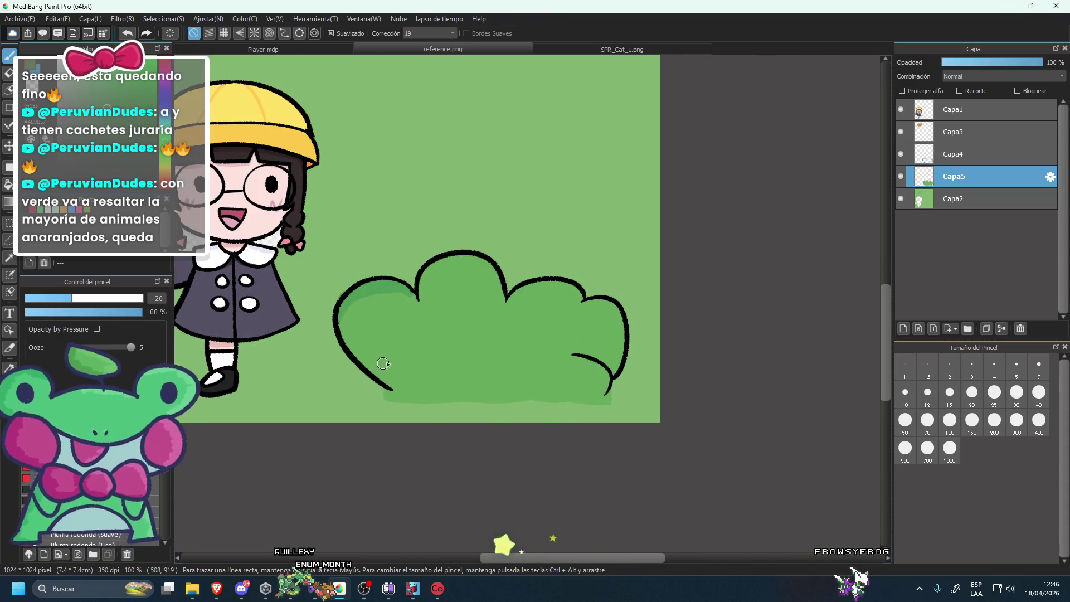
key("ctrl+z")
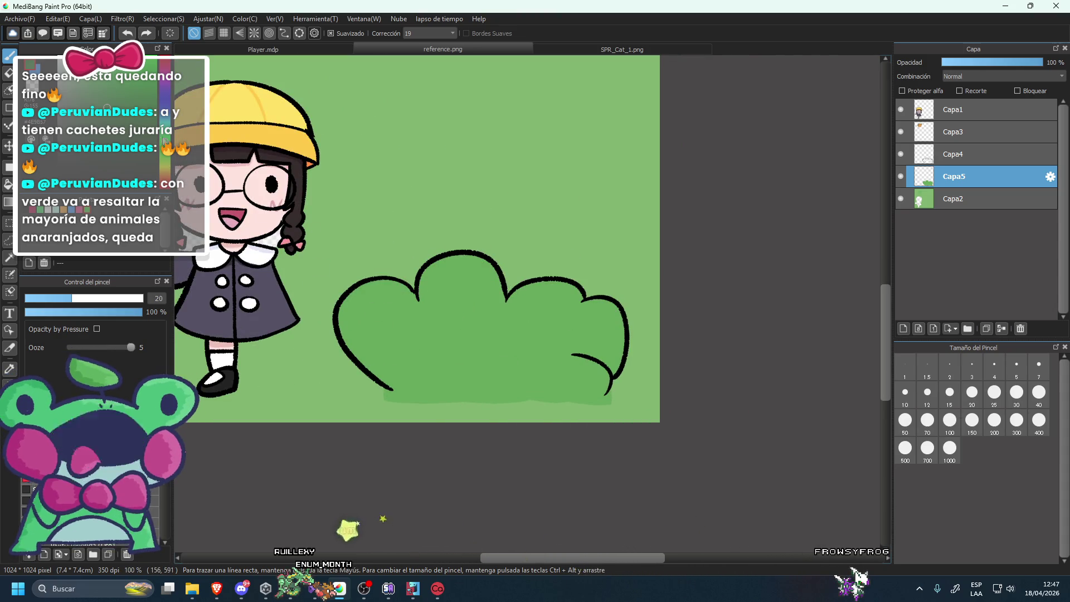
left_click(480, 338, "alt")
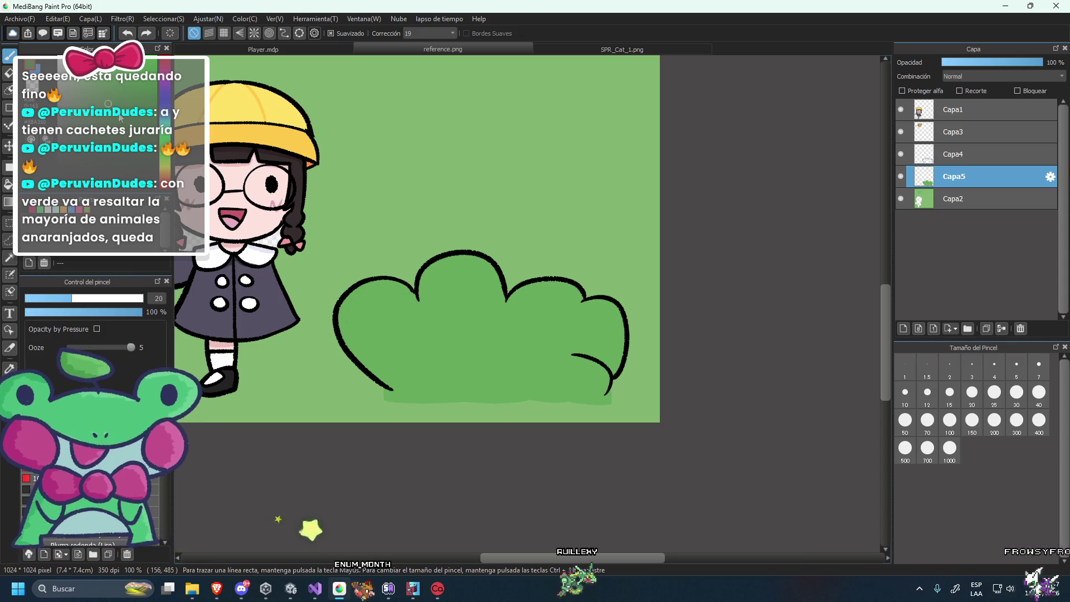
scroll(322, 295, "up", 1)
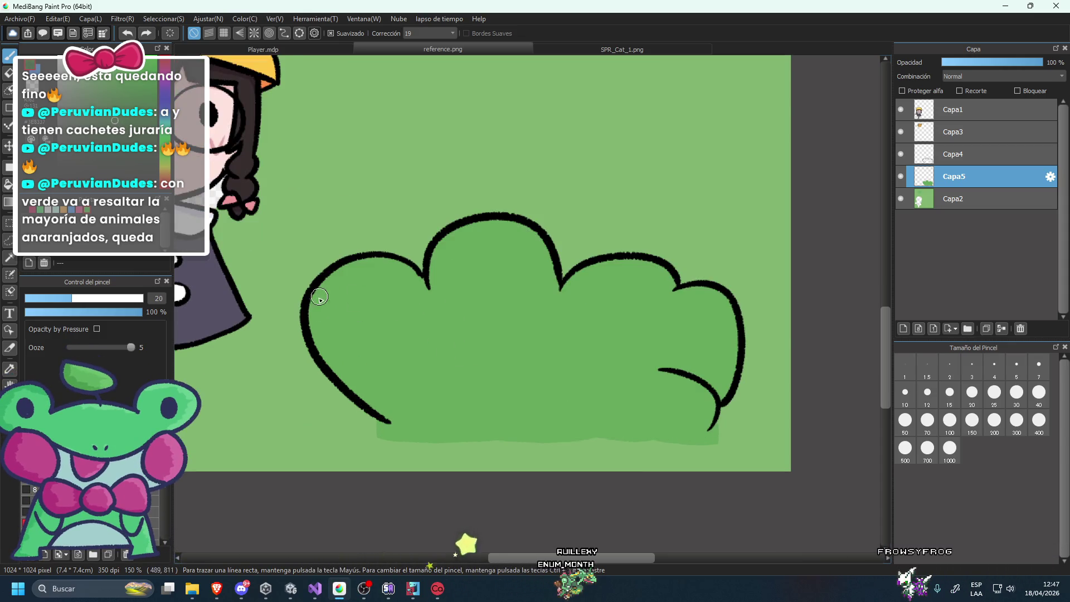
key("ctrl+z")
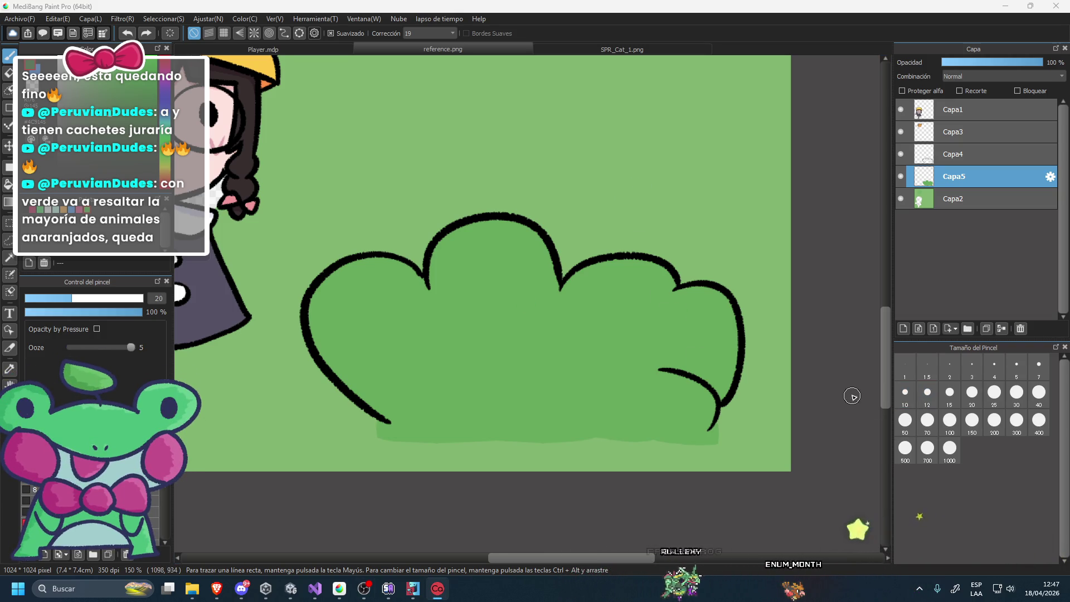
scroll(312, 301, "up", 1)
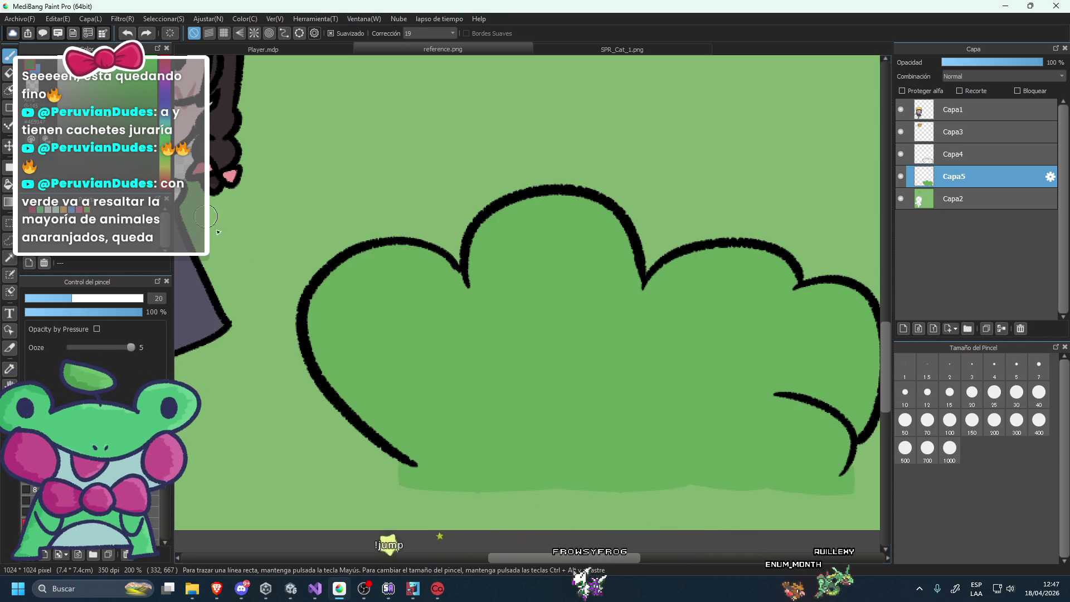
Paint darker green shading arcs inside the bush's left, middle and right lobes, redoing missed strokes.
key("ctrl+z")
mouse_move(436, 258)
left_mouse_down()
mouse_move(315, 332)
mouse_move(391, 260)
left_mouse_up()
key("ctrl+z")
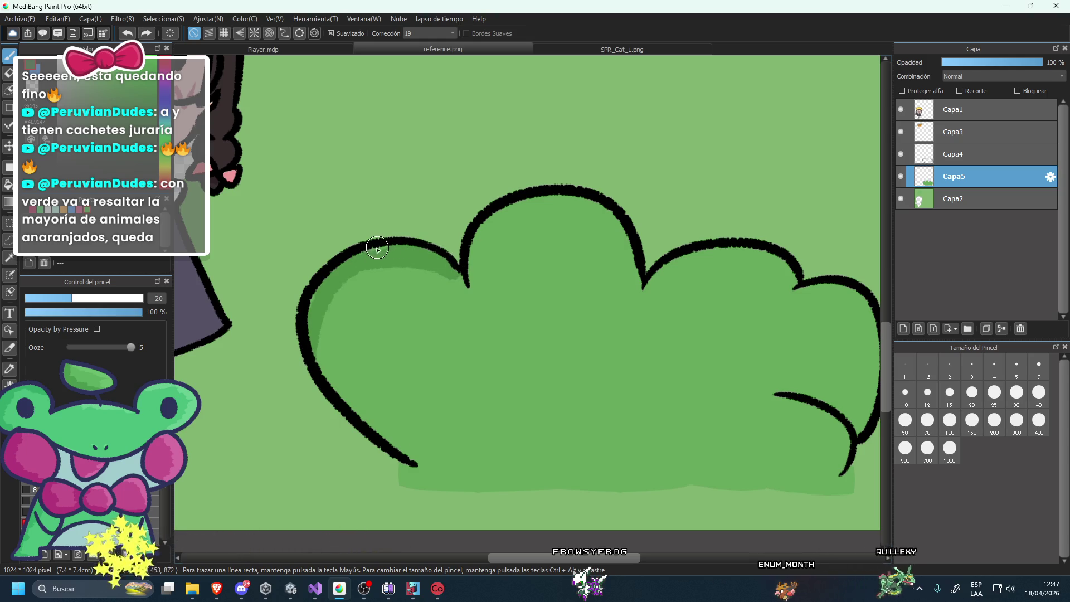
scroll(504, 246, "down", 5)
scroll(504, 245, "up", 3)
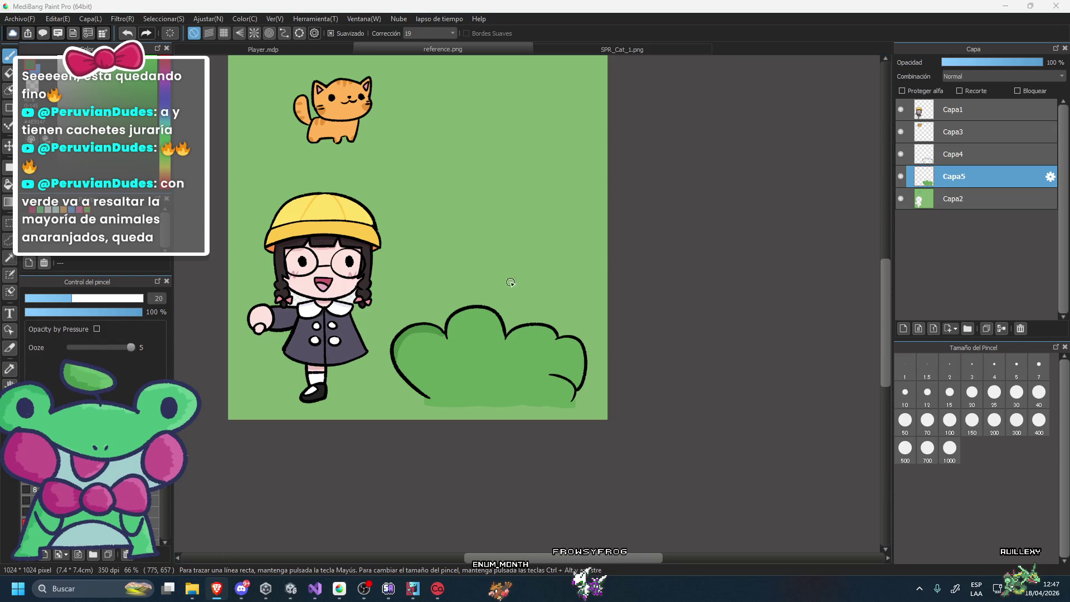
scroll(469, 329, "up", 2)
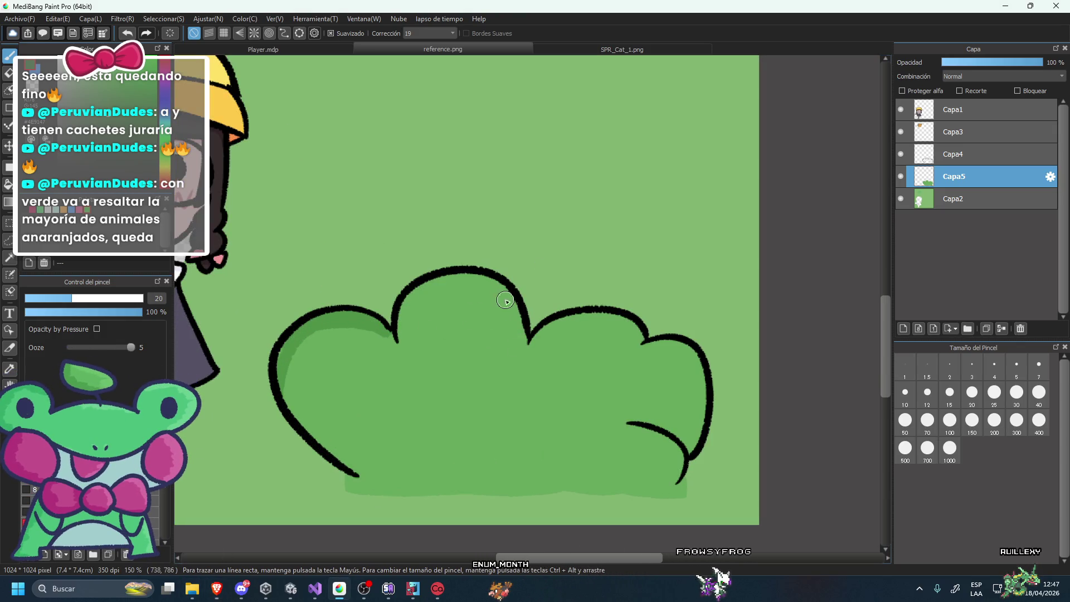
left_click_drag(526, 343, 499, 286)
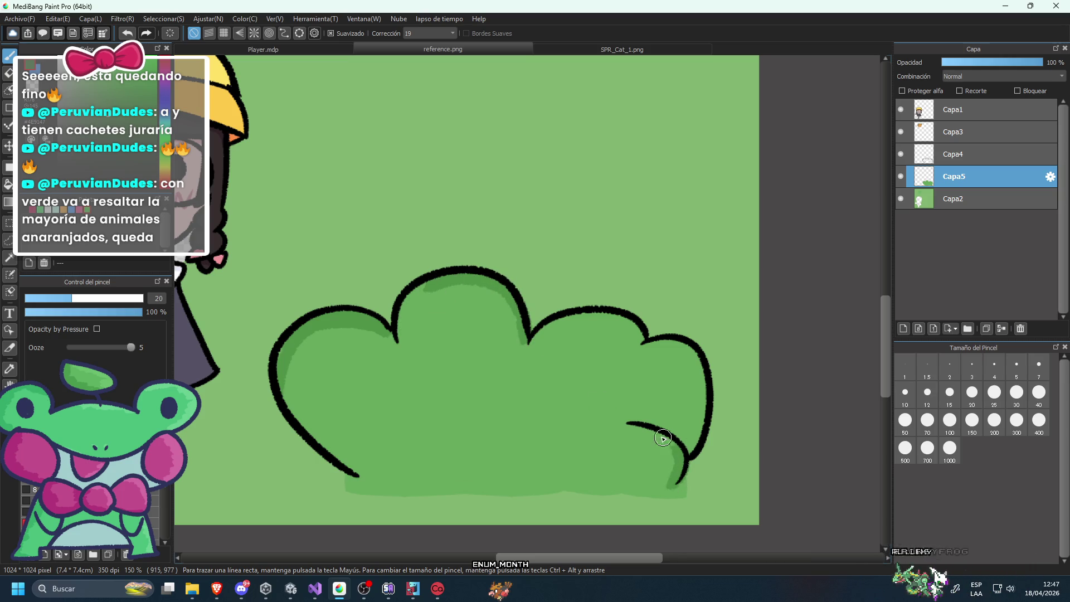
left_click_drag(606, 454, 500, 378)
key("ctrl+z")
left_click_drag(625, 403, 607, 455)
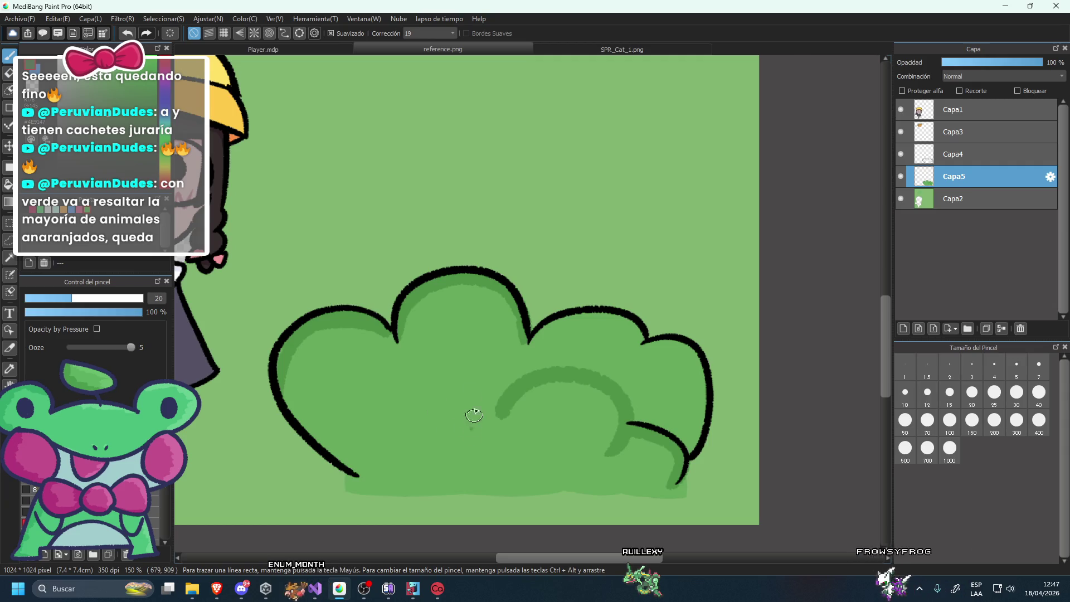
left_click_drag(472, 424, 346, 437)
key("ctrl+z")
left_click_drag(502, 425, 376, 409)
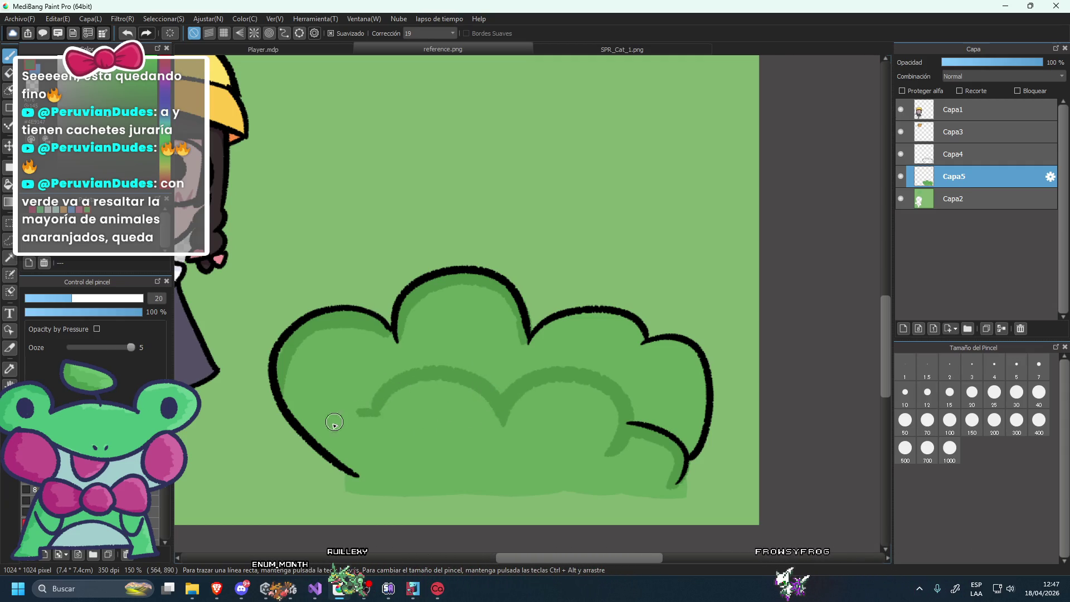
scroll(359, 426, "down", 5)
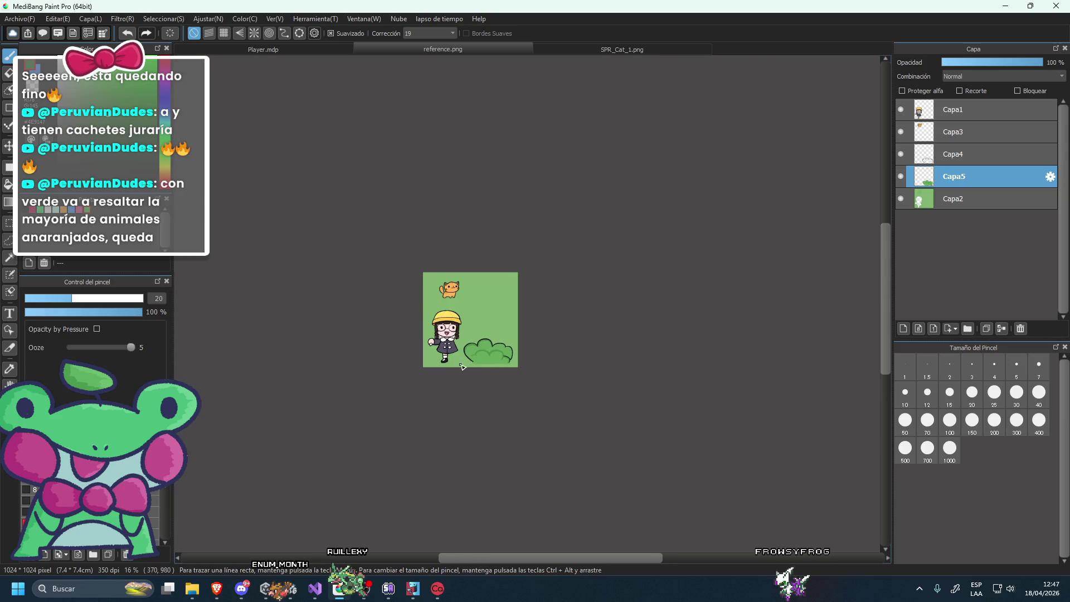
scroll(536, 315, "up", 6)
scroll(535, 315, "down", 1)
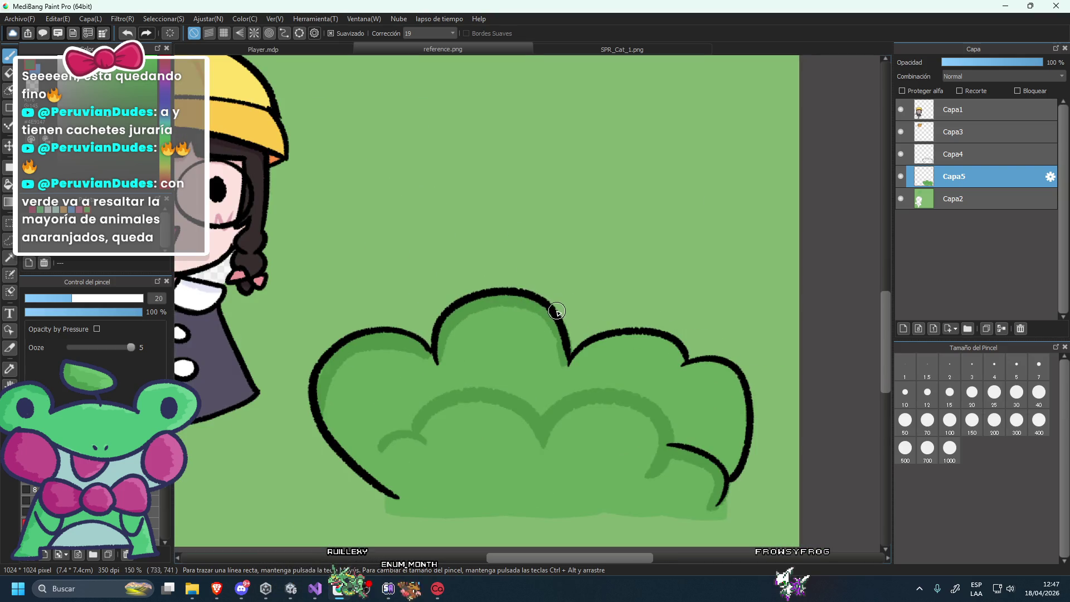
scroll(572, 306, "up", 1)
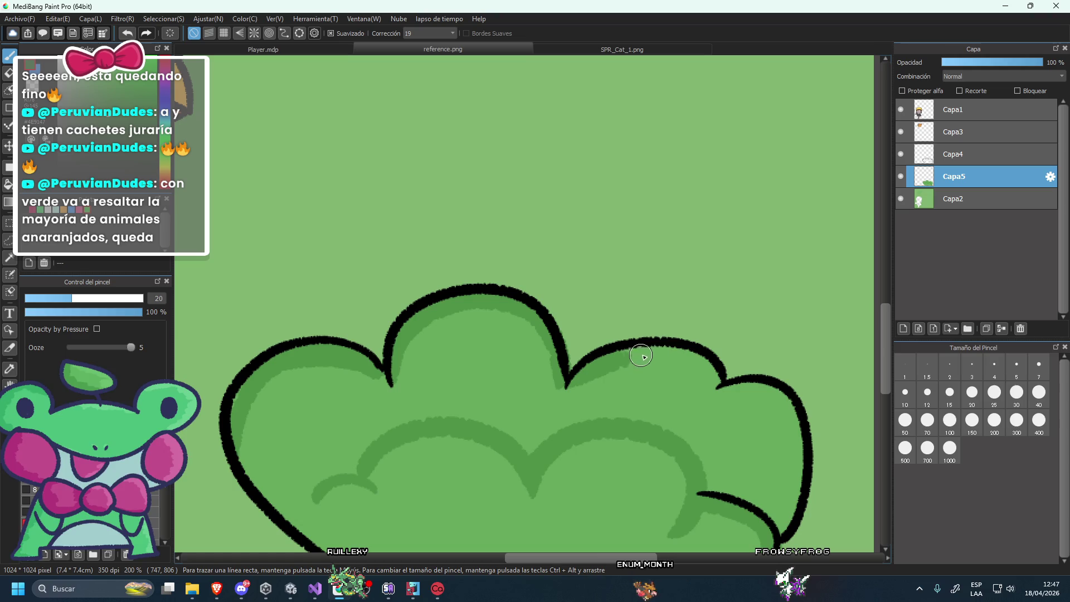
Retrace the bush's top and right-lobe outline in black.
left_click_drag(637, 357, 691, 346)
left_click_drag(803, 441, 763, 391)
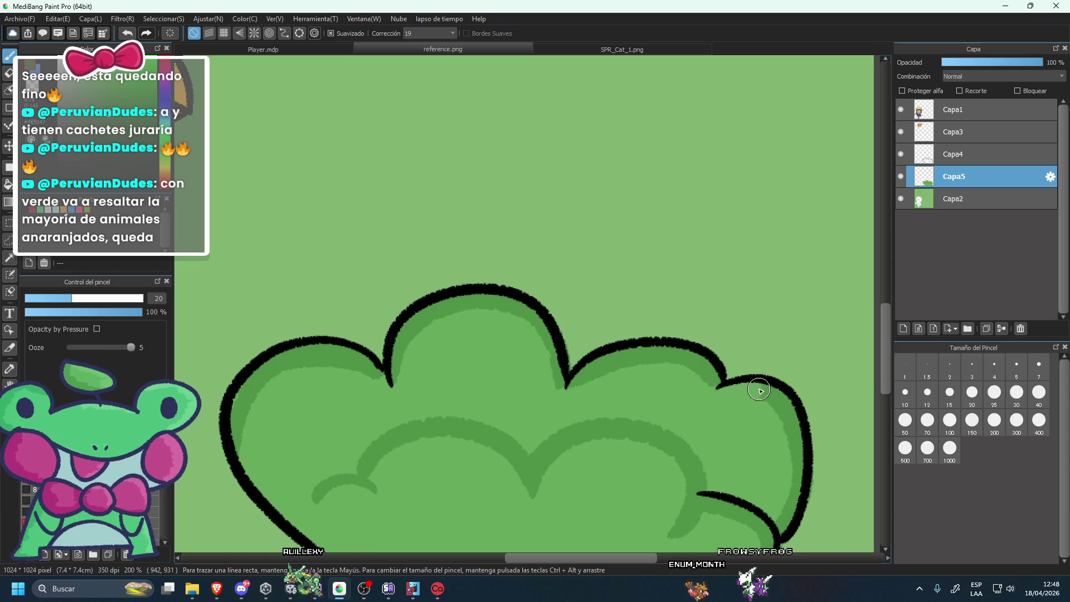
scroll(763, 391, "down", 3)
scroll(763, 392, "down", 1)
scroll(769, 390, "up", 2)
scroll(748, 403, "up", 1)
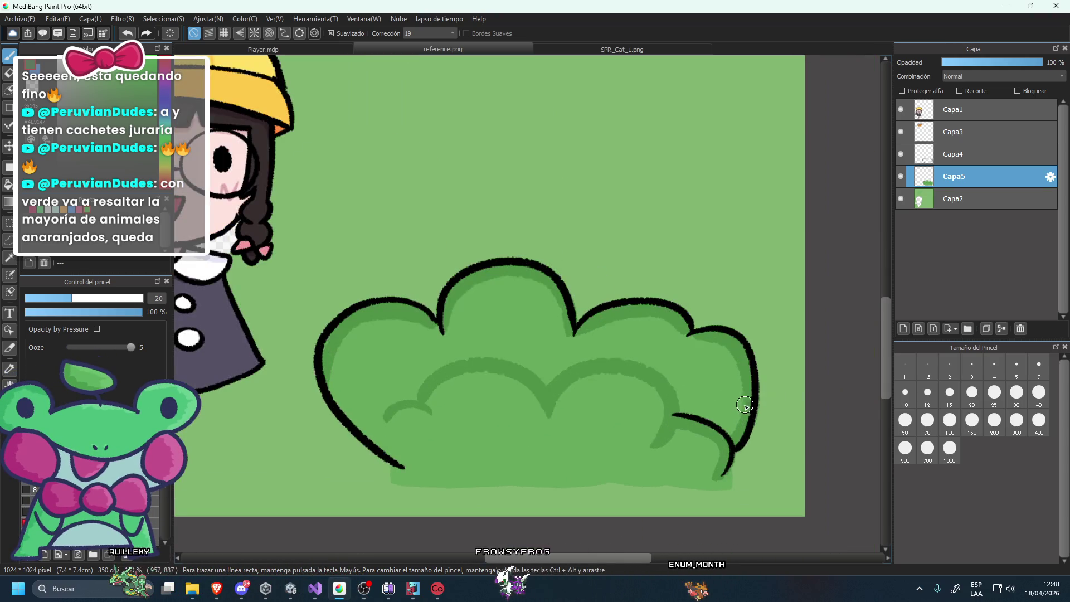
scroll(726, 421, "down", 1)
scroll(637, 435, "up", 1)
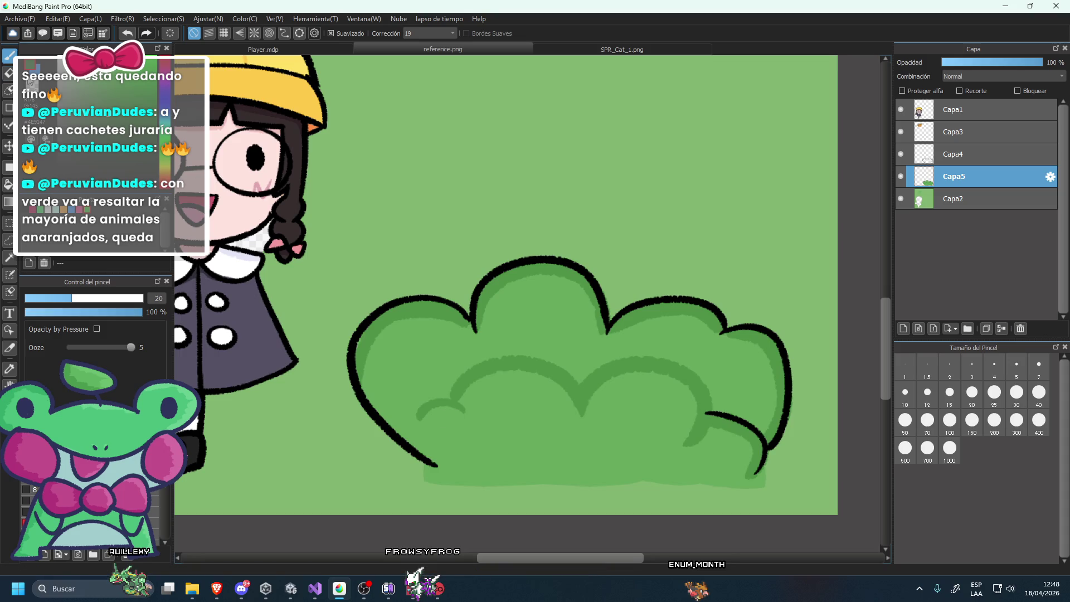
Smooth the bush's bottom edge with a light green stroke.
left_click_drag(411, 475, 557, 483)
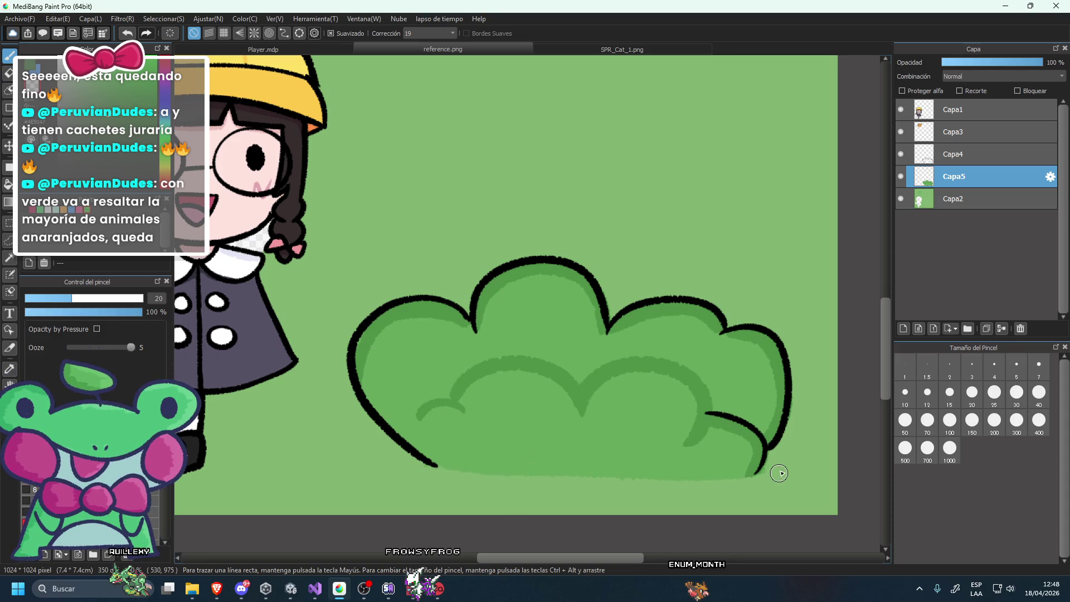
scroll(769, 472, "down", 5)
scroll(725, 435, "down", 3)
scroll(673, 392, "up", 4)
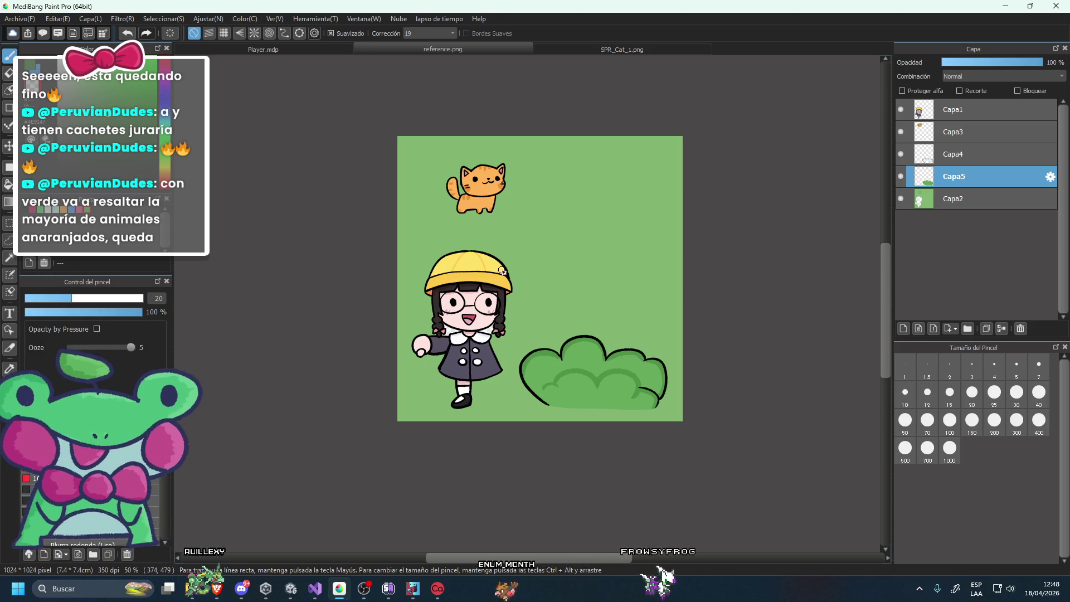
scroll(510, 279, "down", 3)
scroll(519, 290, "up", 2)
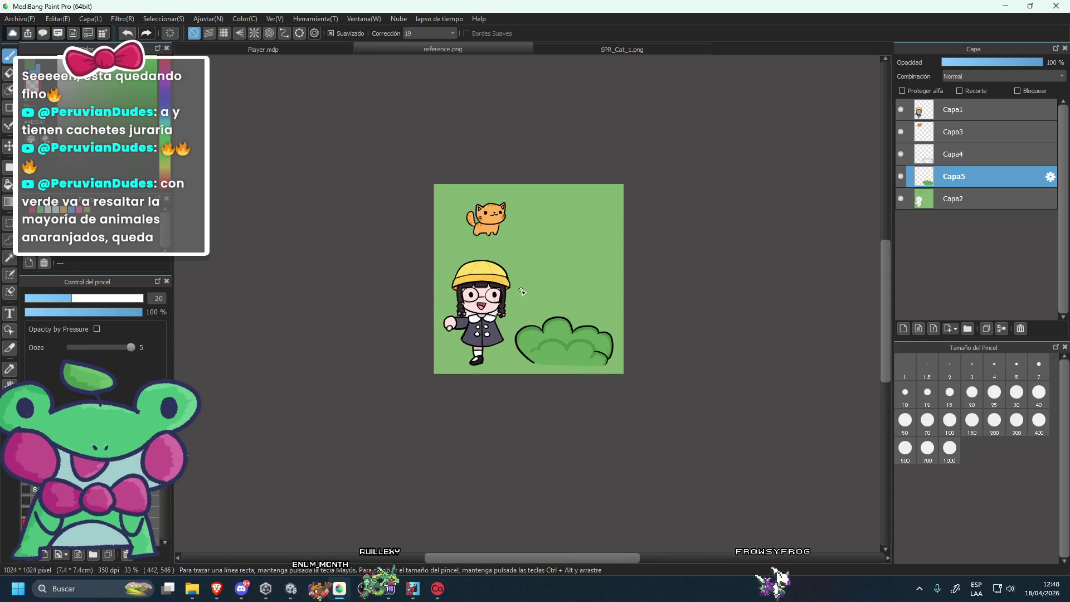
scroll(520, 289, "up", 1)
scroll(519, 289, "up", 1)
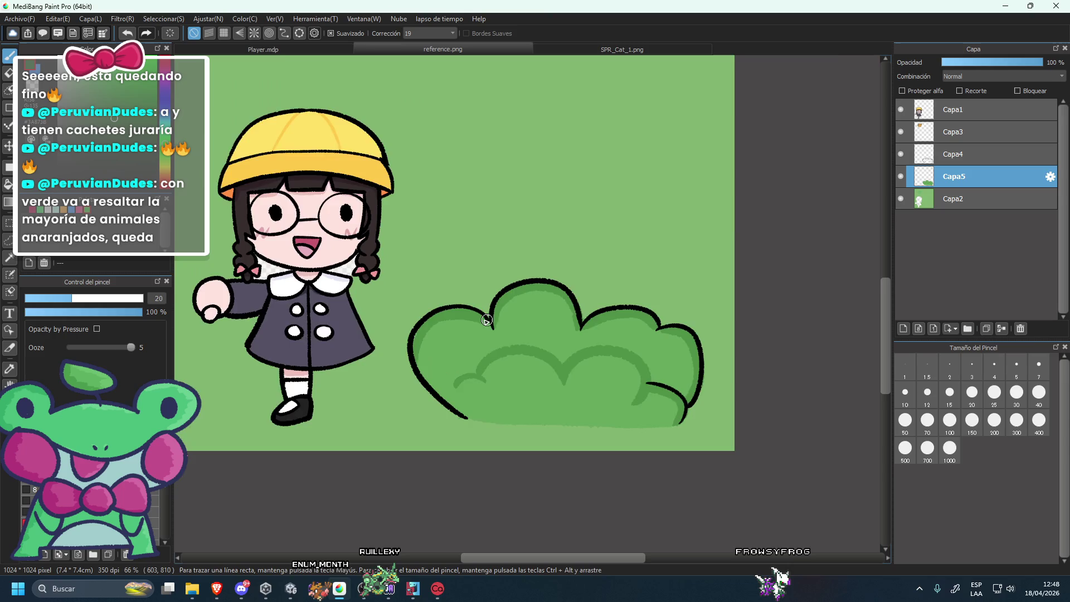
scroll(468, 373, "up", 1)
scroll(468, 374, "up", 1)
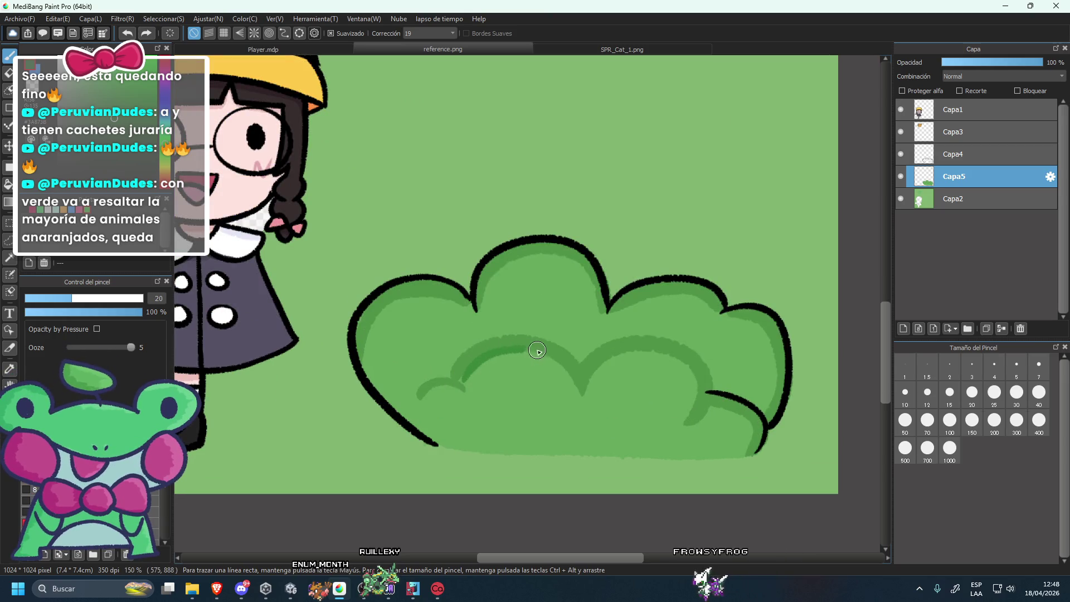
Try darker green arcs across the bush's inner area, undoing the unsatisfactory ones.
left_click_drag(463, 379, 583, 393)
key("ctrl+z")
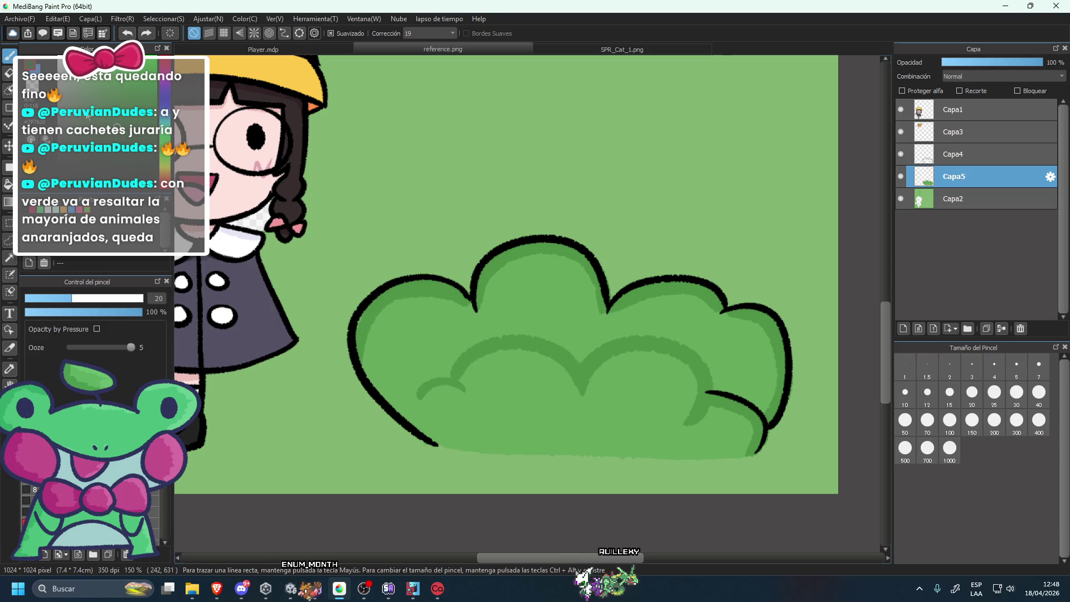
left_click_drag(458, 383, 553, 363)
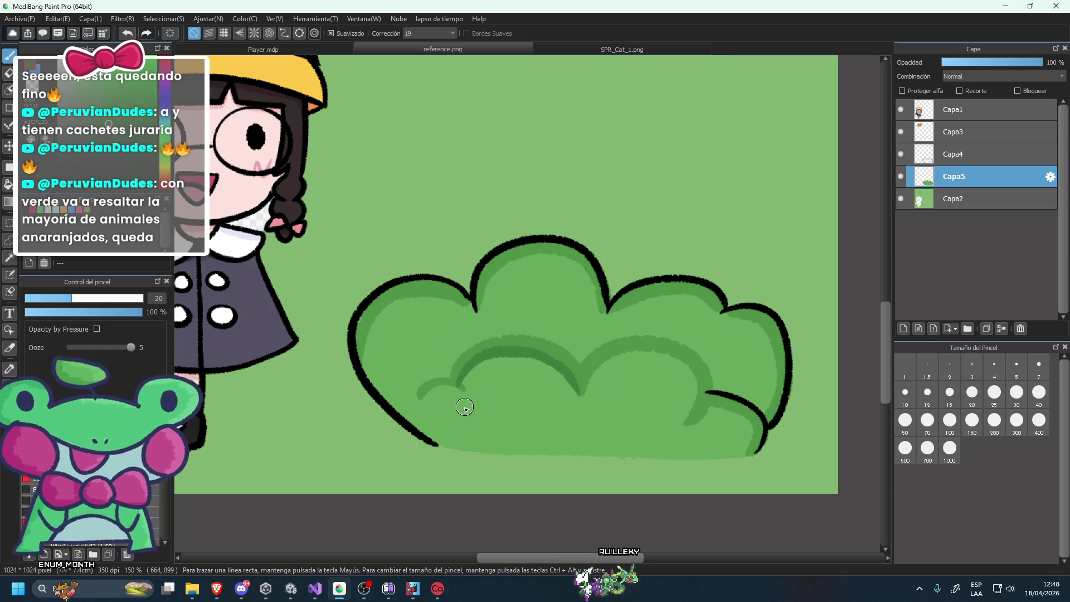
key("ctrl+z")
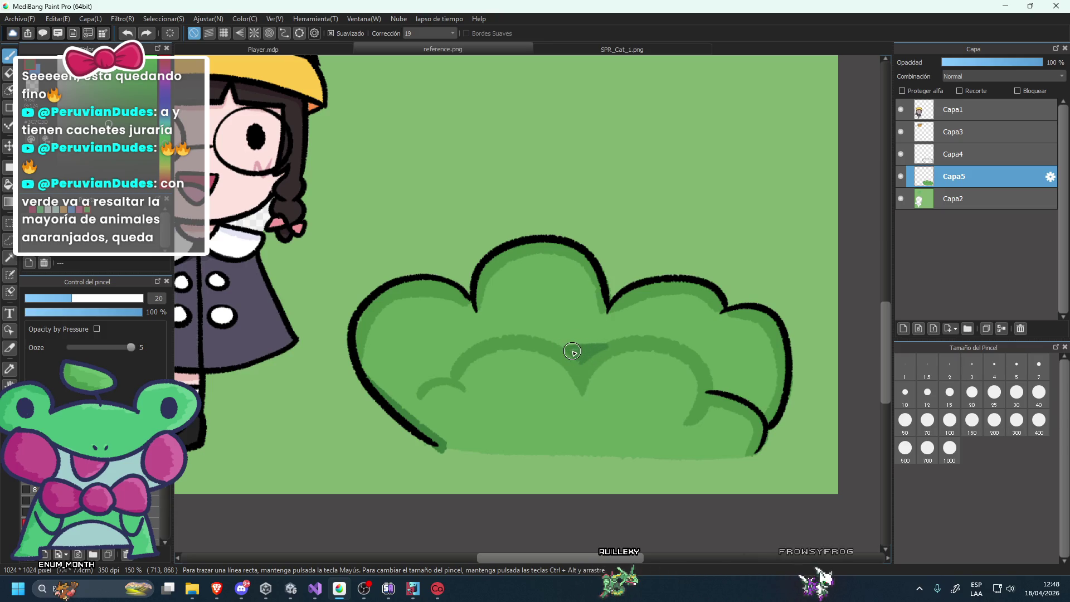
scroll(575, 352, "down", 3)
scroll(574, 351, "down", 3)
scroll(536, 333, "up", 8)
scroll(325, 304, "up", 2)
scroll(289, 303, "down", 4)
scroll(323, 303, "up", 3)
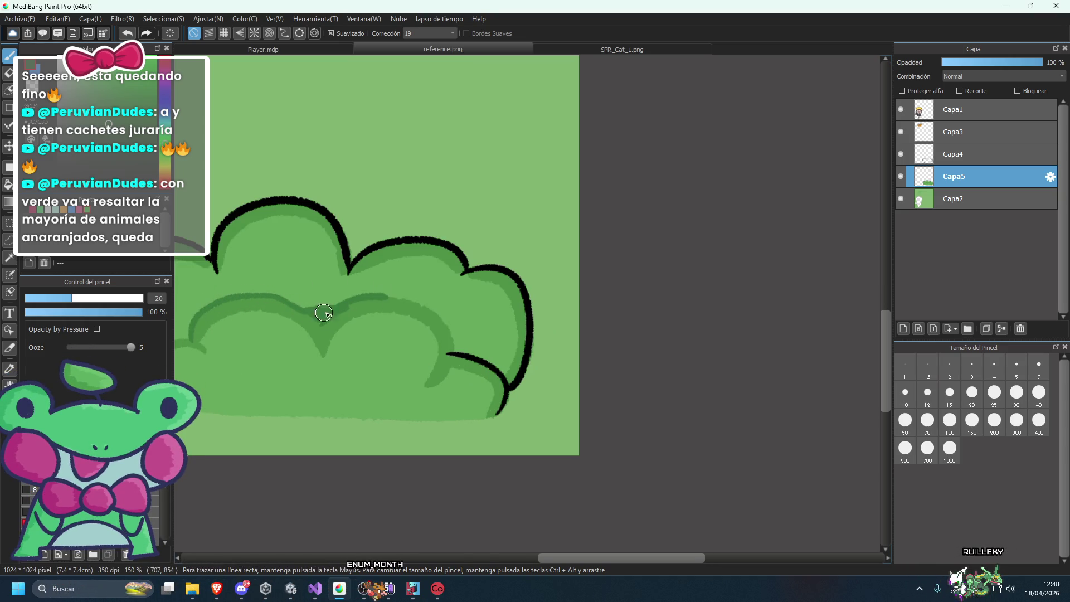
key("ctrl+z")
Add darker green shading along the bush's inner band and right lobe.
mouse_move(229, 311)
left_mouse_down()
mouse_move(310, 310)
mouse_move(456, 335)
left_mouse_up()
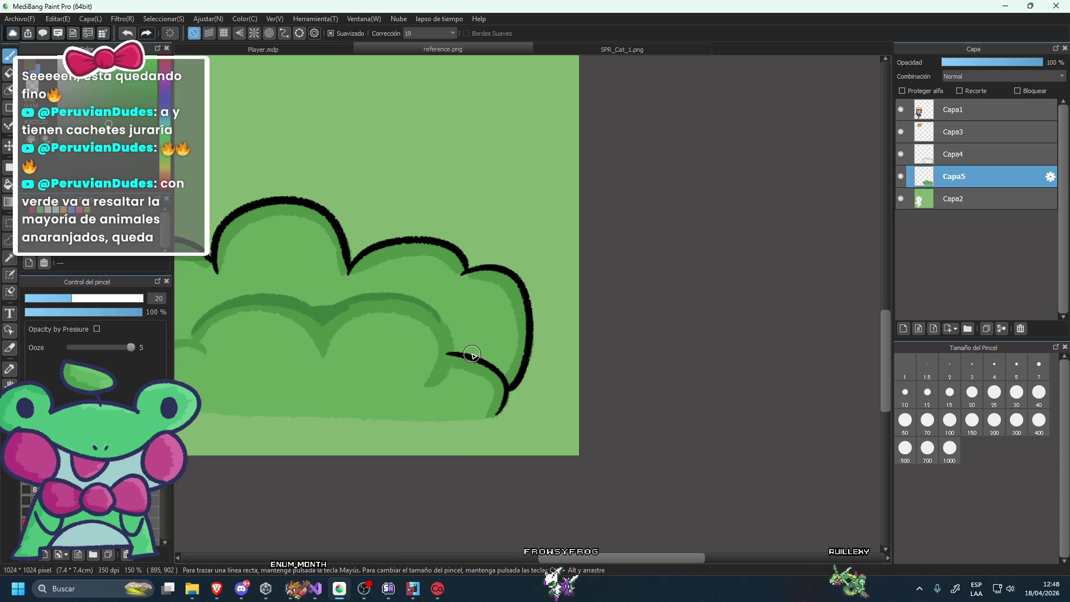
left_click_drag(429, 306, 477, 299)
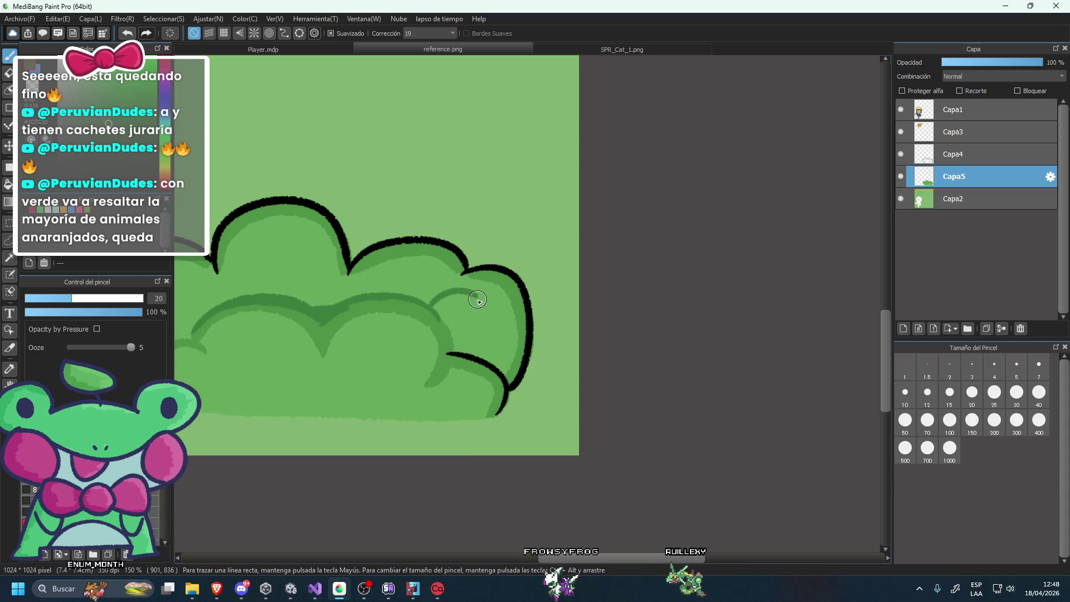
scroll(435, 308, "down", 4)
scroll(424, 313, "up", 4)
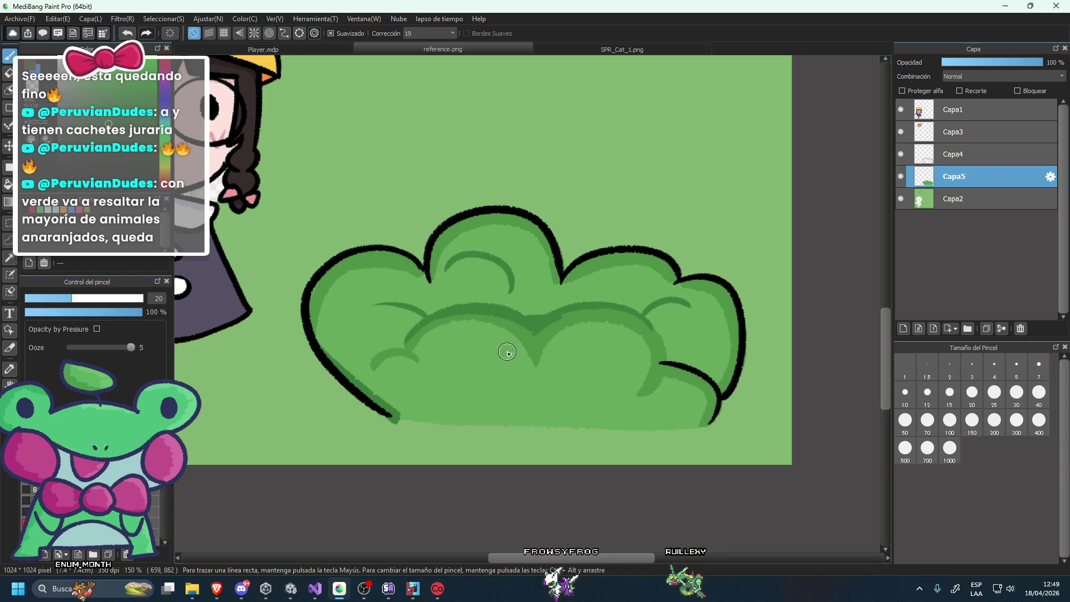
scroll(488, 331, "down", 3)
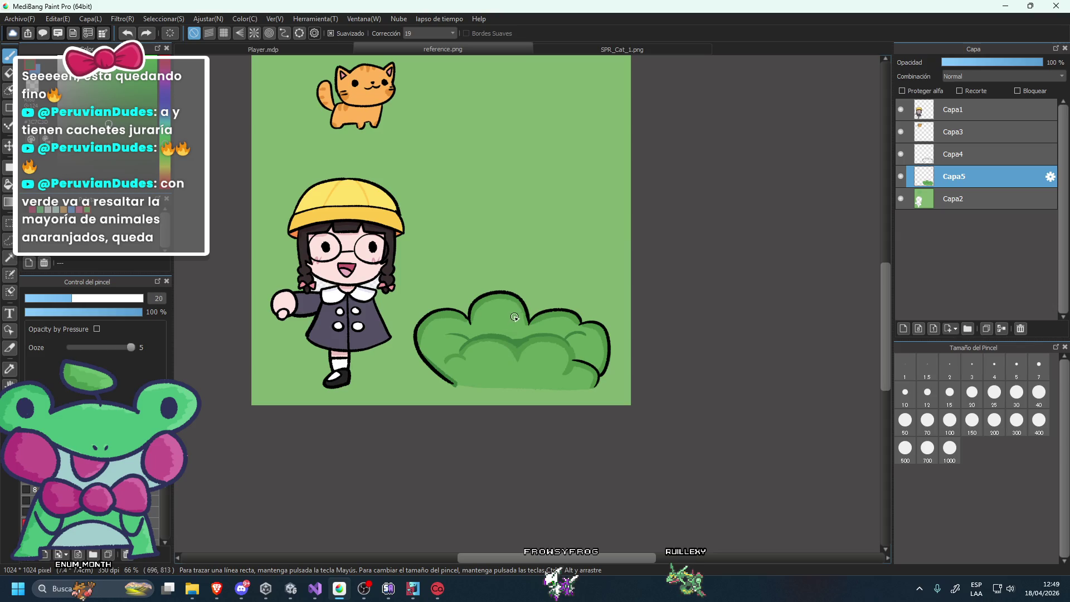
scroll(510, 313, "up", 3)
left_click_drag(480, 340, 546, 336)
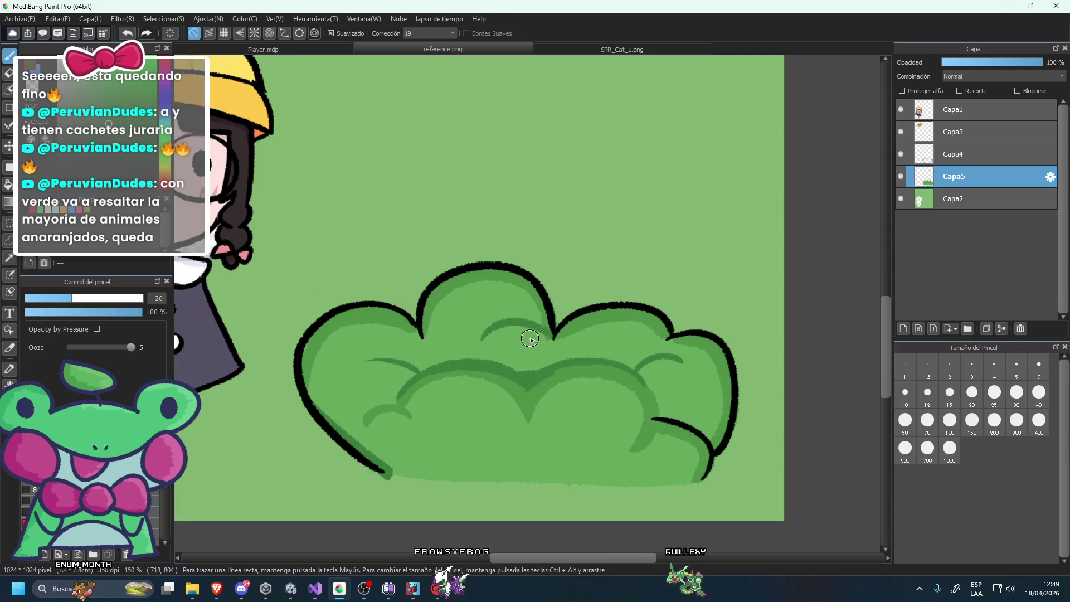
key("ctrl+z")
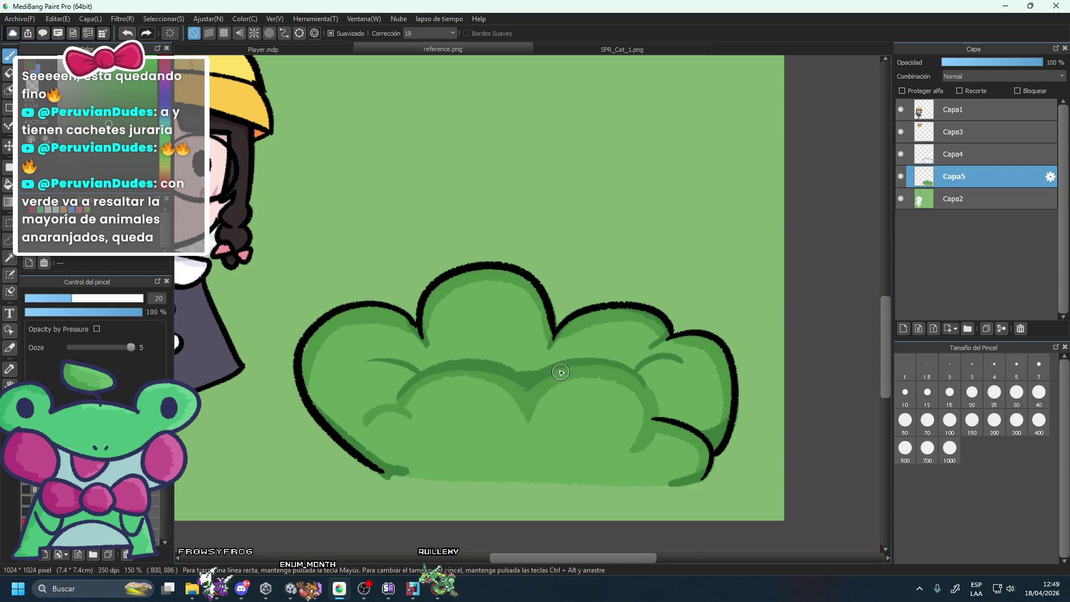
scroll(567, 382, "down", 5)
scroll(566, 345, "up", 2)
scroll(566, 335, "up", 2)
scroll(566, 326, "up", 2)
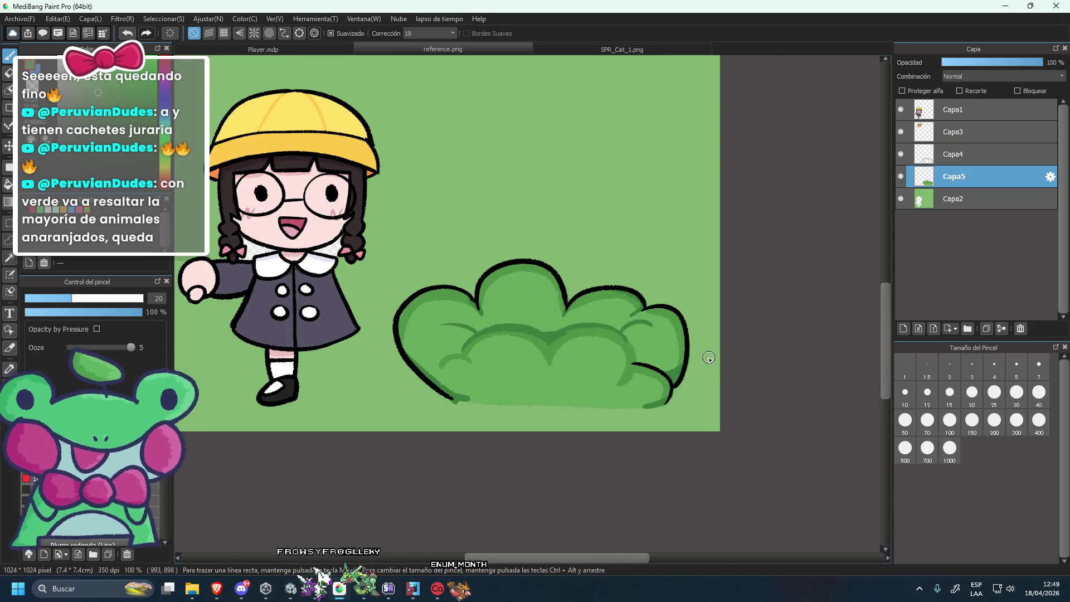
scroll(665, 349, "up", 2)
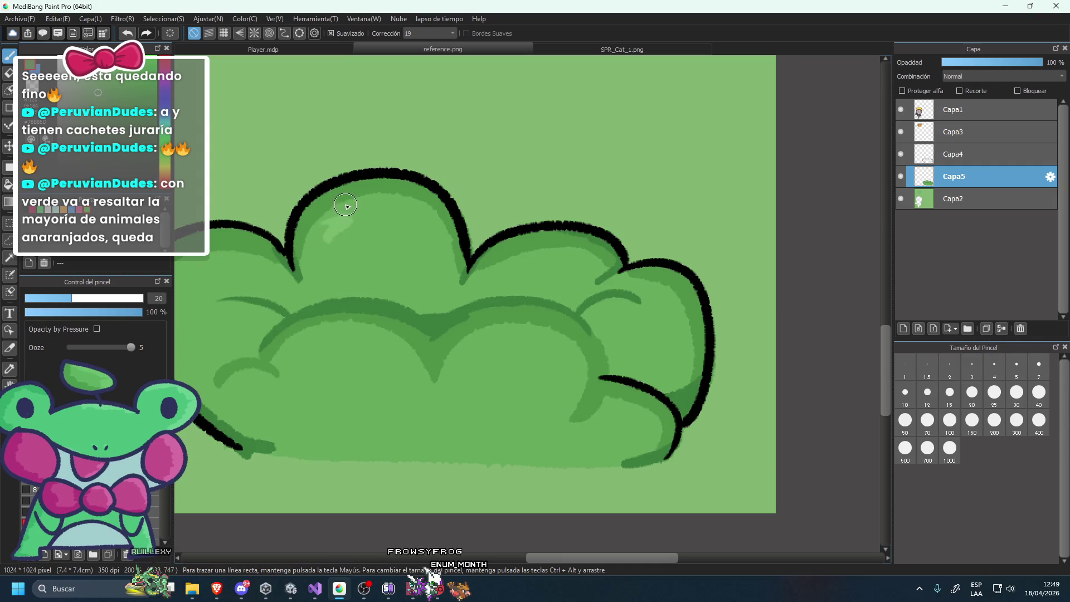
scroll(302, 250, "down", 4)
scroll(312, 243, "up", 2)
scroll(312, 244, "down", 2)
scroll(530, 138, "down", 3)
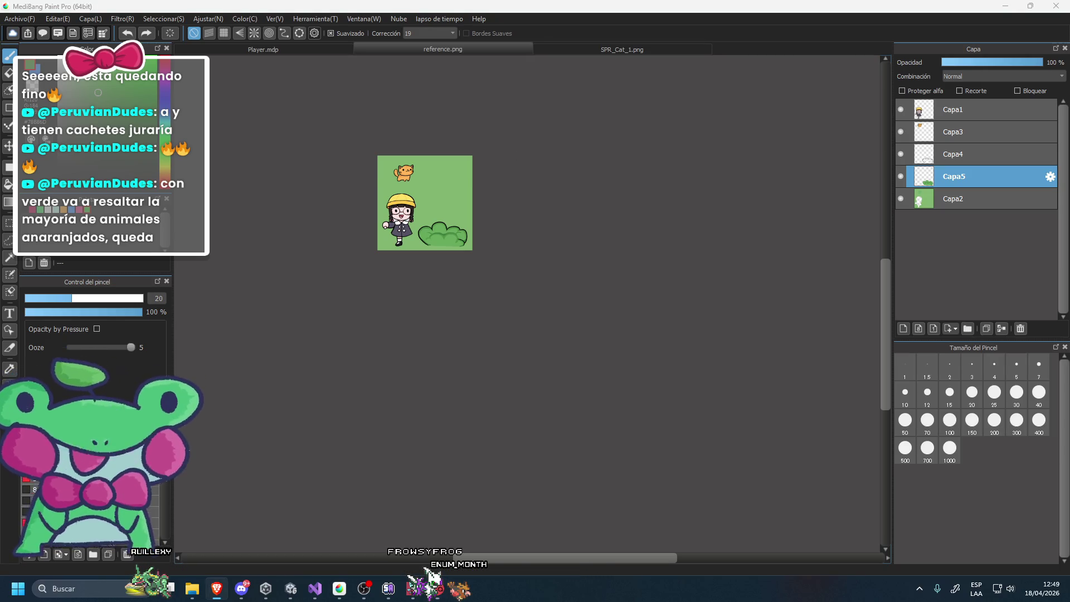
left_click_drag(474, 217, 609, 274)
Add a new empty layer and move Capa4 below Capa6 in the stack.
scroll(609, 273, "up", 2)
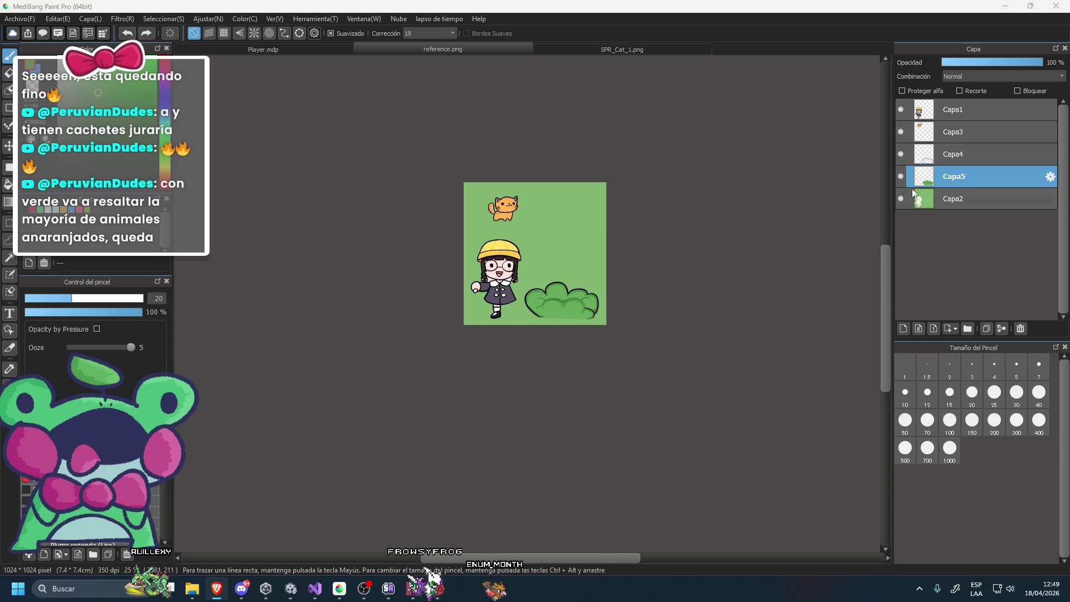
left_click(903, 328)
left_click(901, 199)
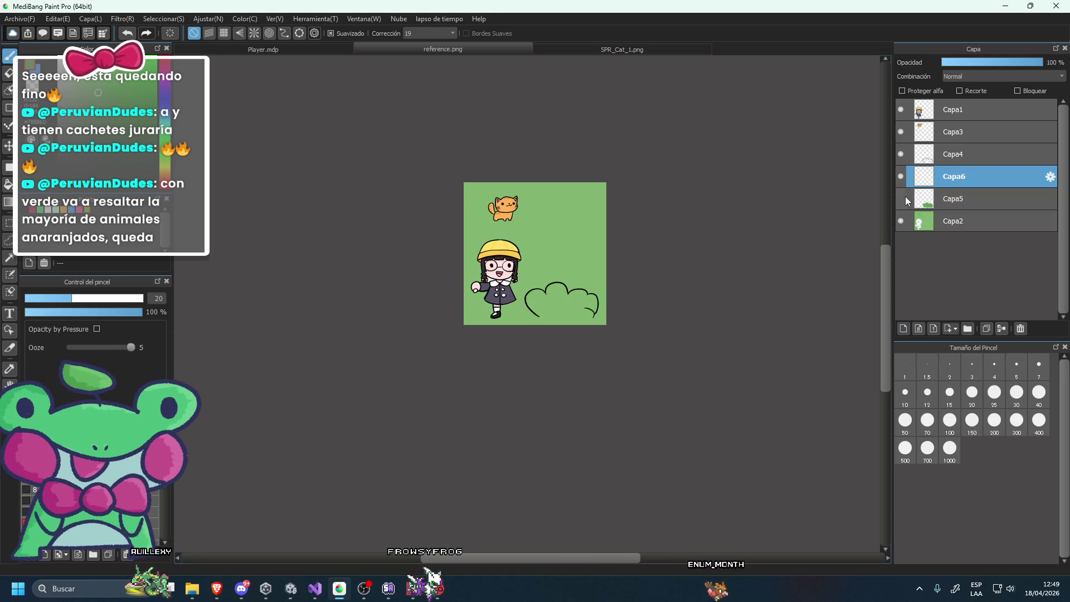
left_click(901, 199)
left_click(901, 219)
left_click(901, 218)
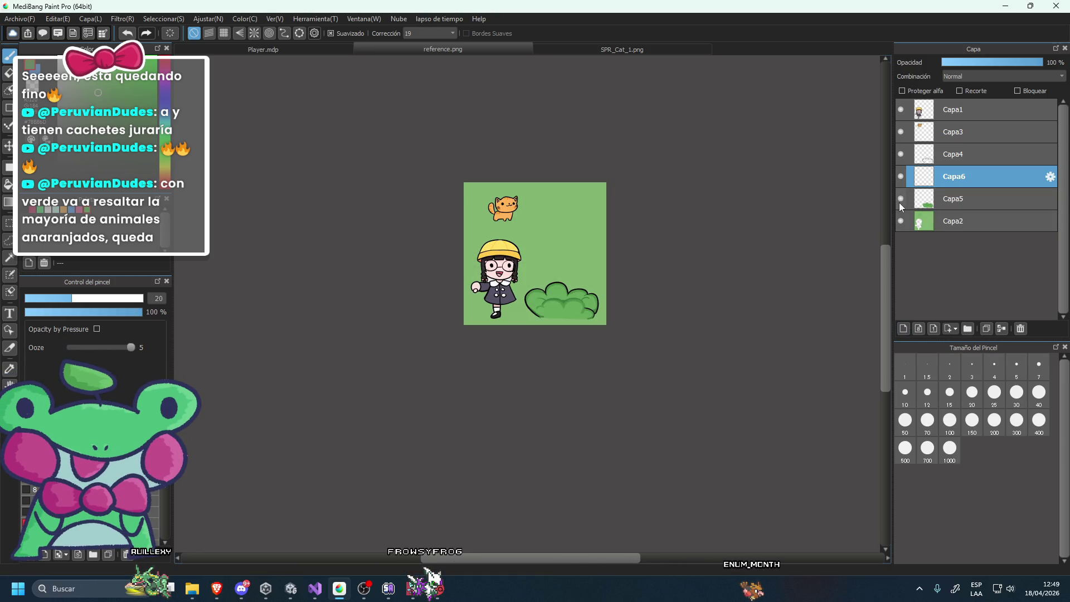
left_click_drag(953, 154, 954, 184)
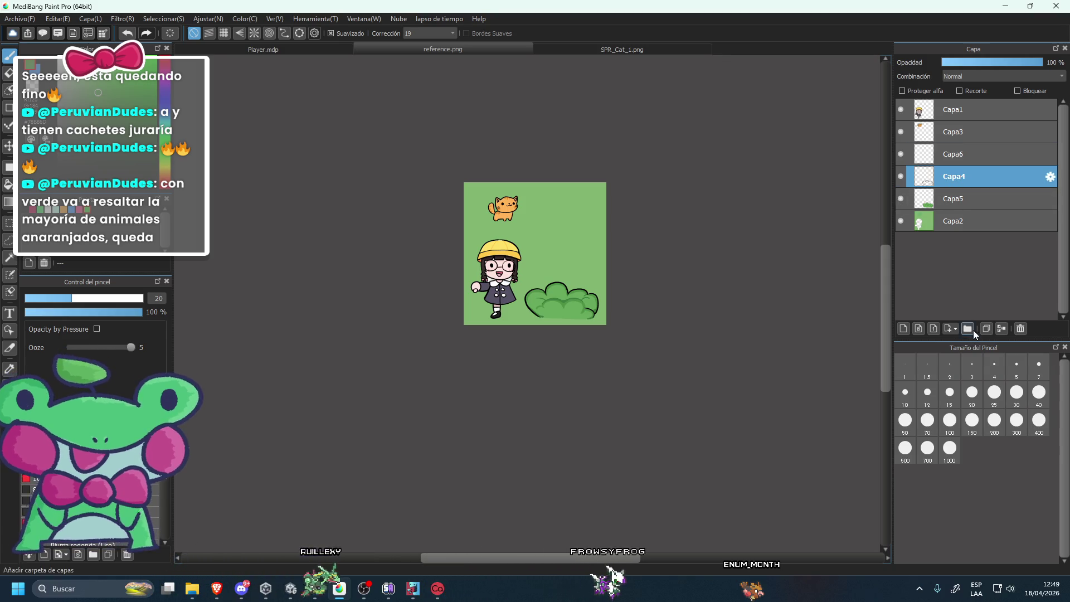
Create a new layer folder named 'Arbusto'.
left_click(970, 329)
double_click(950, 177)
type("Arb")
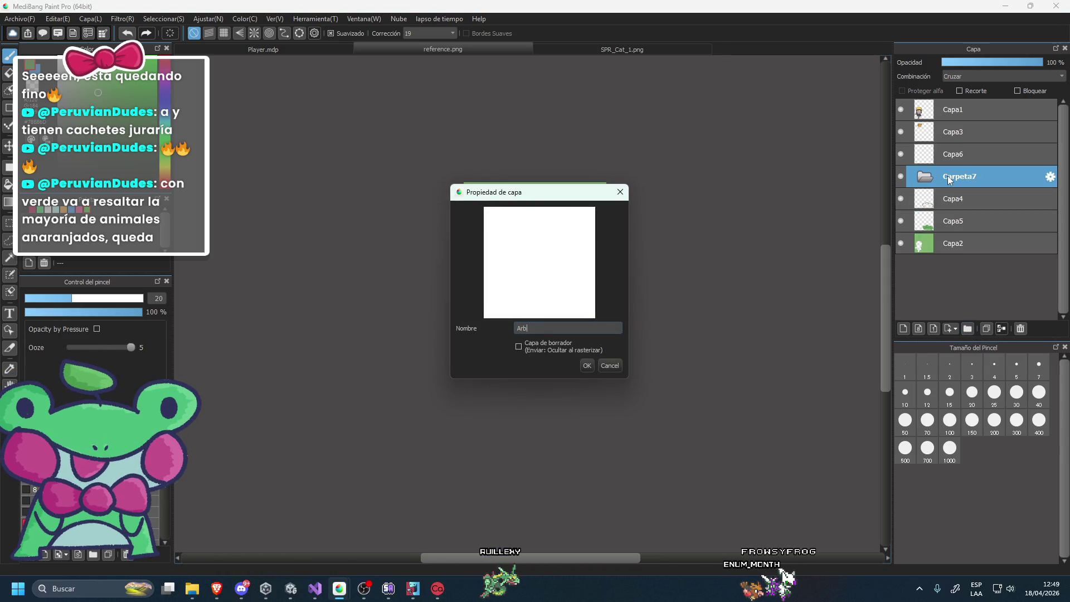
type("usto")
key("Return")
Move Capa4 and Capa5 into Arbusto, add a new Capa8 above, and hide the folder.
left_click(950, 199)
left_click(949, 221, "shift")
left_click_drag(949, 222, 985, 182)
left_click(906, 174)
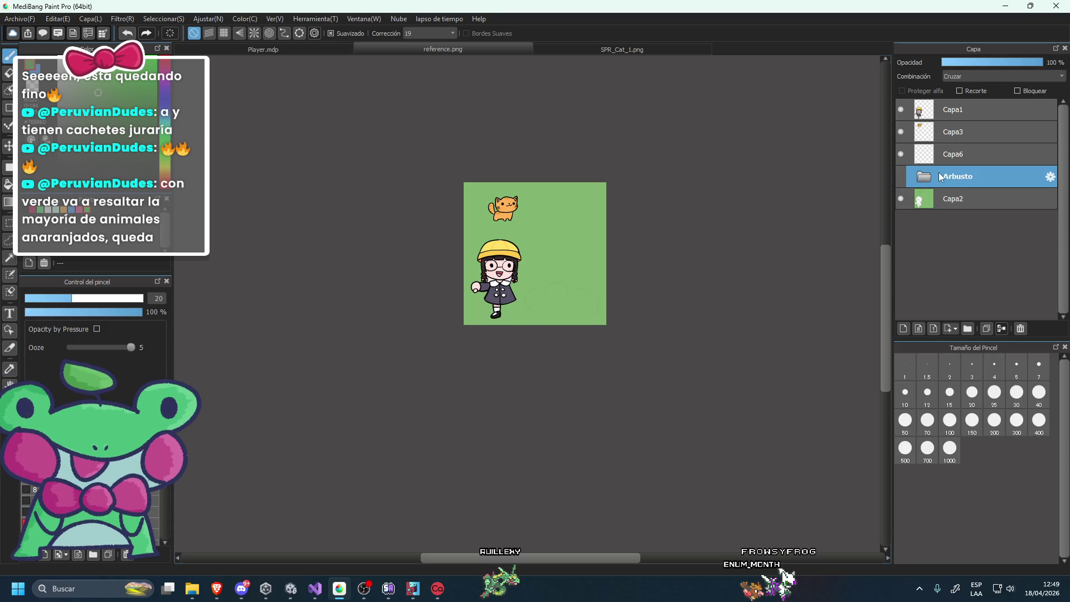
left_click(901, 177)
left_click(904, 329)
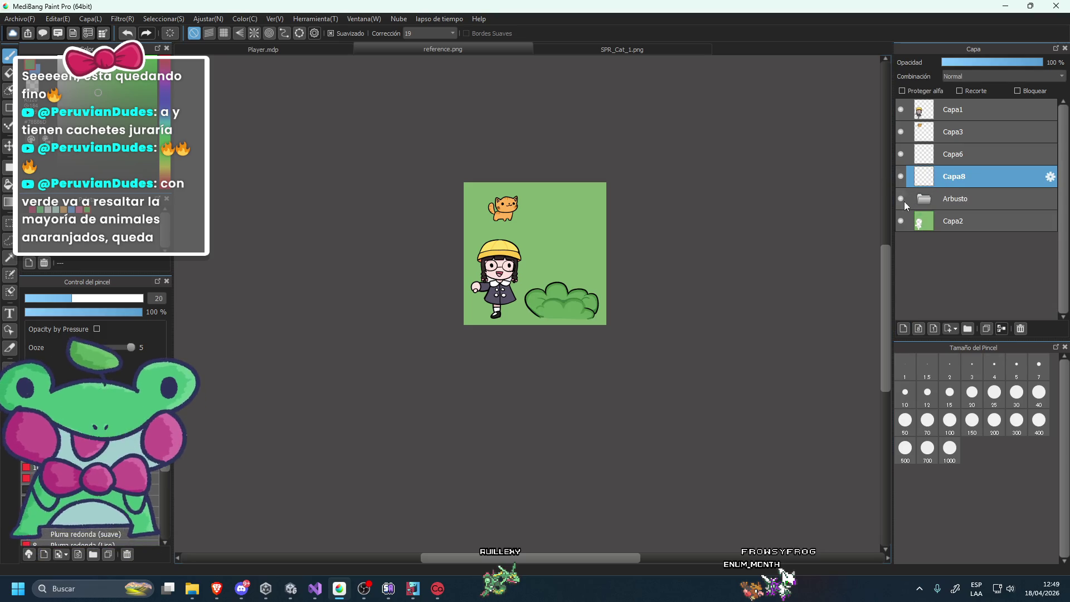
left_click(901, 198)
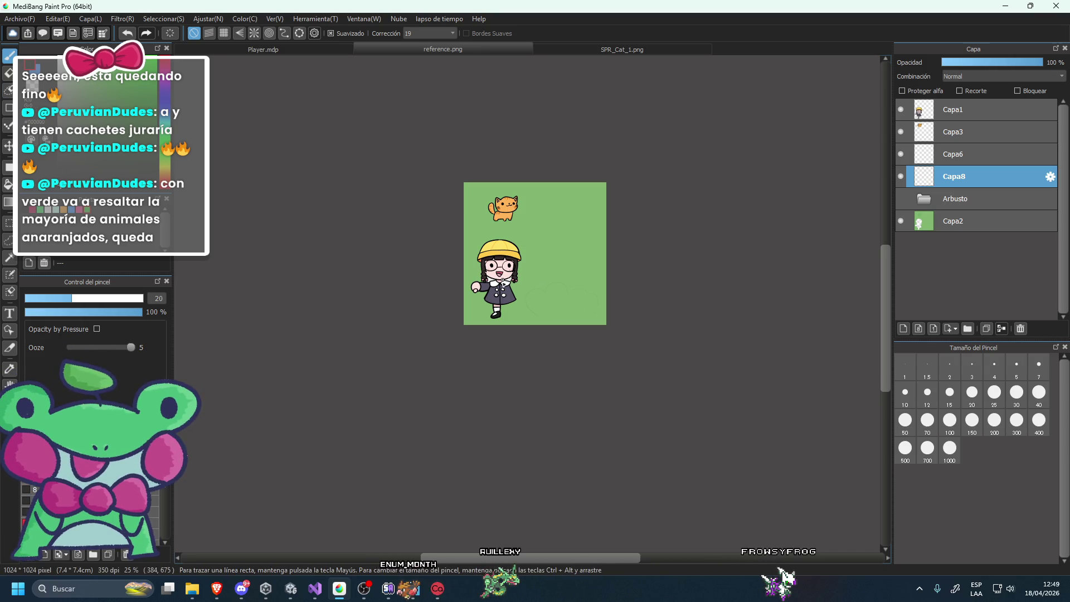
scroll(598, 297, "up", 2)
scroll(554, 310, "up", 1)
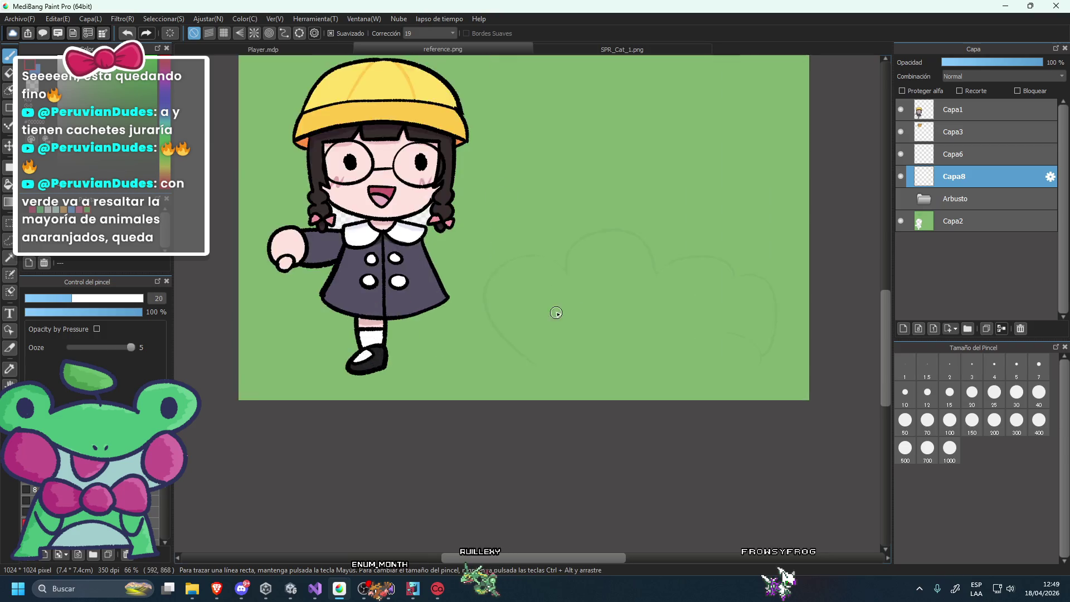
scroll(601, 286, "up", 1)
left_click(901, 219)
left_click(901, 220)
left_click(901, 219)
left_click(900, 218)
scroll(683, 223, "down", 2)
scroll(669, 210, "down", 3)
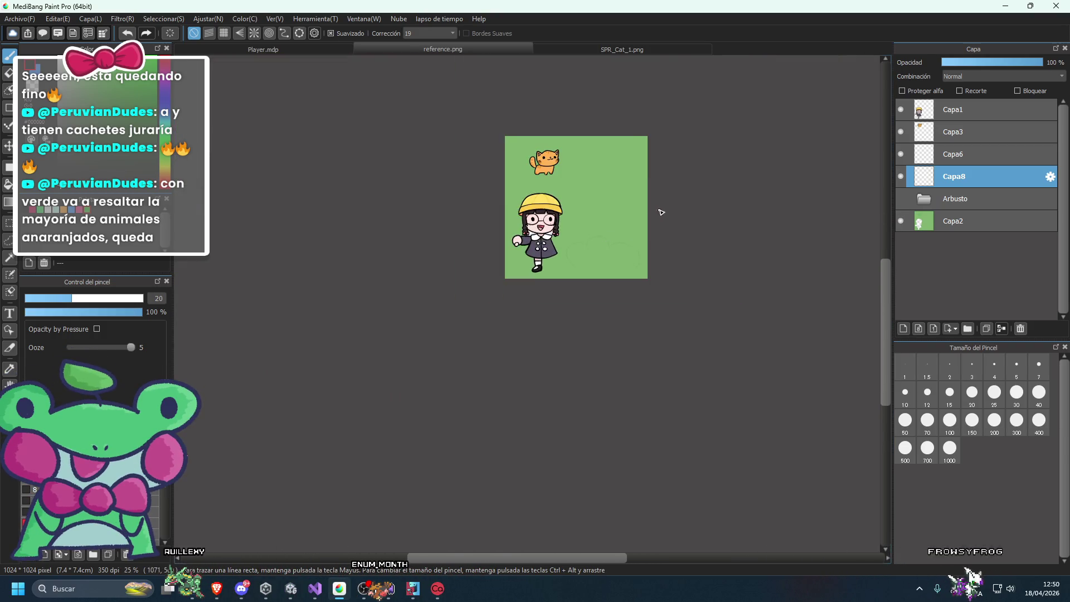
scroll(641, 200, "up", 3)
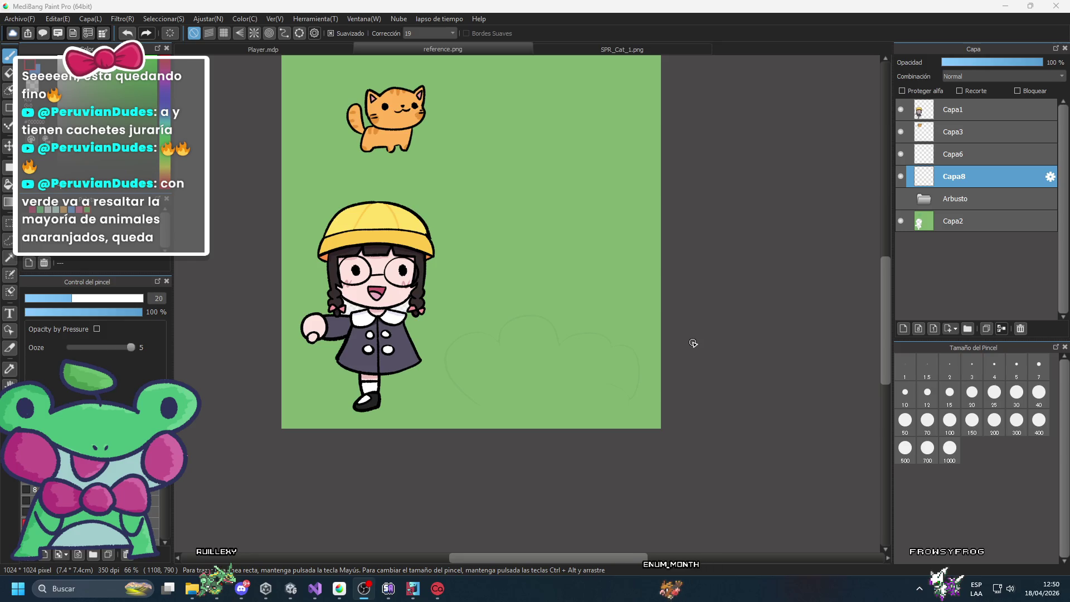
scroll(670, 354, "up", 1)
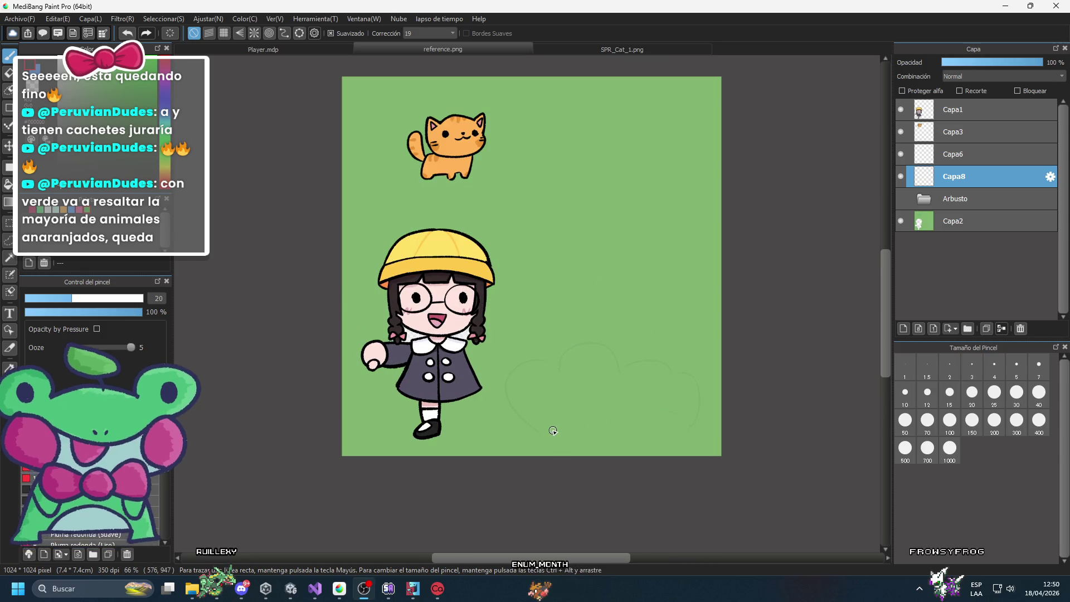
left_click_drag(561, 204, 551, 432)
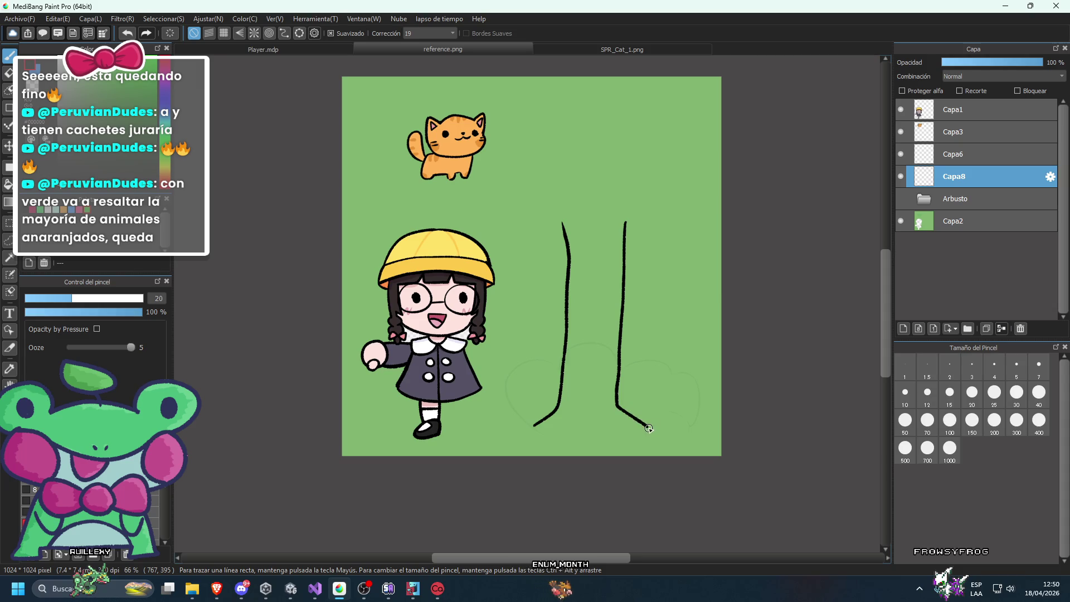
Draw the trunk's wavy flared base, a notched top and a branch curving right.
left_click_drag(648, 428, 527, 431)
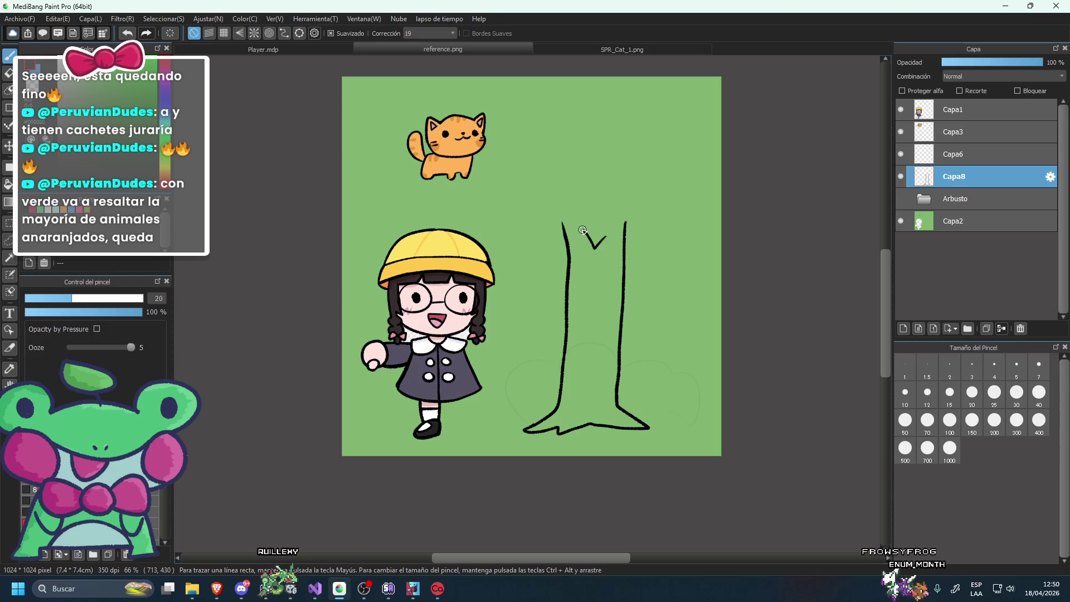
left_click_drag(584, 231, 626, 239)
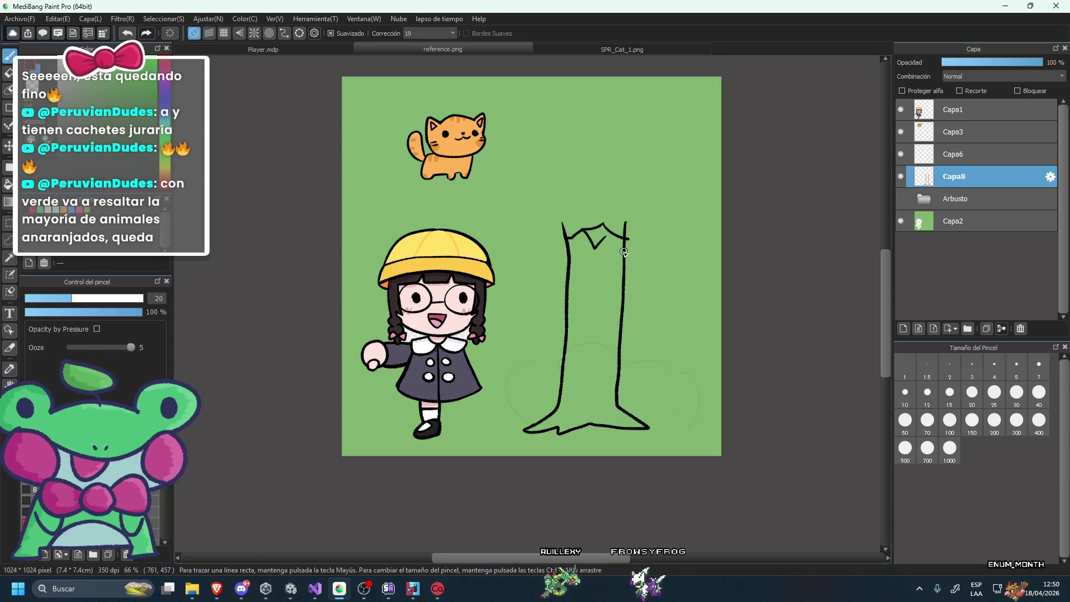
left_click_drag(626, 259, 660, 249)
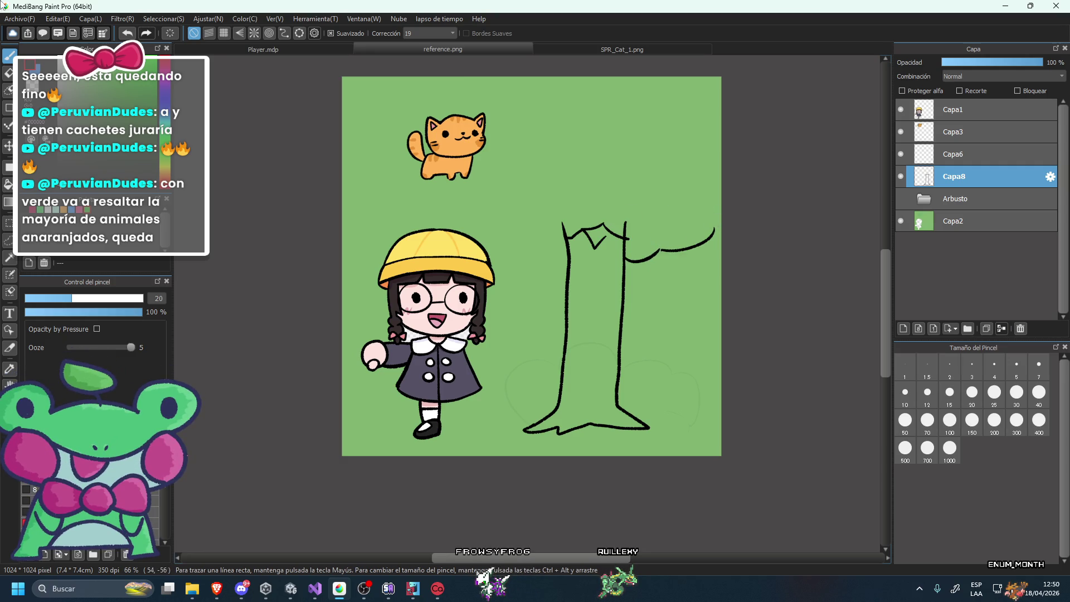
Shift the tree drawing to the left, briefly checking it against the Arbusto bush.
left_click(8, 147)
left_click_drag(547, 236, 495, 238)
key("b")
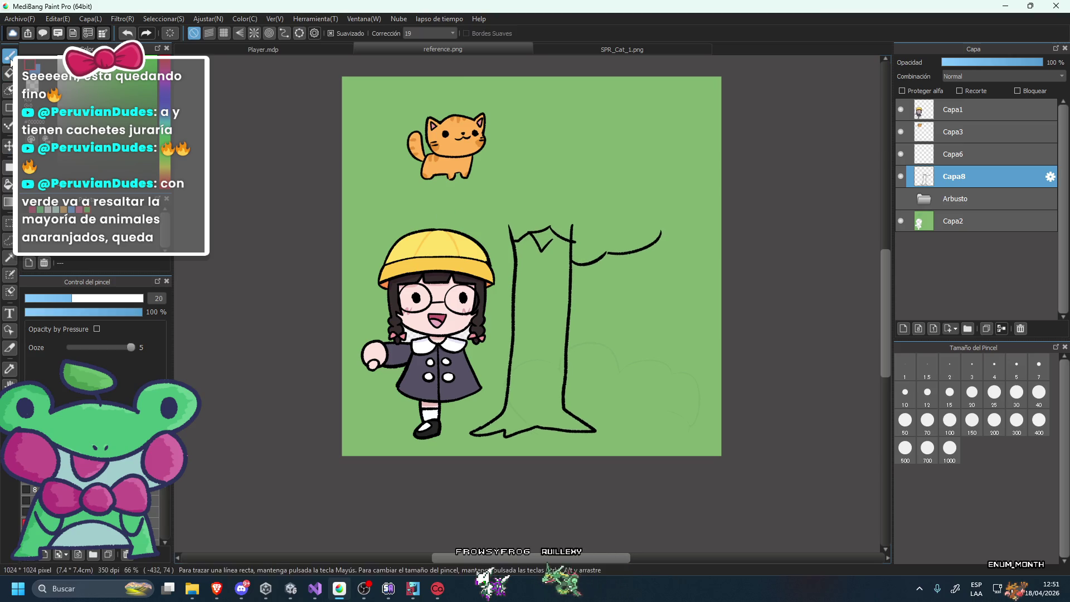
scroll(571, 242, "down", 2)
scroll(570, 241, "down", 1)
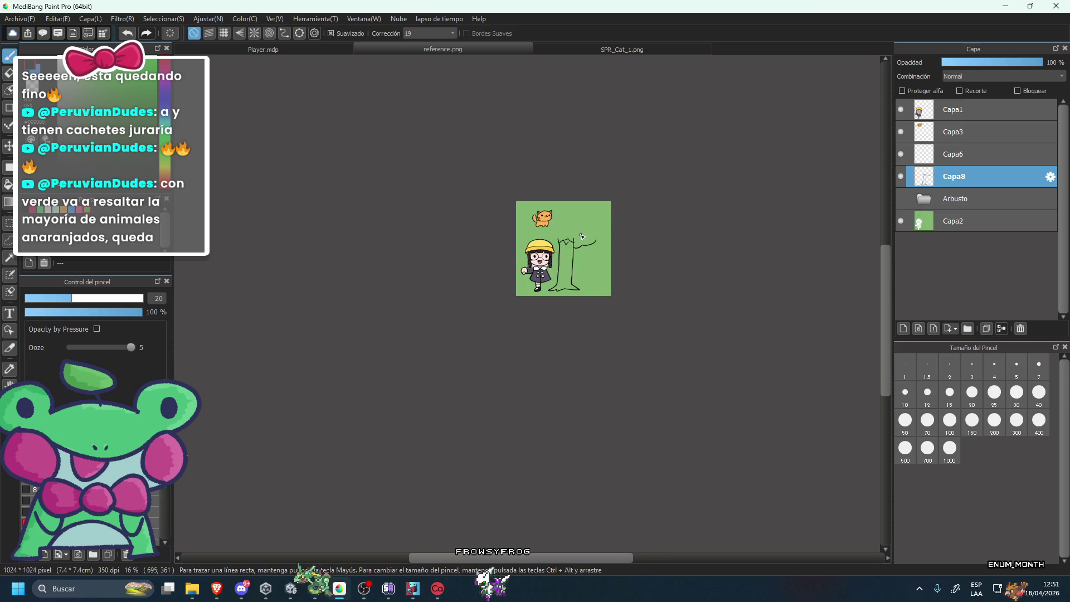
scroll(581, 232, "up", 2)
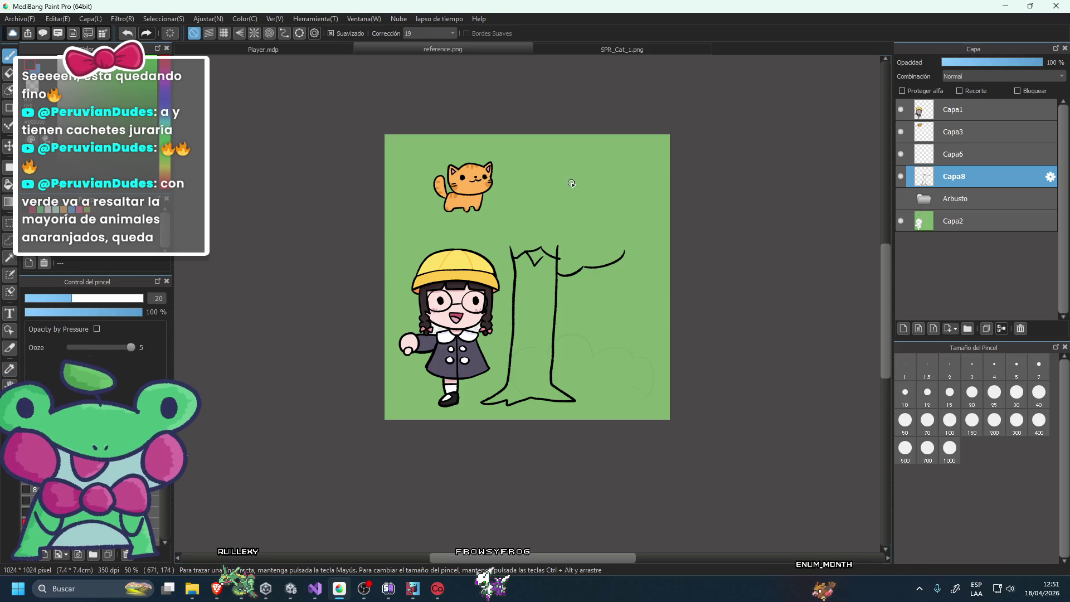
left_click(898, 201)
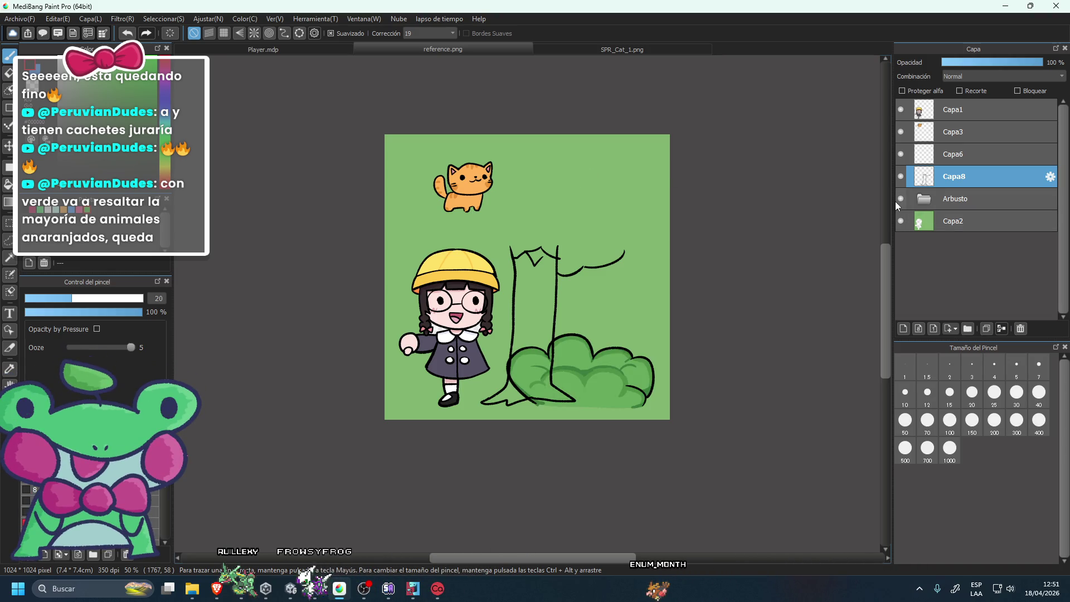
left_click(896, 200)
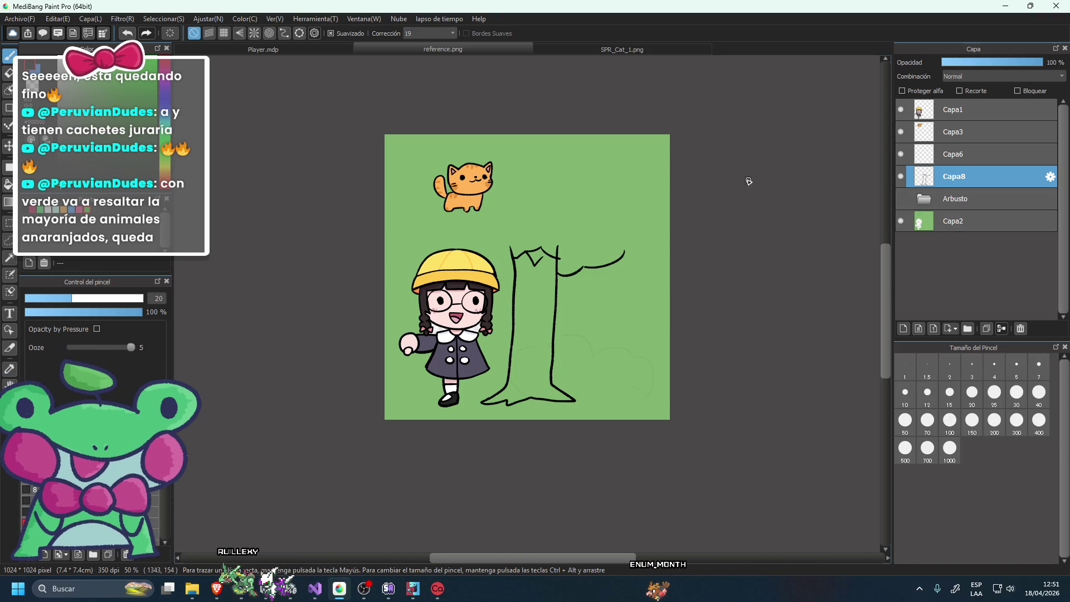
key("ctrl+t")
left_click_drag(473, 231, 440, 192)
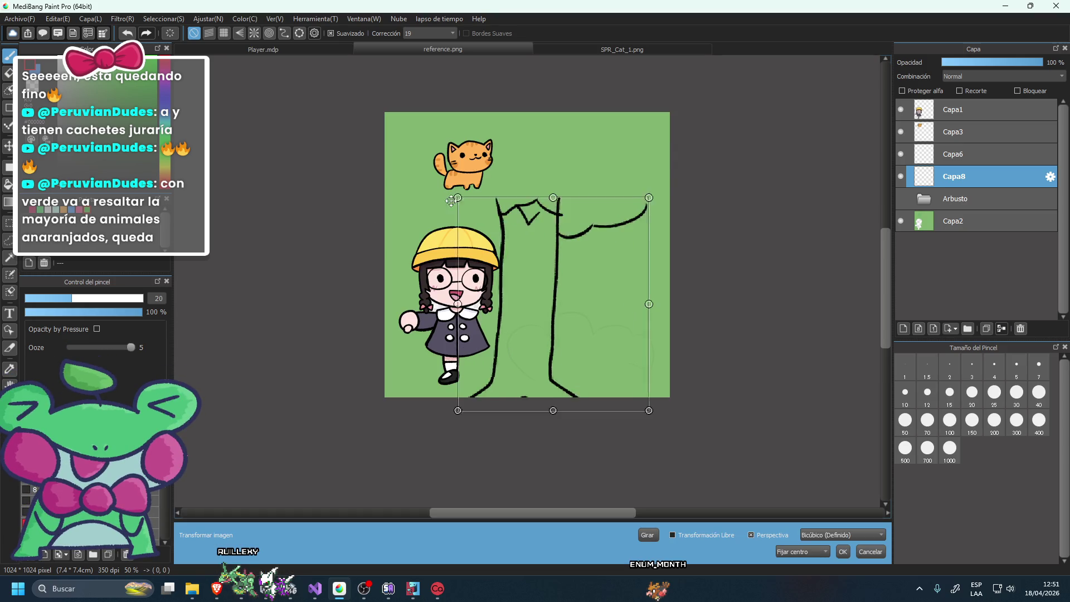
left_click_drag(558, 232, 574, 201)
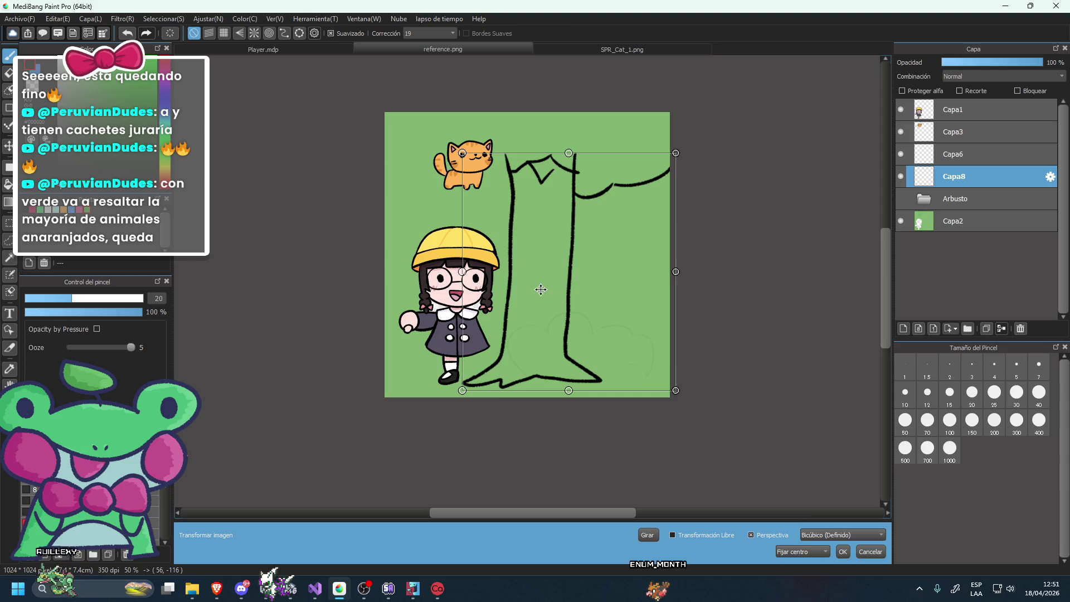
left_click_drag(548, 294, 528, 294)
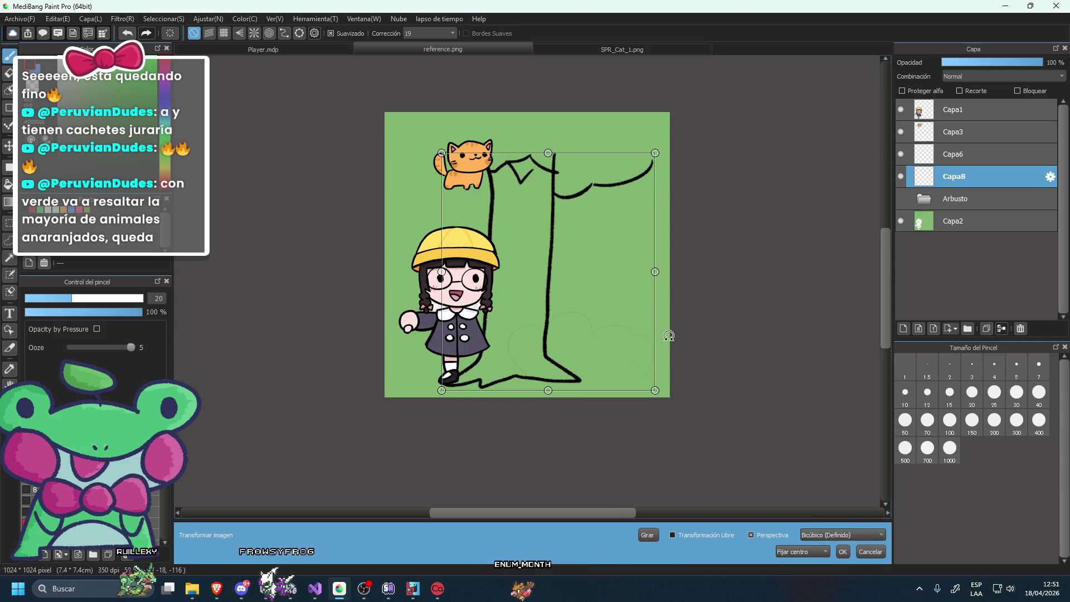
left_click(873, 553)
scroll(614, 333, "down", 2)
scroll(615, 331, "down", 2)
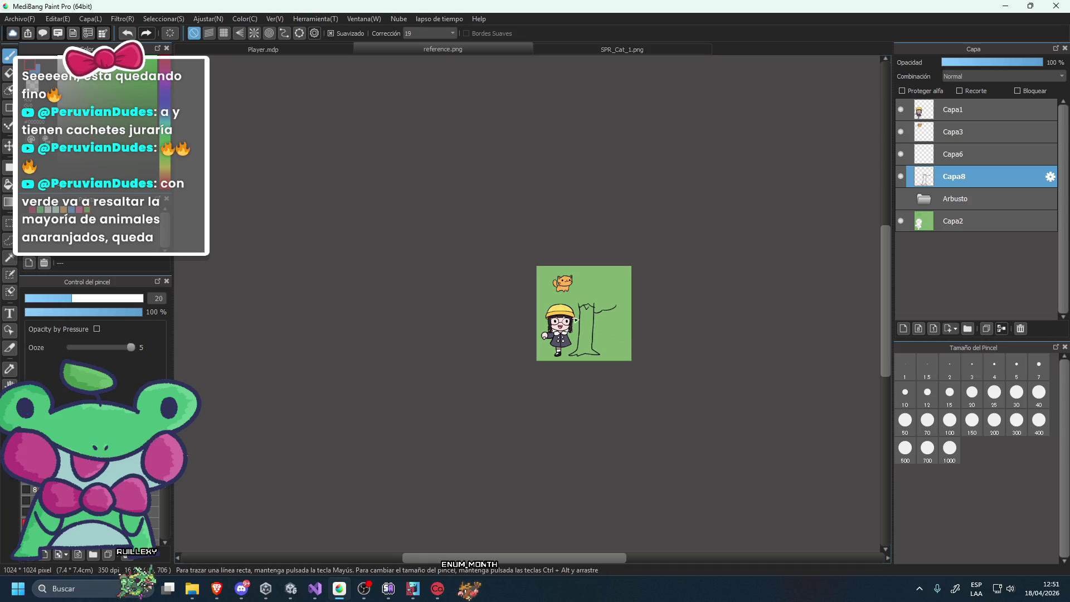
scroll(592, 311, "up", 2)
scroll(618, 292, "up", 4)
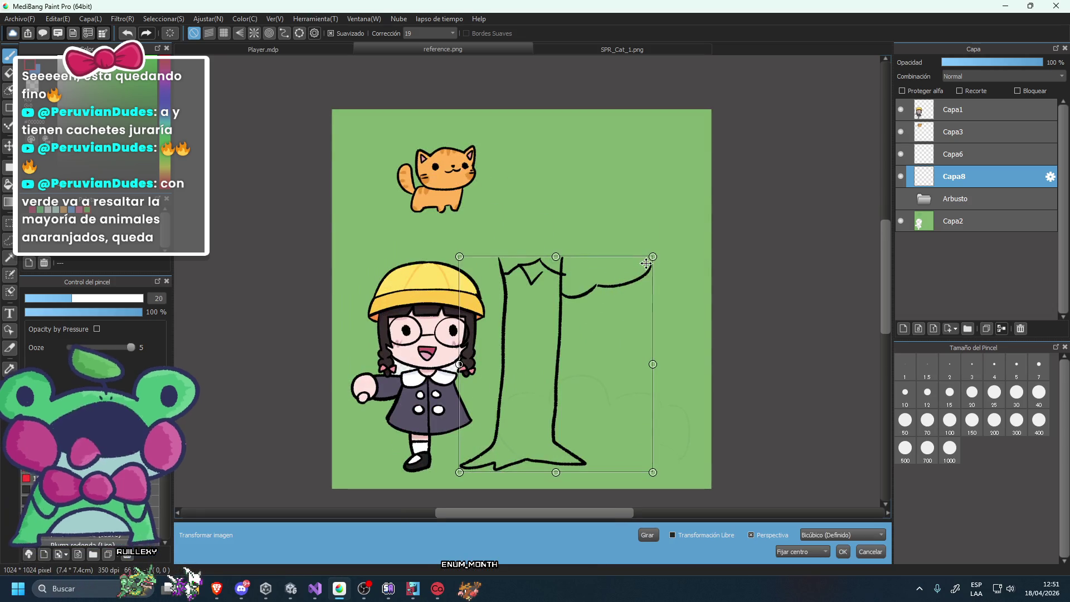
left_click_drag(654, 258, 701, 149)
left_click_drag(604, 243, 593, 280)
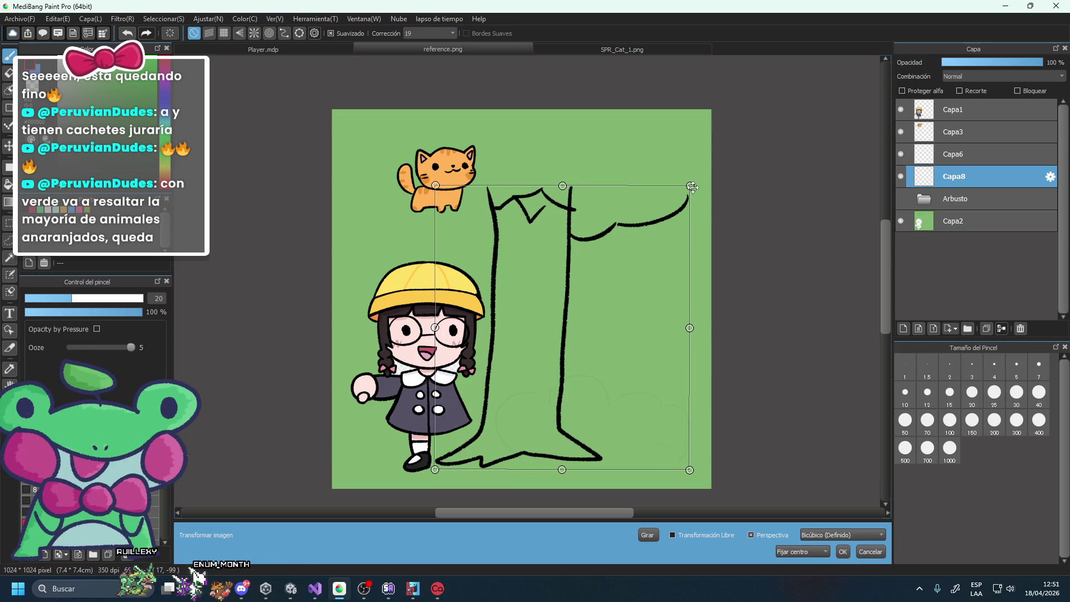
key("ctrl+minus")
key("ctrl+minus")
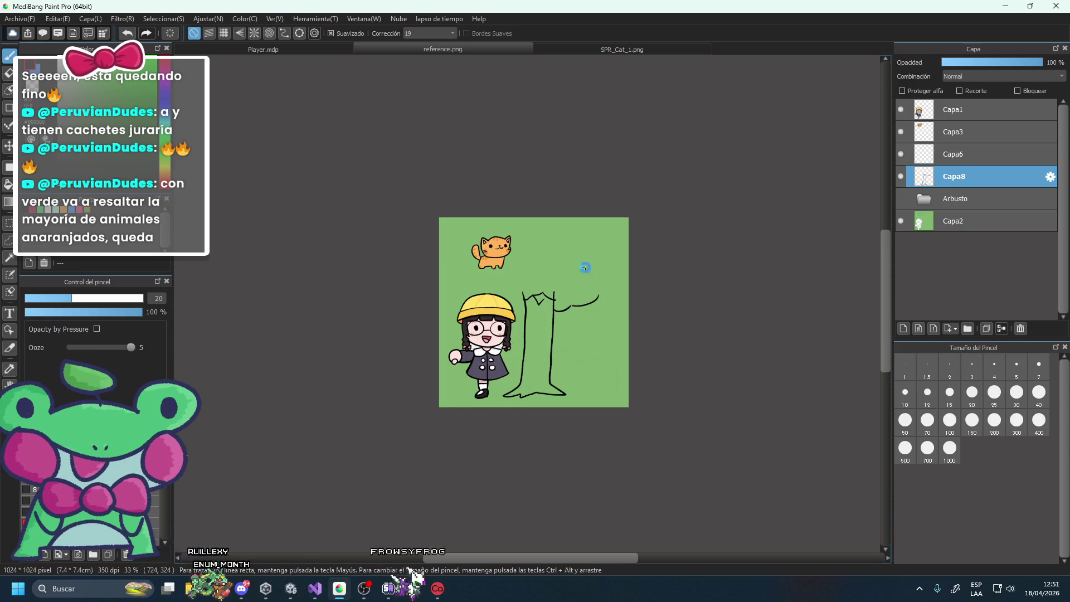
left_click_drag(601, 270, 652, 189)
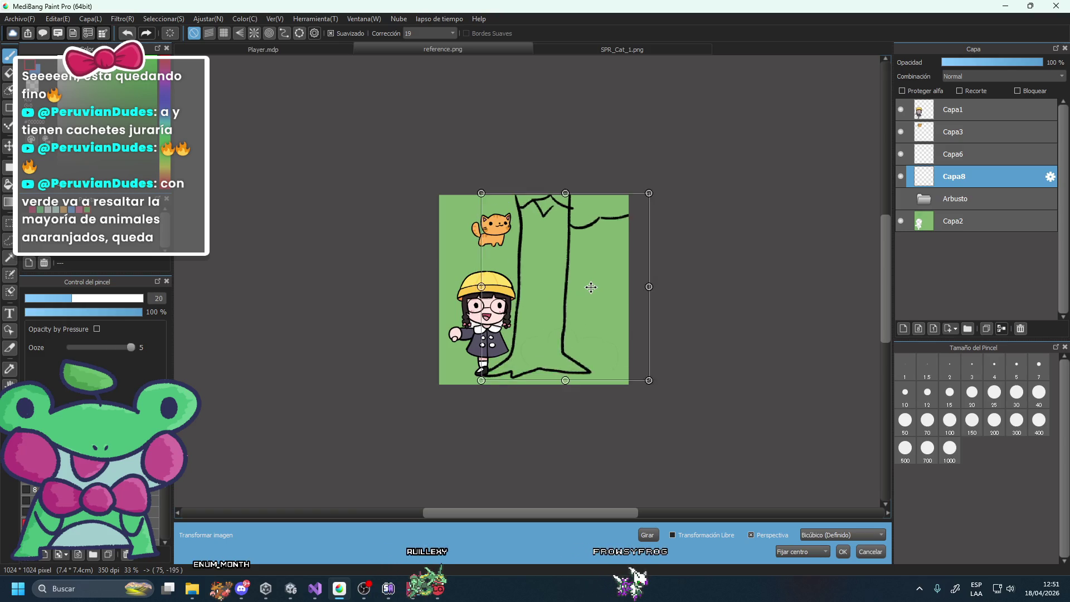
left_click_drag(655, 377, 575, 355)
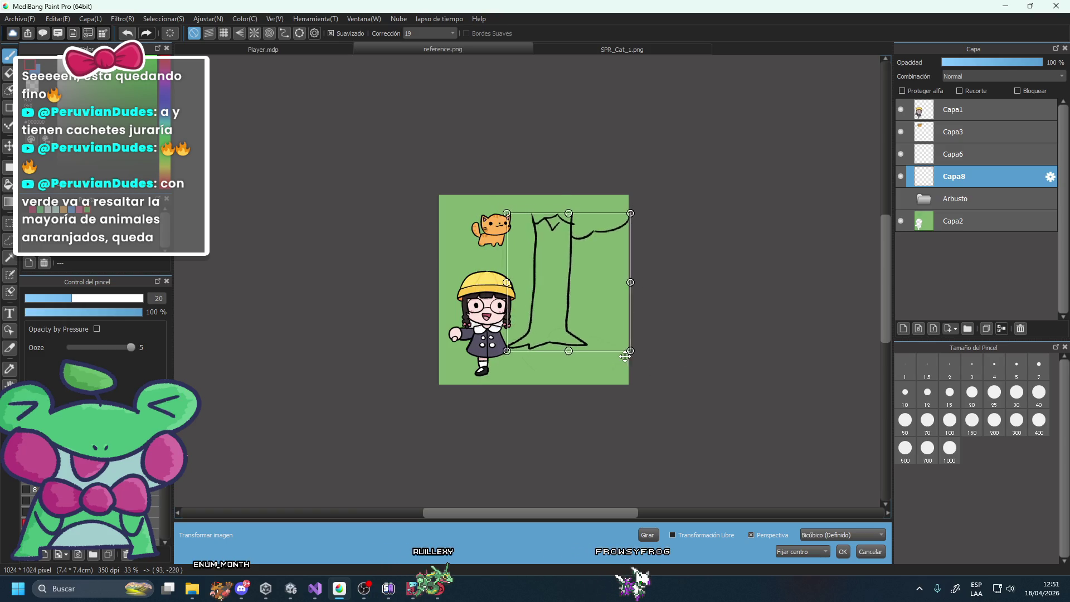
left_click_drag(627, 236, 599, 267)
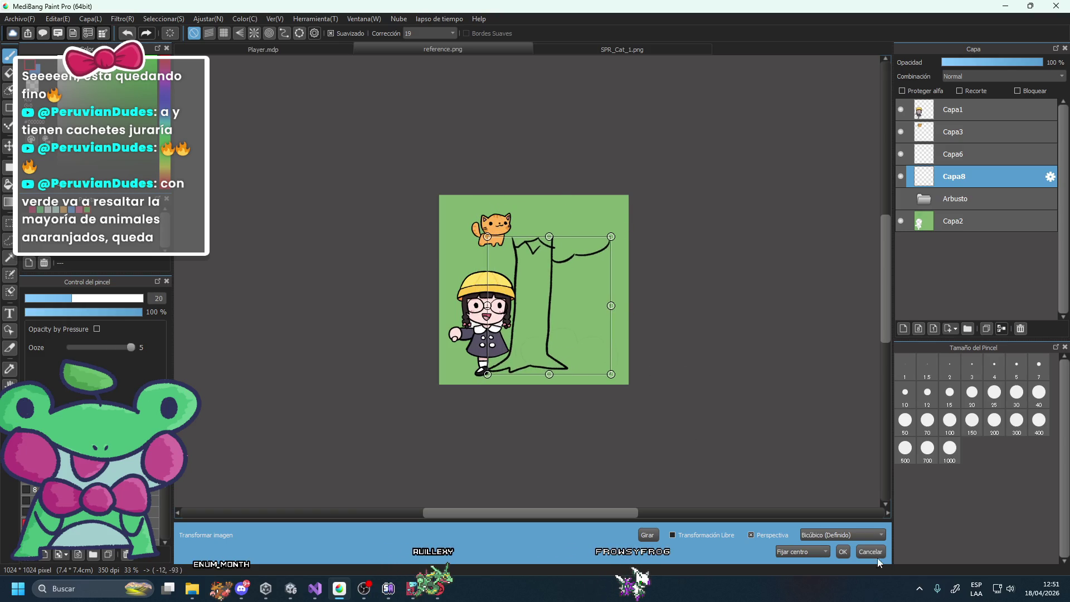
key("Return")
key("ctrl+a")
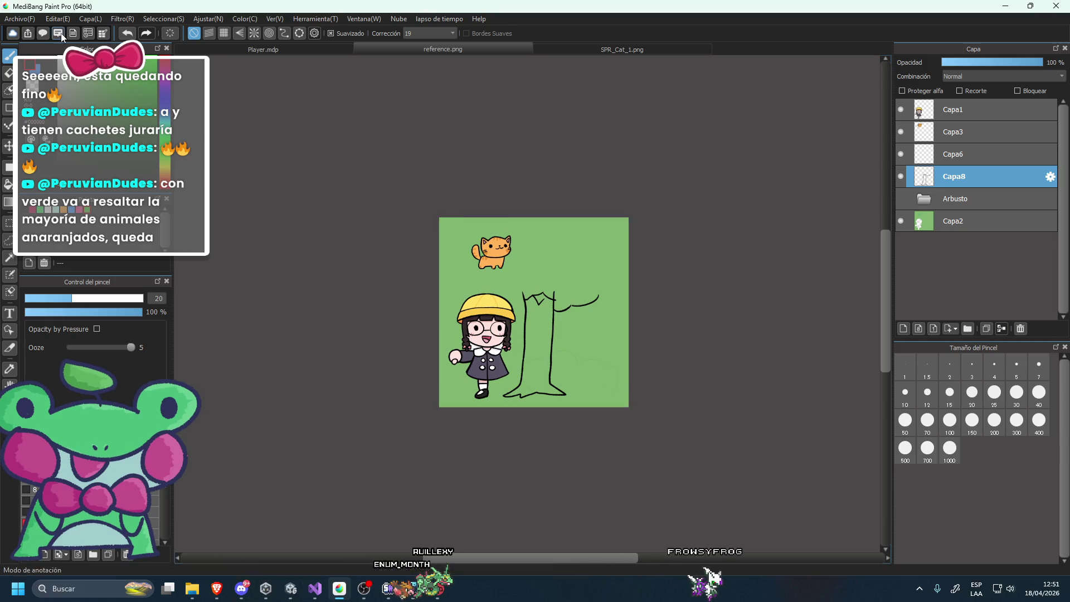
left_click(19, 19)
Create a new canvas with width and height both 1024.
left_click(25, 33)
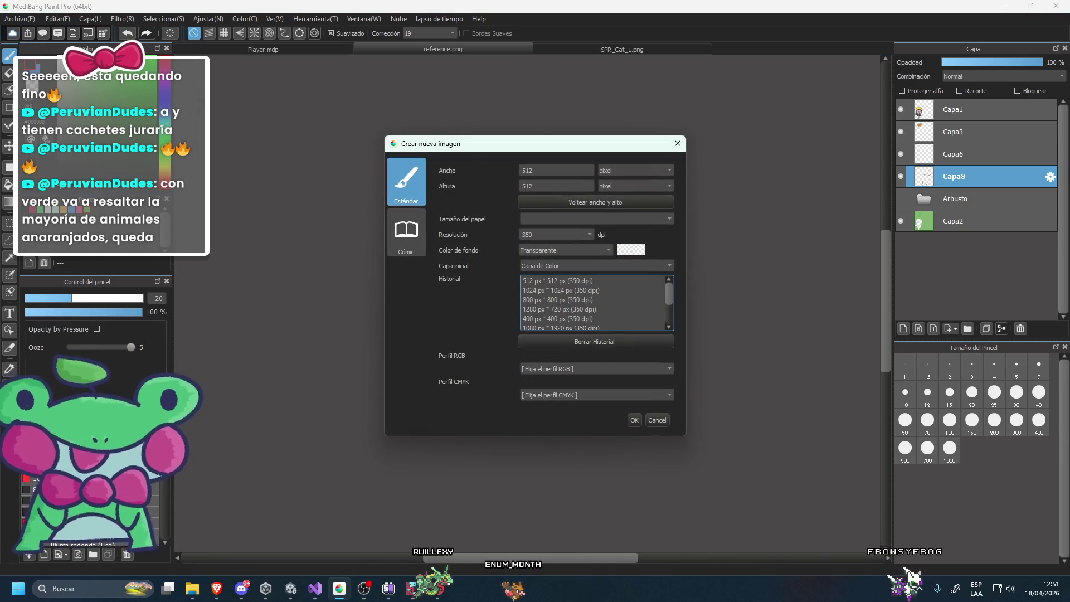
type("1024")
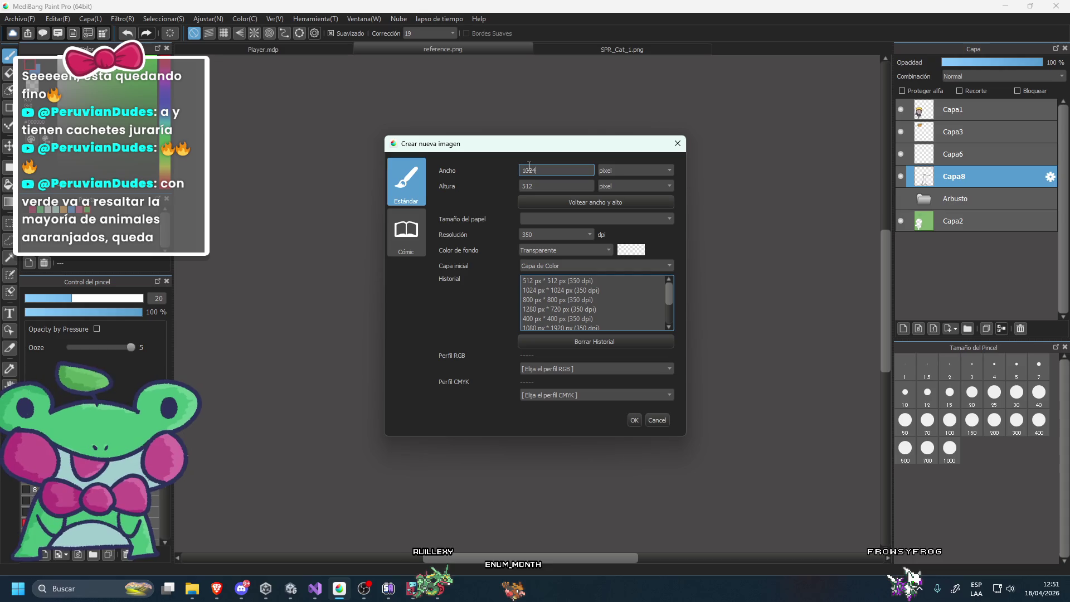
double_click(524, 186)
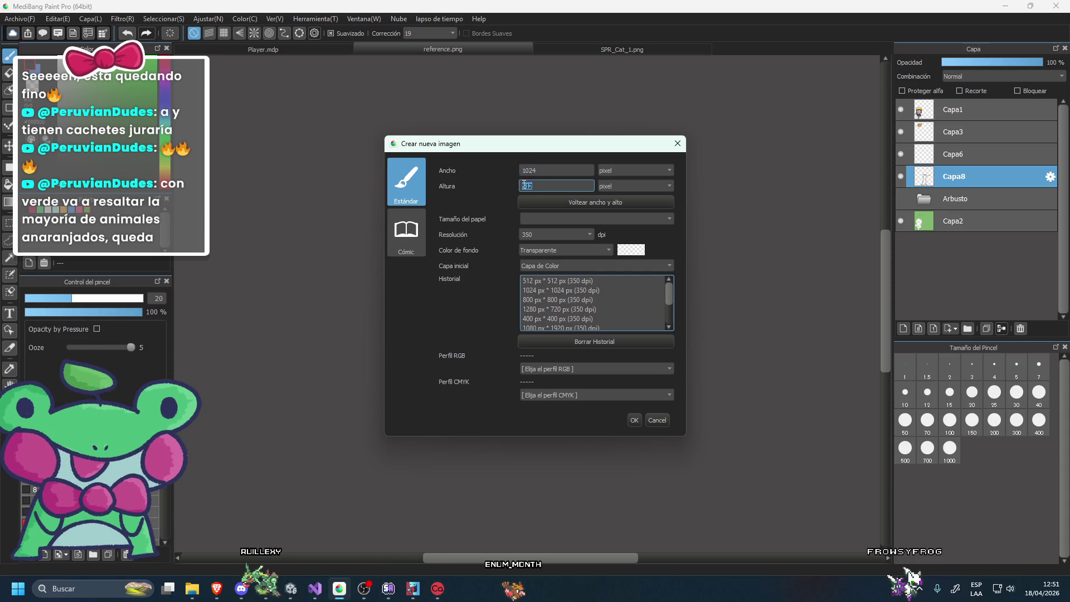
type("1024")
left_click(636, 420)
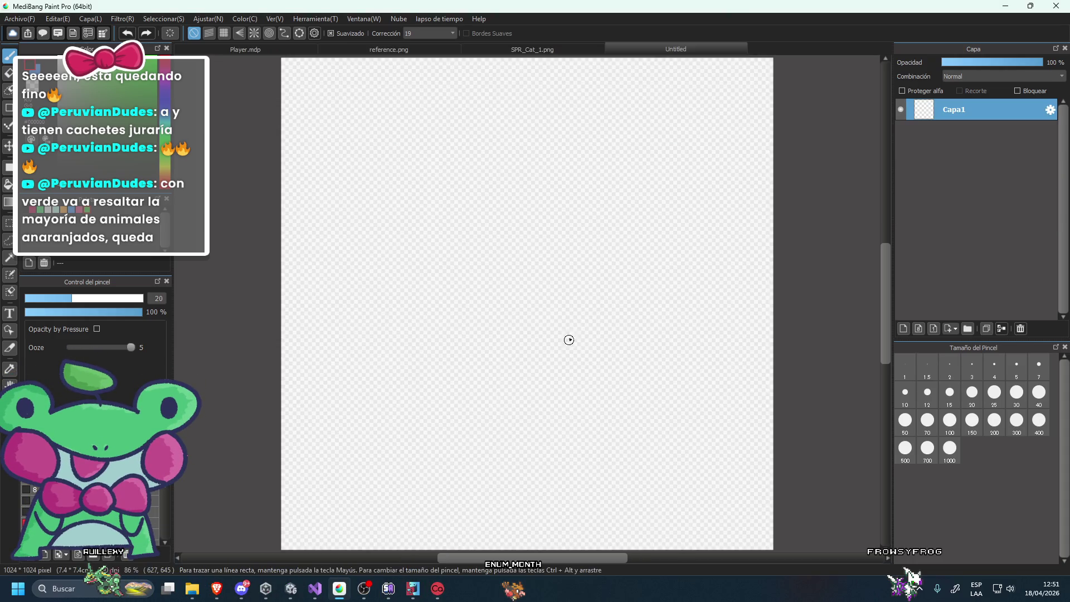
Paste the tree outline onto a new layer and nudge it slightly left.
scroll(510, 264, "down", 4)
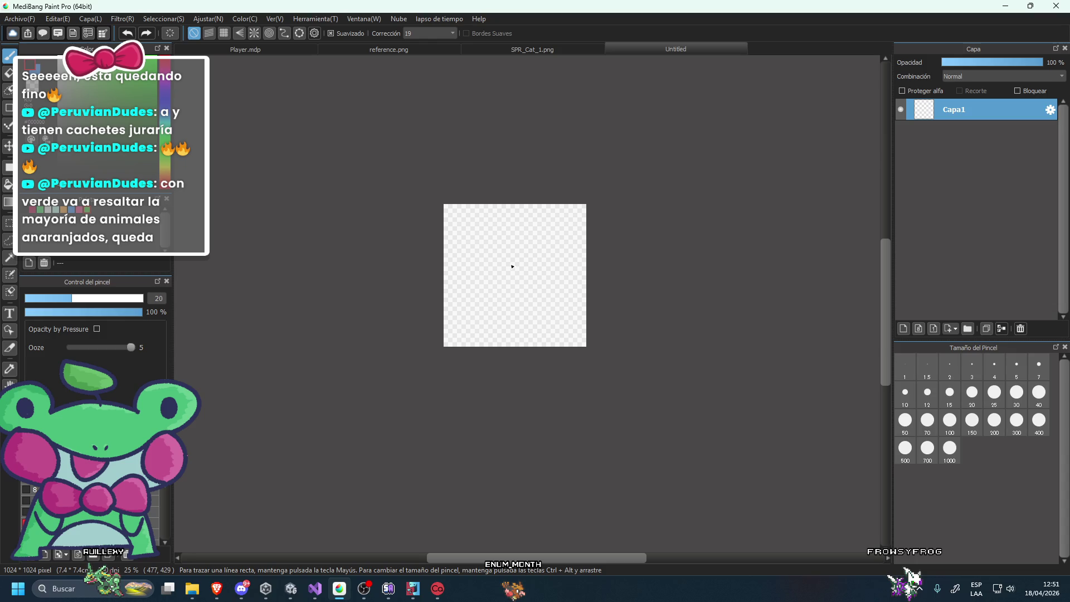
key("ctrl+v")
scroll(512, 267, "up", 1)
key("v")
left_click_drag(503, 331, 493, 333)
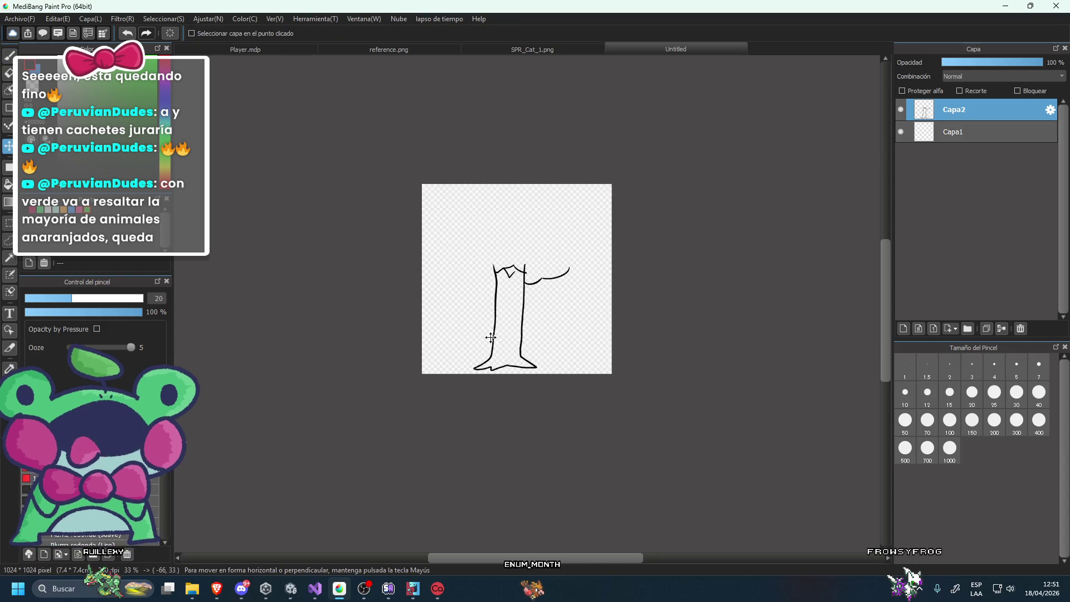
left_click(9, 56)
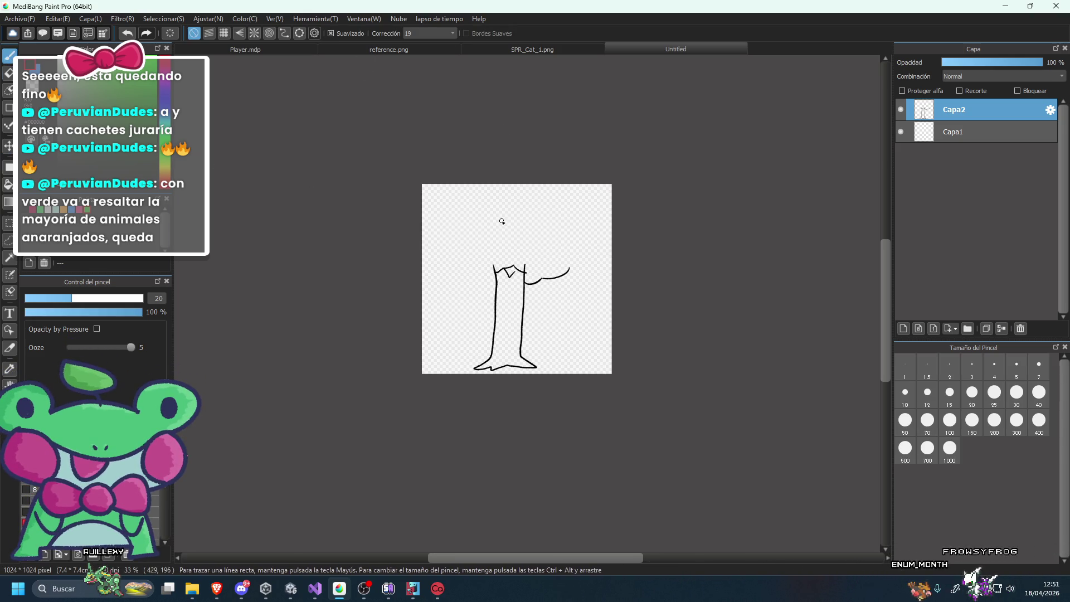
Extend the crown outline around its right side and top-left.
scroll(496, 256, "up", 3)
scroll(445, 296, "up", 2)
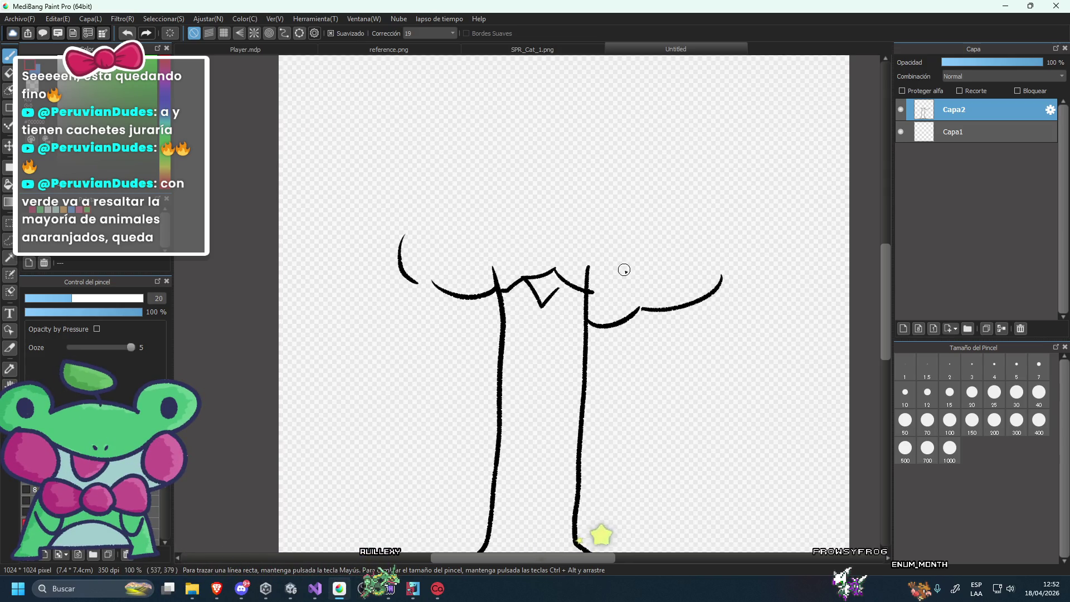
scroll(622, 264, "down", 1)
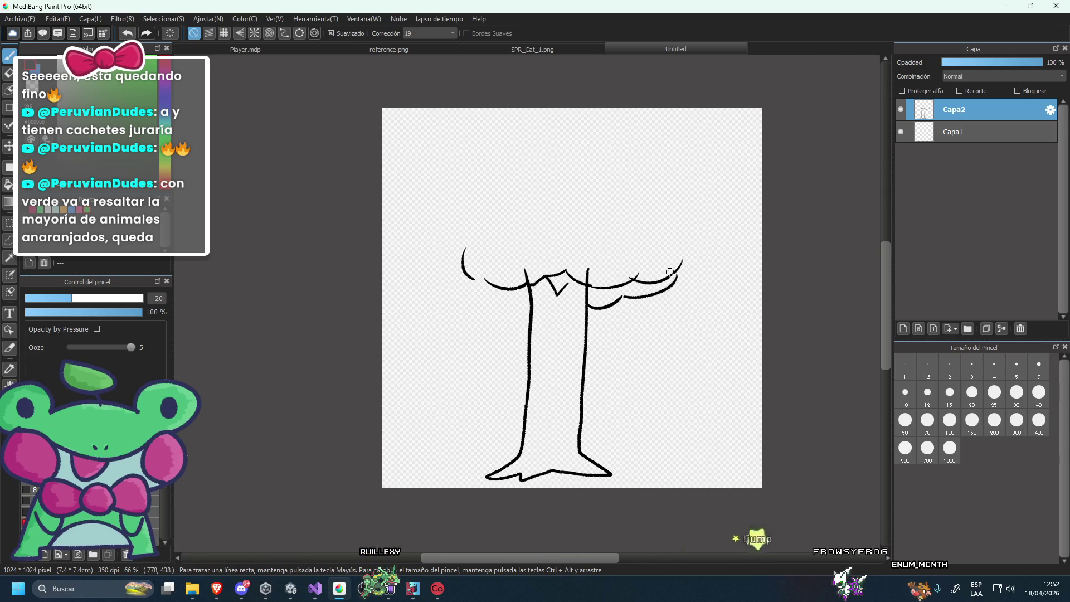
left_click_drag(666, 181, 642, 111)
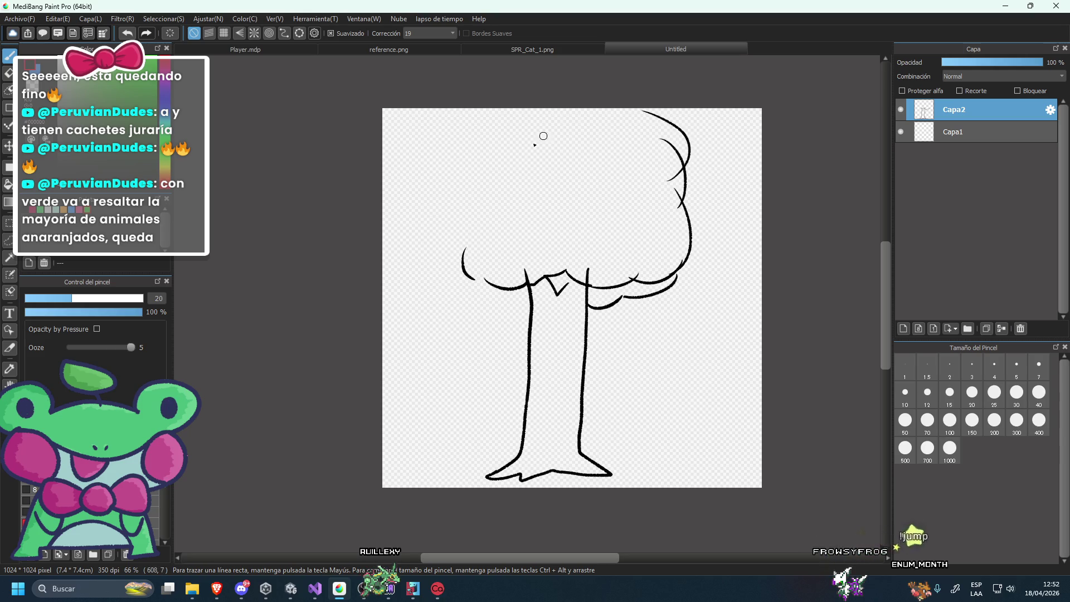
left_click_drag(461, 107, 452, 138)
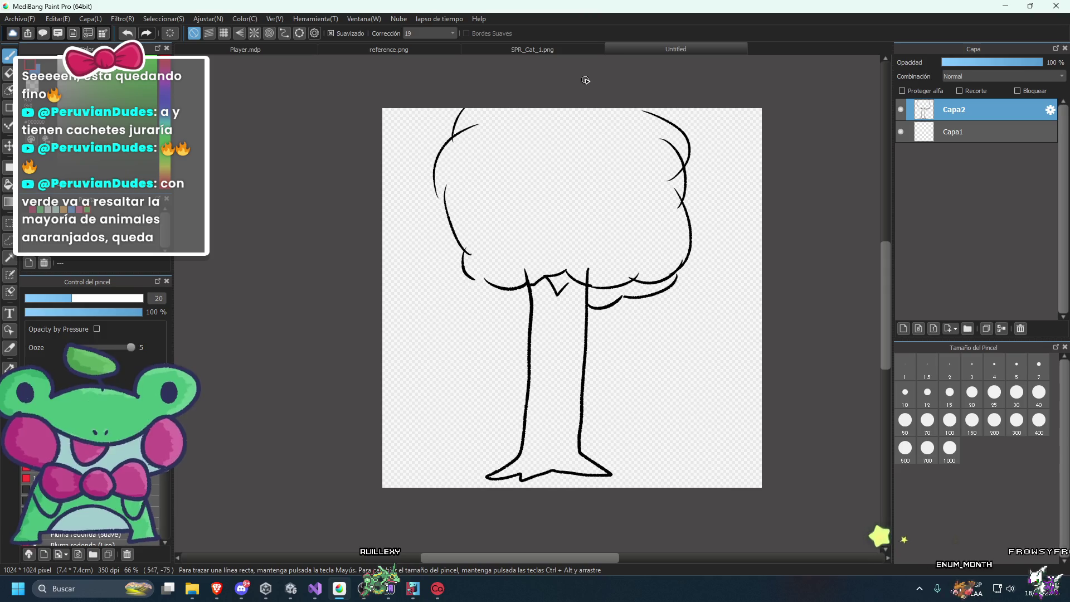
Select the tree crown and move it down about 70 px onto the trunk.
key("ctrl+t")
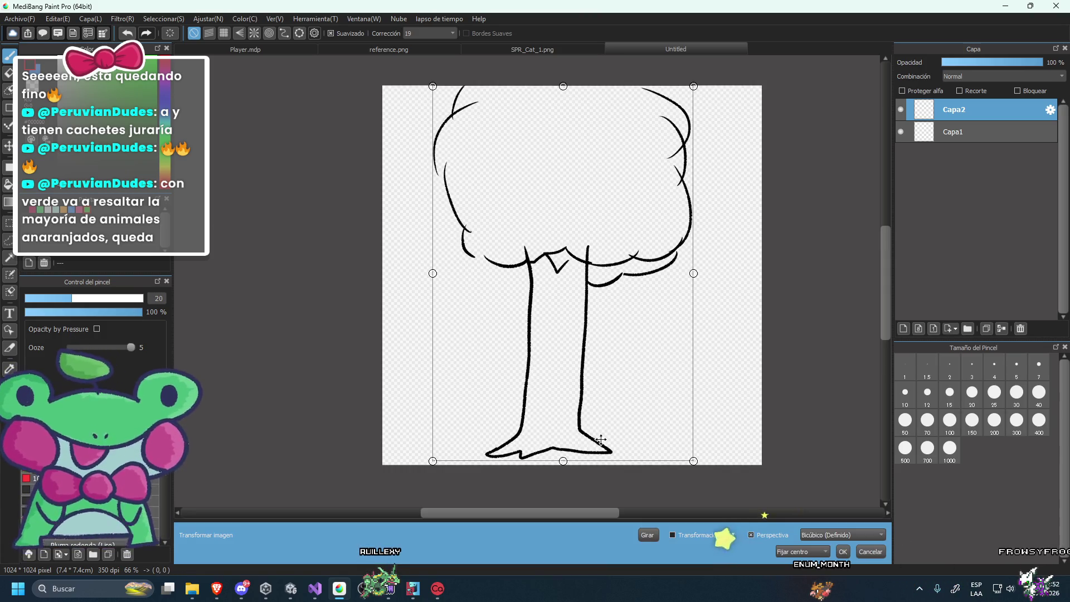
key("Return")
left_click_drag(379, 328, 759, 65)
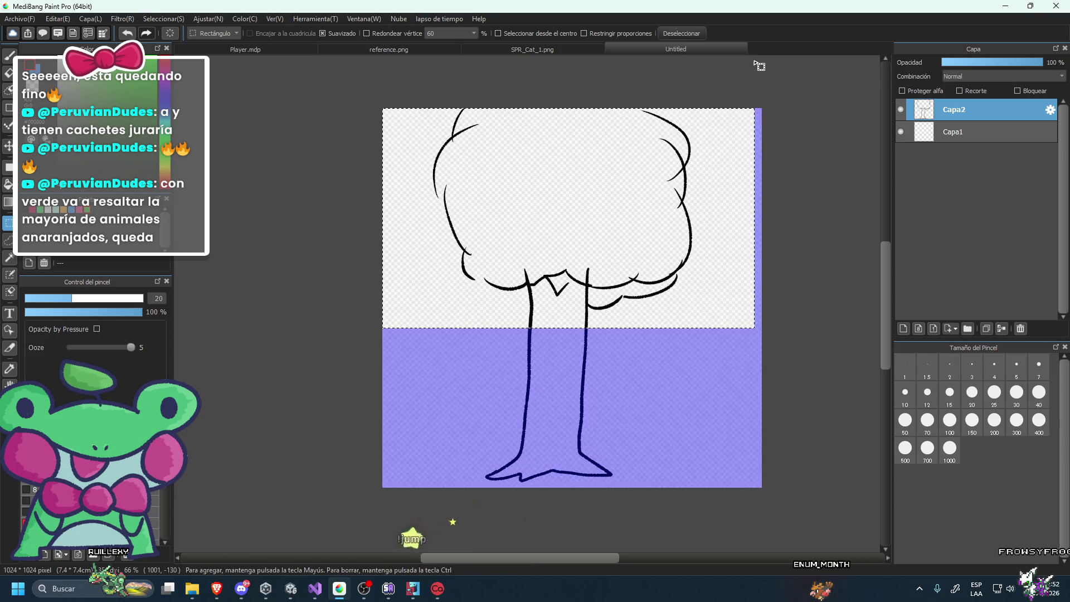
key("ctrl+t")
left_click_drag(616, 165, 614, 206)
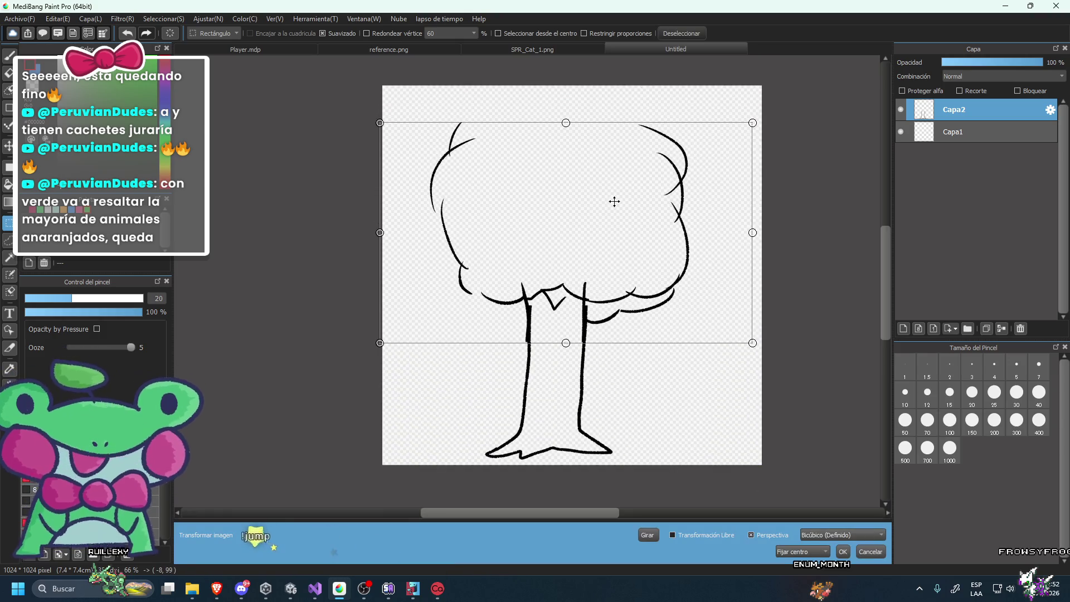
left_click(843, 551)
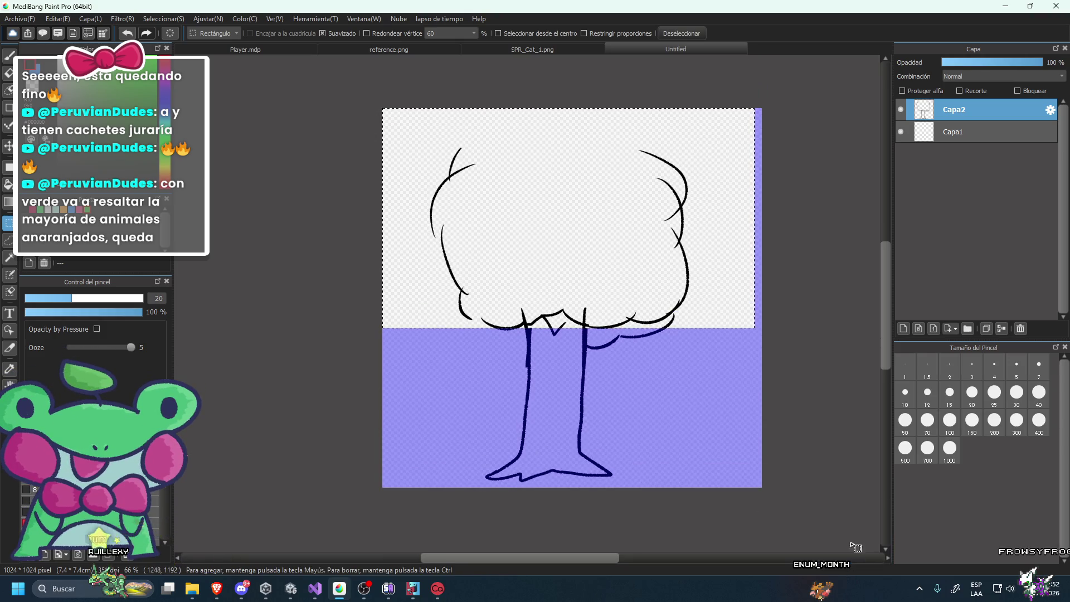
key("ctrl+d")
Add curly pen strokes along the foliage's right edge, top and left edge.
left_click(5, 60)
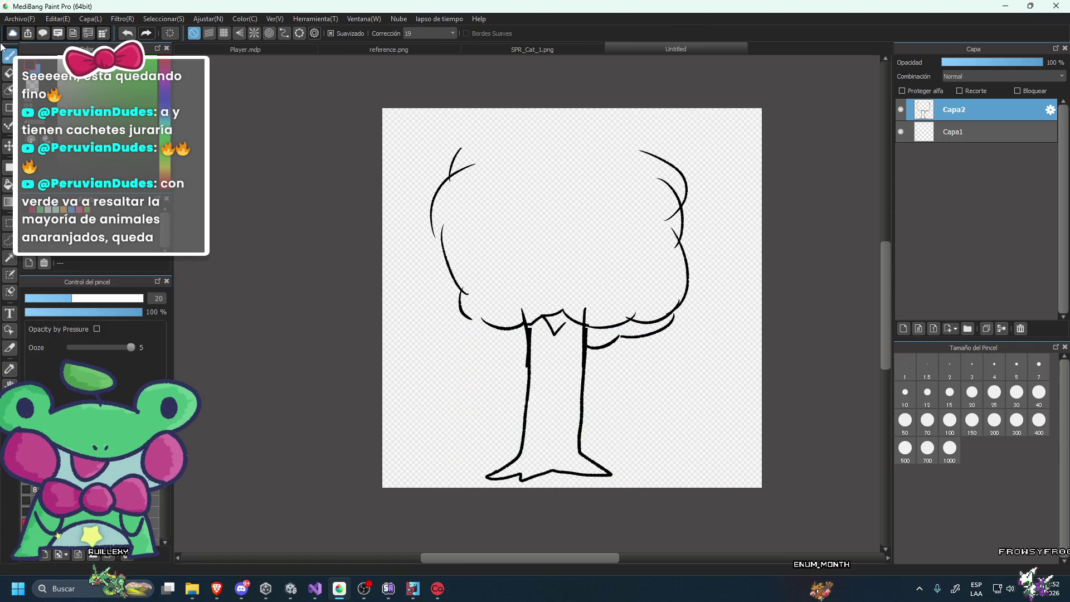
mouse_move(674, 303)
left_mouse_down()
mouse_move(689, 302)
mouse_move(686, 268)
left_mouse_up()
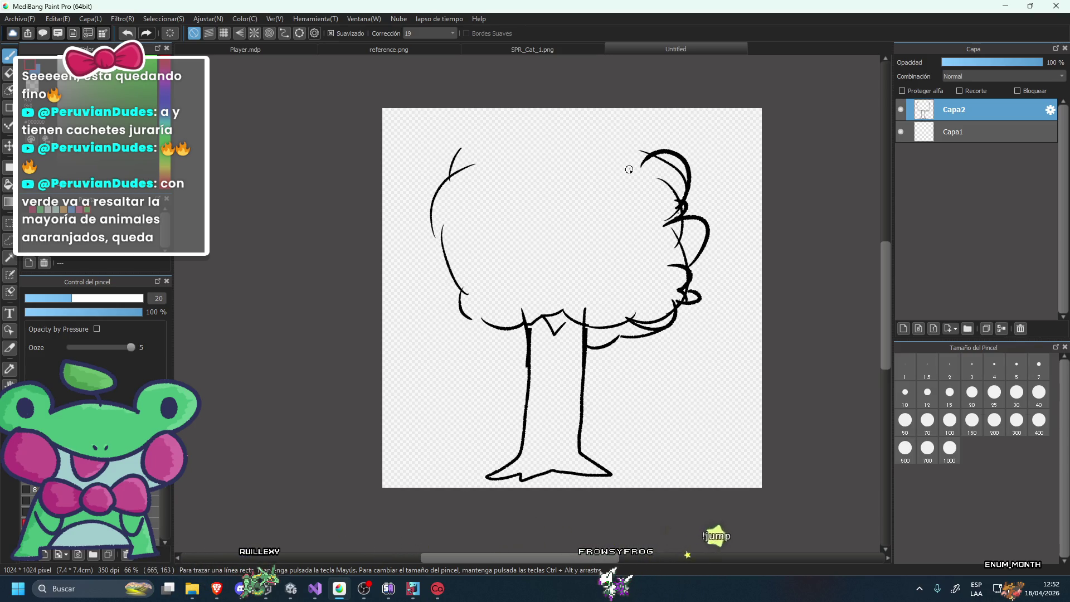
left_click_drag(655, 158, 628, 134)
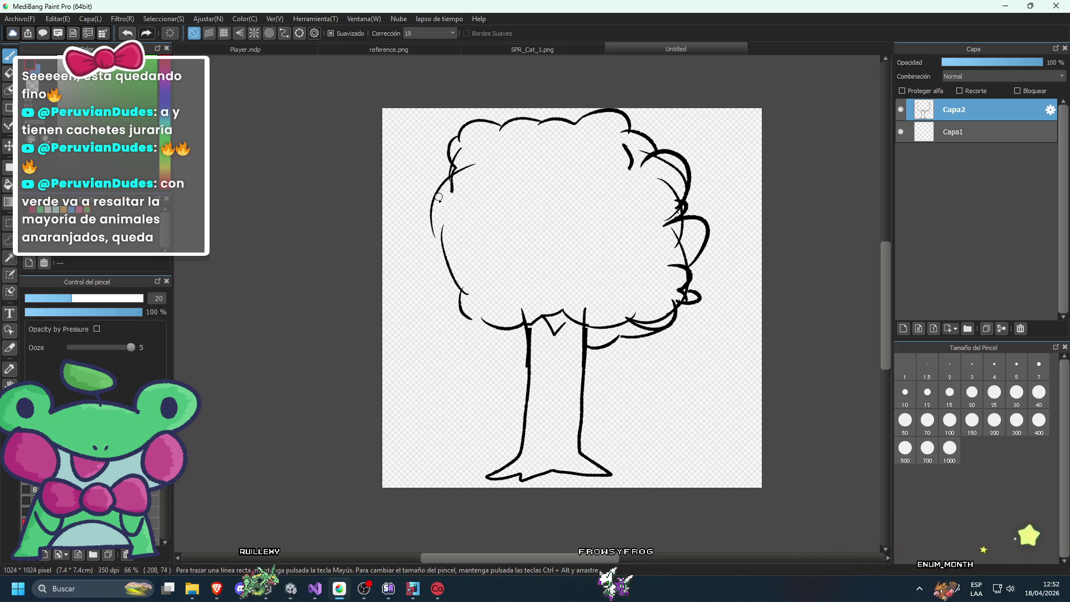
left_click_drag(449, 179, 437, 234)
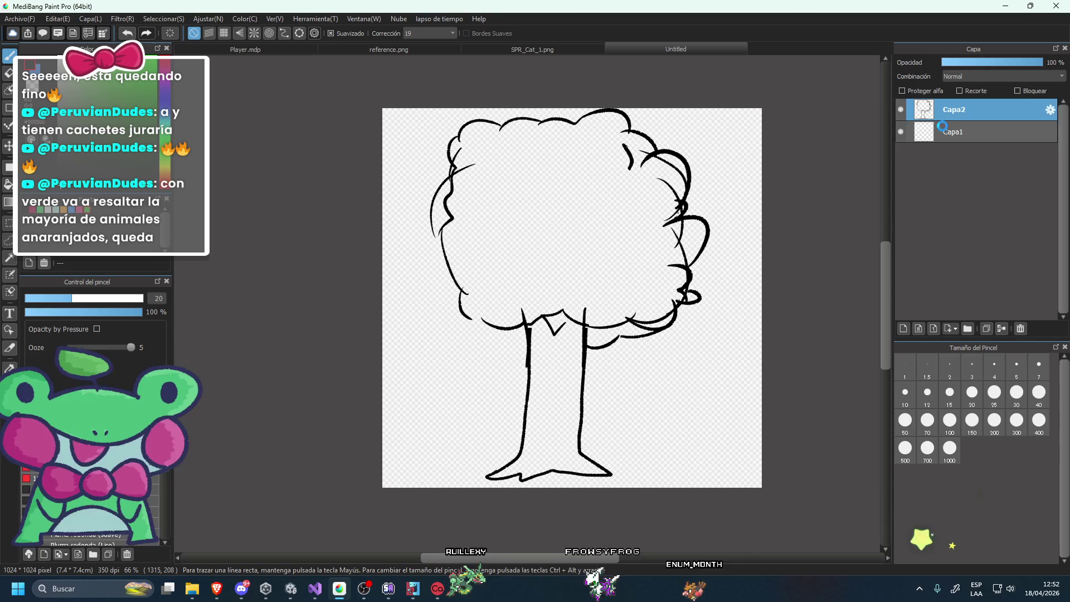
left_click(943, 128)
Move Capa1 above Capa2 and ink the crown's lower edge and right side in black.
left_click_drag(951, 132, 957, 114)
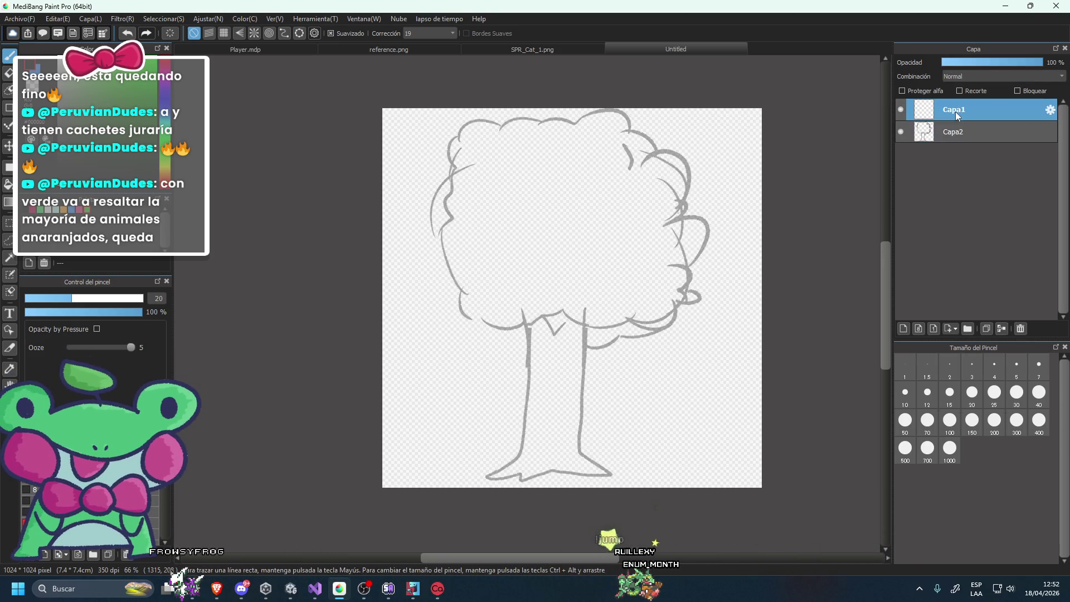
scroll(557, 474, "up", 2)
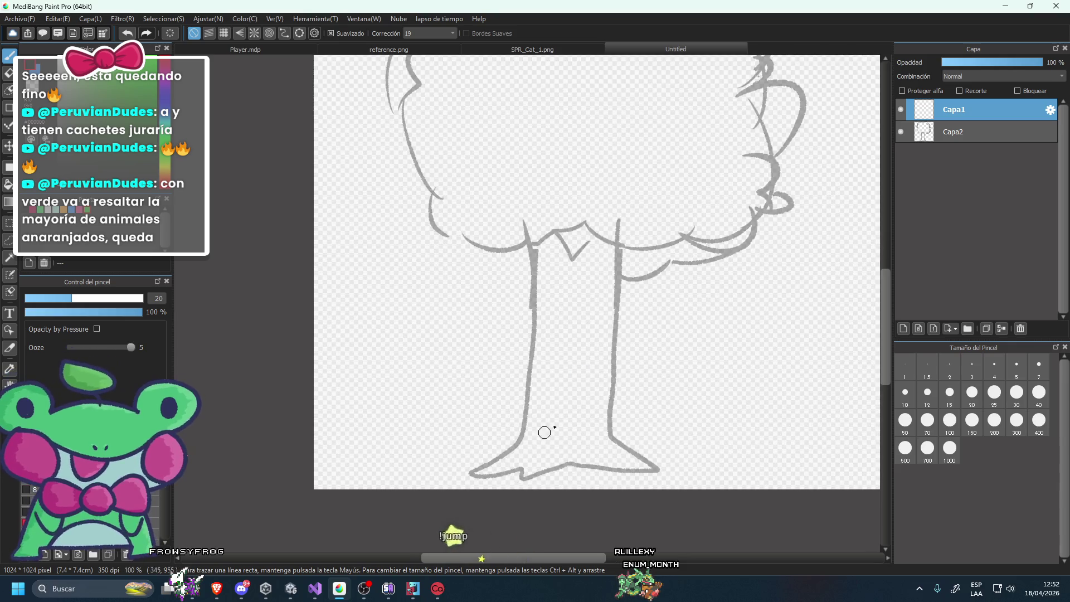
scroll(570, 132, "down", 3)
scroll(570, 131, "up", 1)
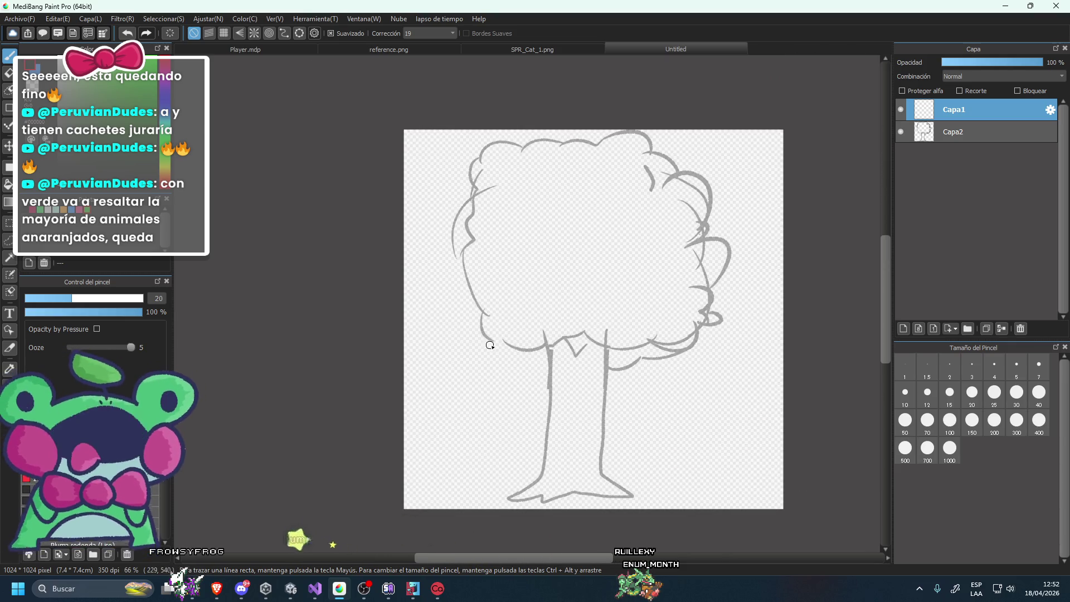
left_click_drag(500, 335, 546, 337)
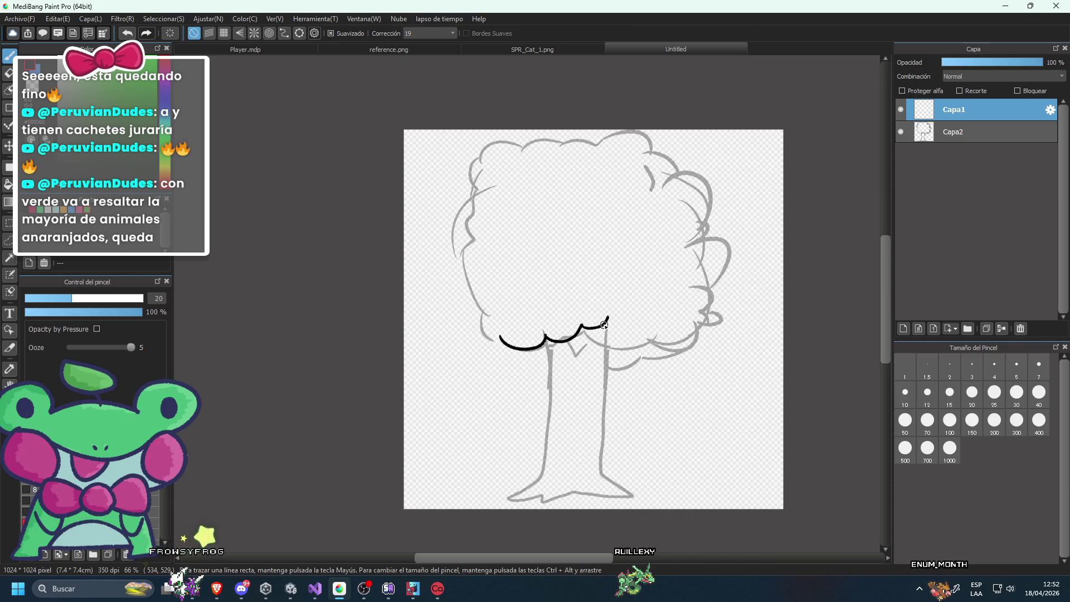
left_click_drag(614, 347, 657, 341)
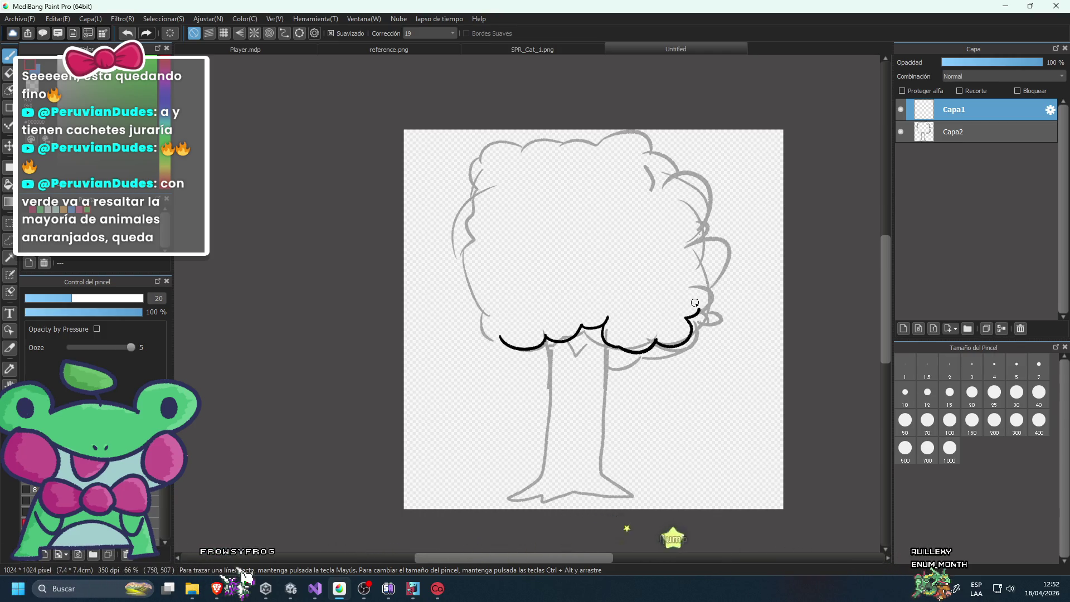
left_click_drag(697, 305, 696, 286)
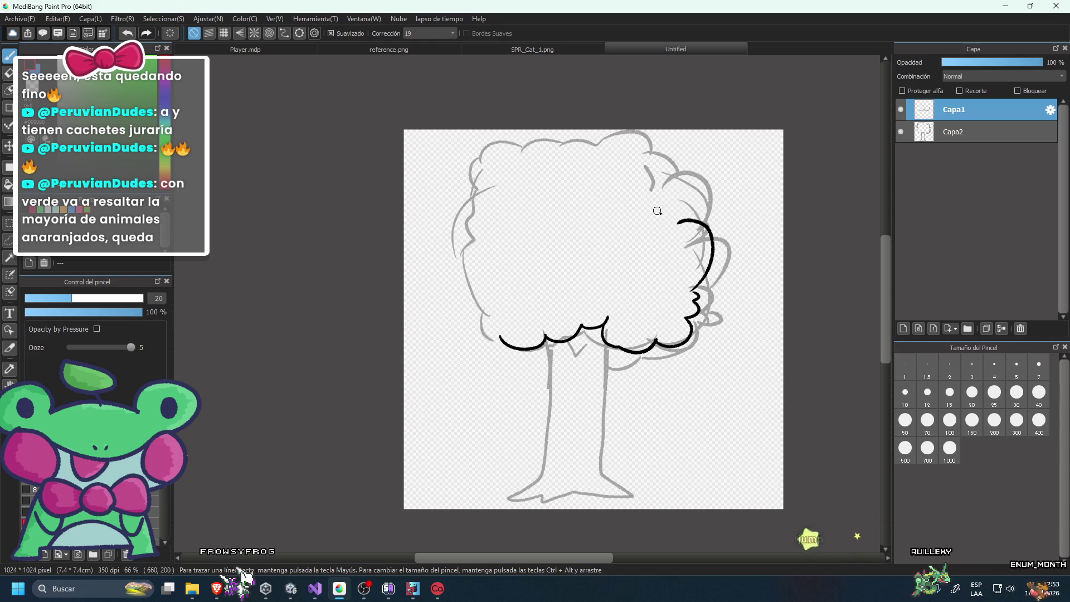
left_click_drag(678, 222, 676, 174)
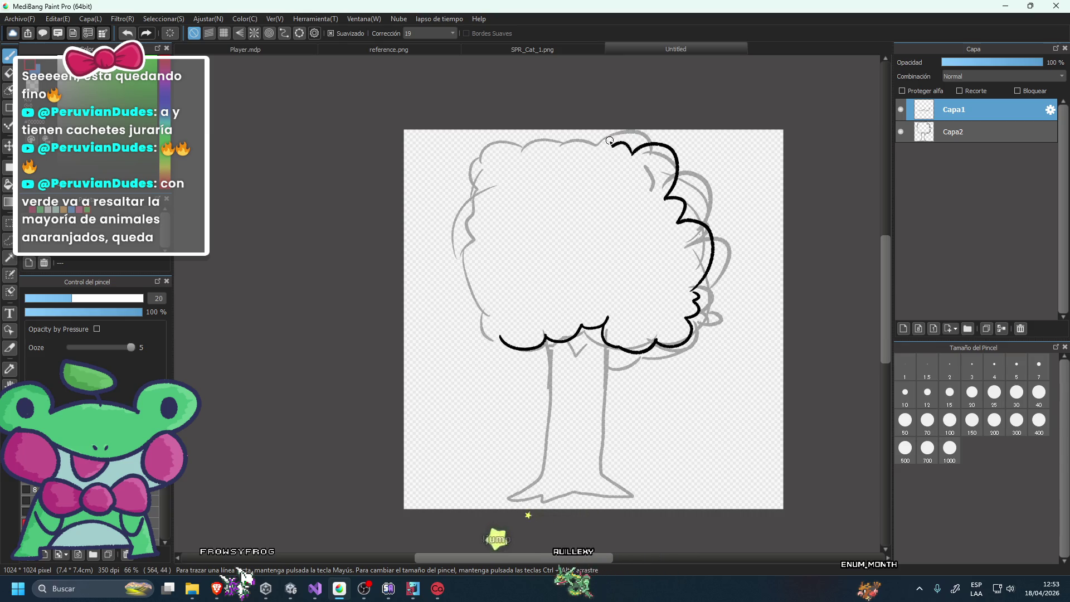
Ink the crown's top and left outline down to the bottom lobe, checking without the sketch.
left_click_drag(568, 136, 552, 151)
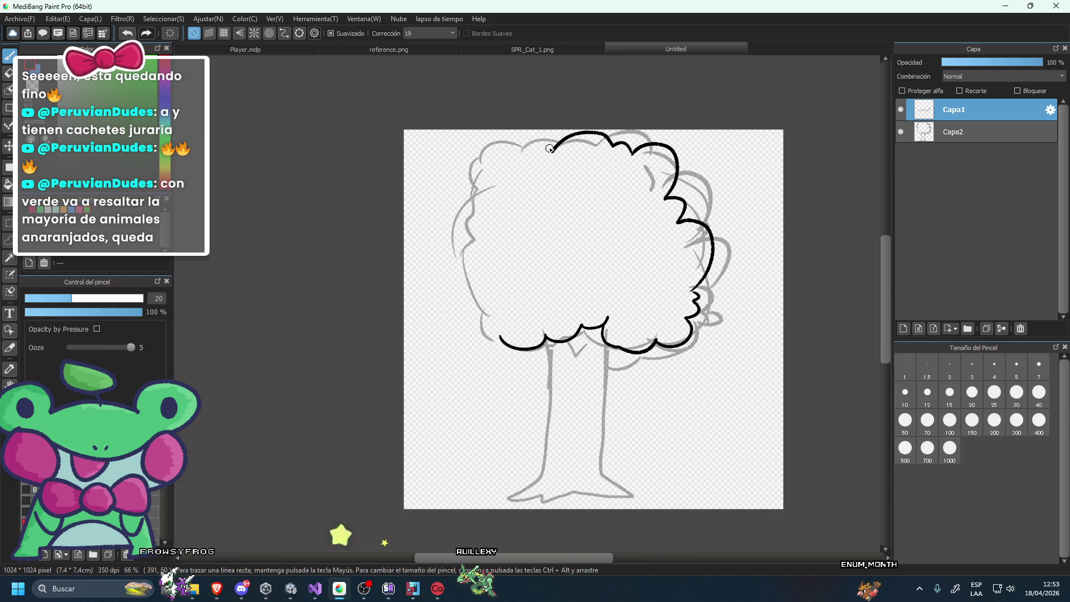
key("ctrl+z")
mouse_move(552, 151)
left_mouse_down()
mouse_move(509, 148)
mouse_move(490, 195)
left_mouse_up()
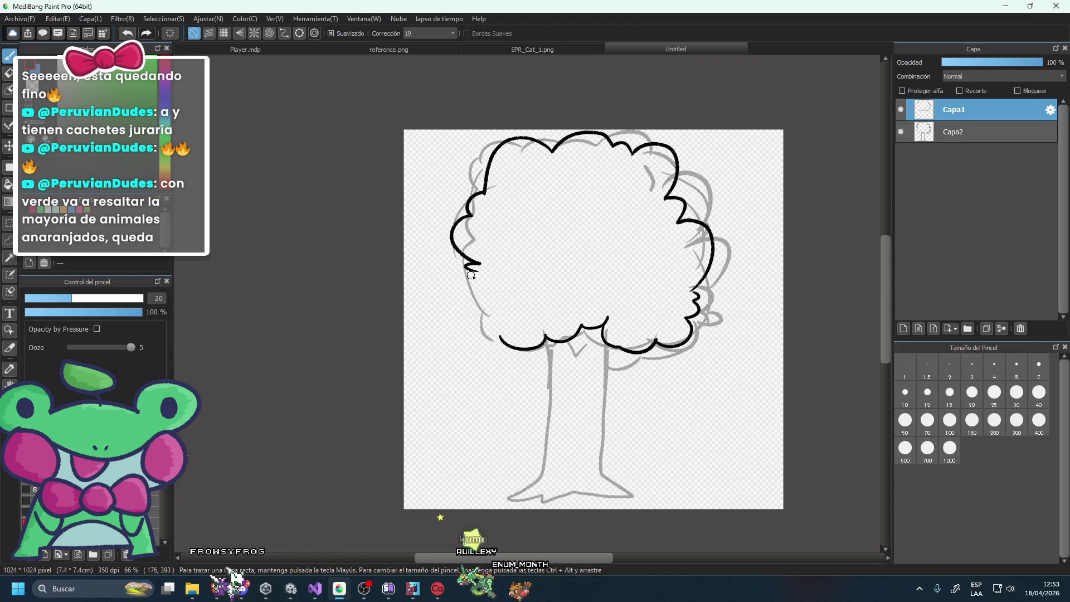
left_click_drag(492, 321, 501, 340)
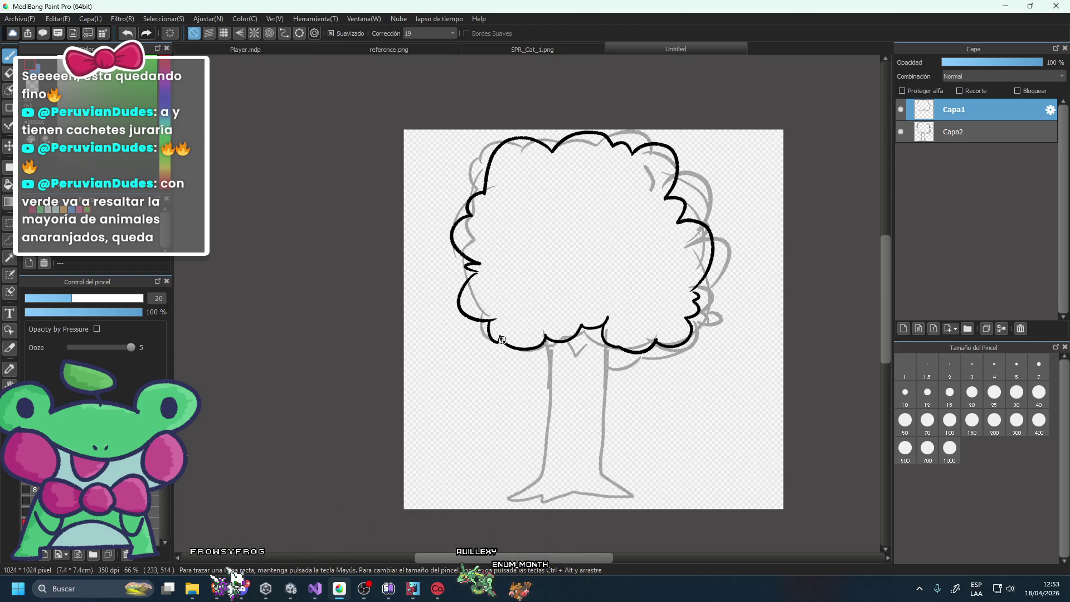
left_click(901, 132)
left_click(901, 133)
scroll(585, 396, "up", 1)
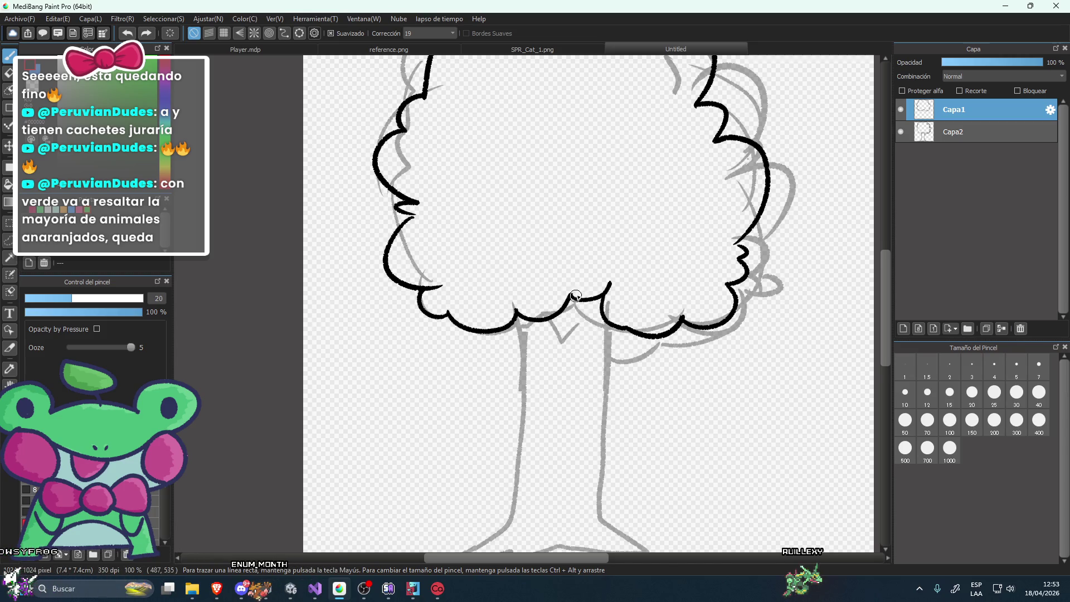
Ink the trunk base and redraw the right trunk line up to the crown in bold black.
scroll(575, 296, "down", 2)
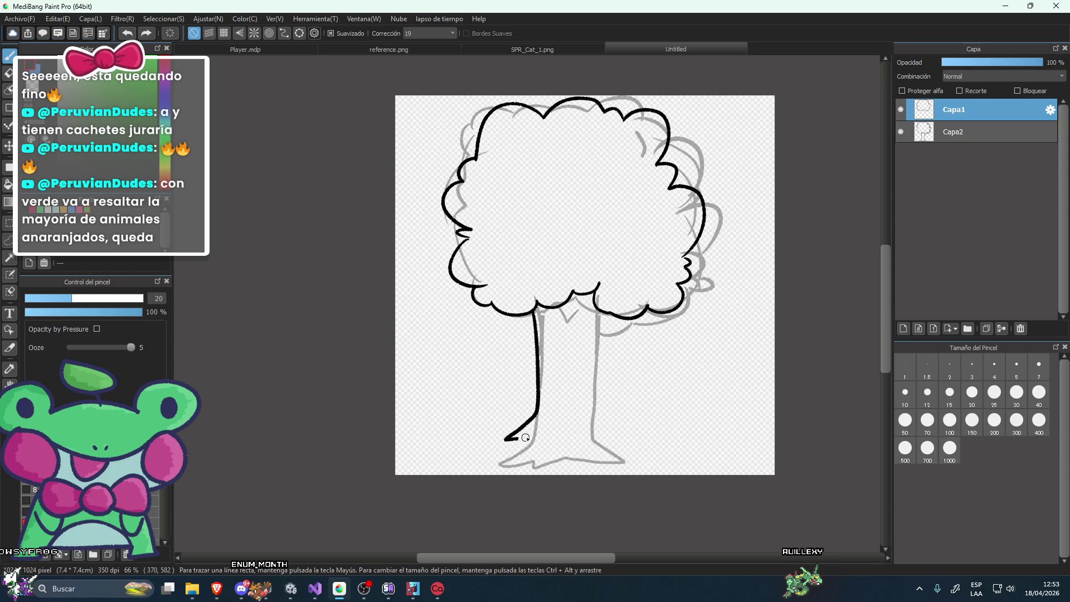
left_click_drag(563, 438, 597, 425)
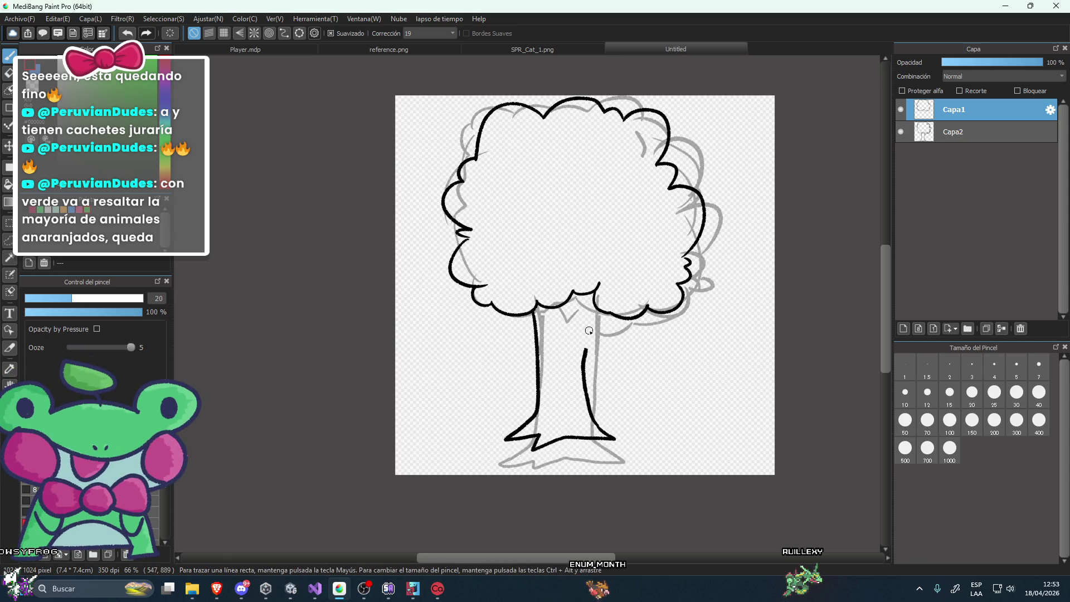
key("ctrl+z")
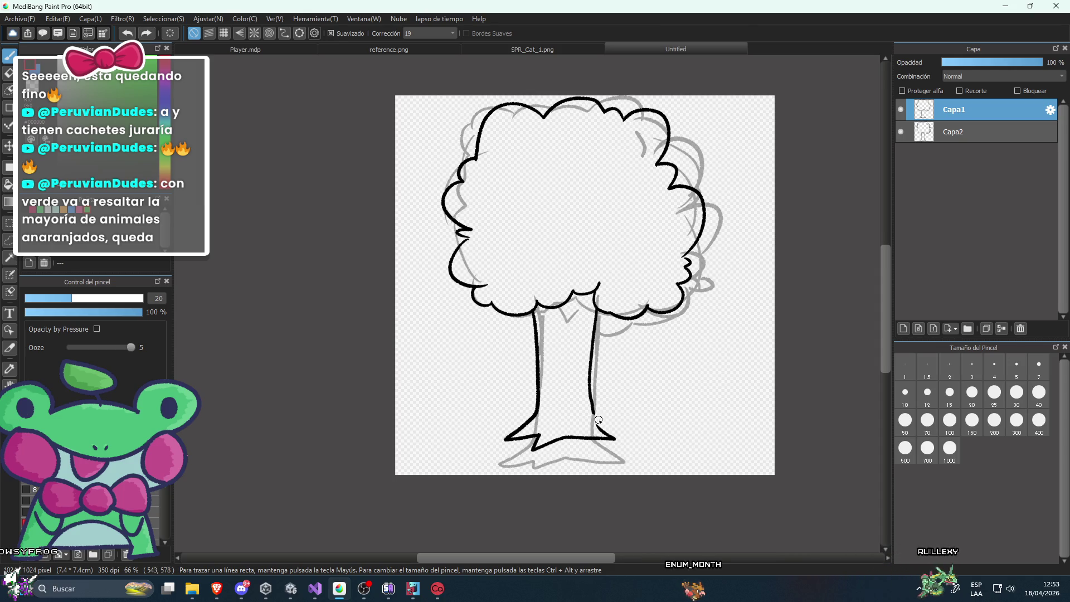
key("ctrl+z")
left_click_drag(594, 326, 593, 305)
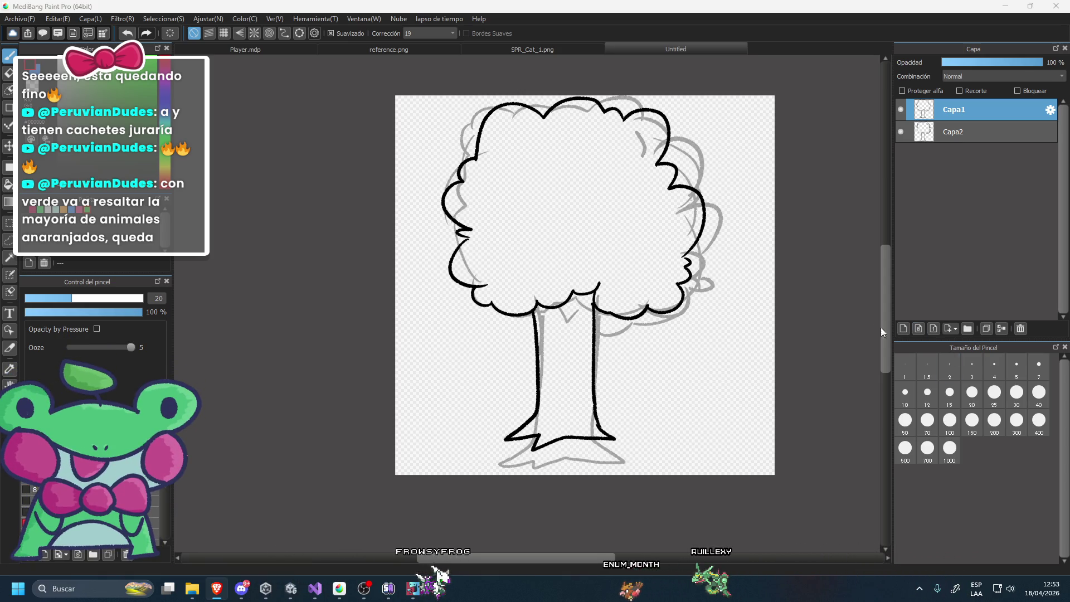
Select the grey sketch layer Capa2 and delete it.
scroll(563, 311, "up", 3)
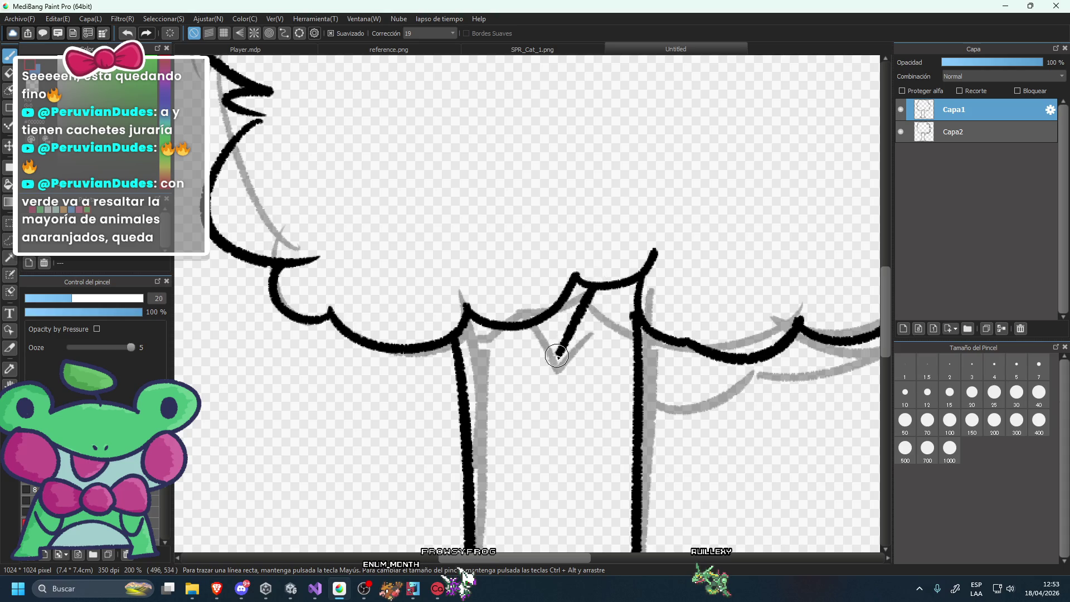
scroll(650, 372, "down", 1)
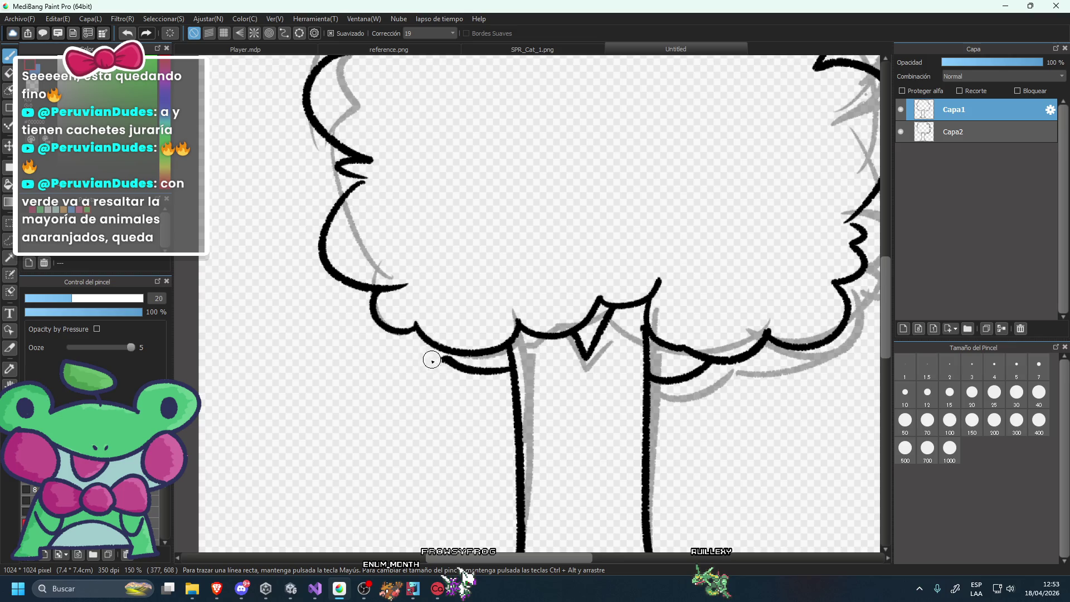
scroll(468, 326, "down", 2)
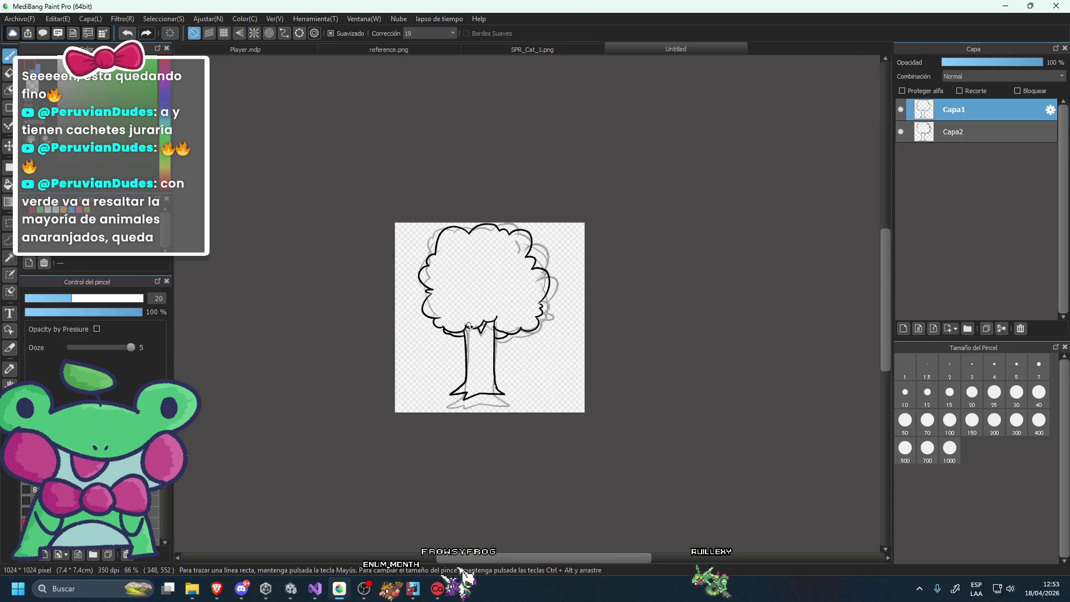
left_click(902, 132)
left_click(1021, 328)
Nudge the tree drawing slightly right and down with the Move tool.
scroll(652, 231, "down", 1)
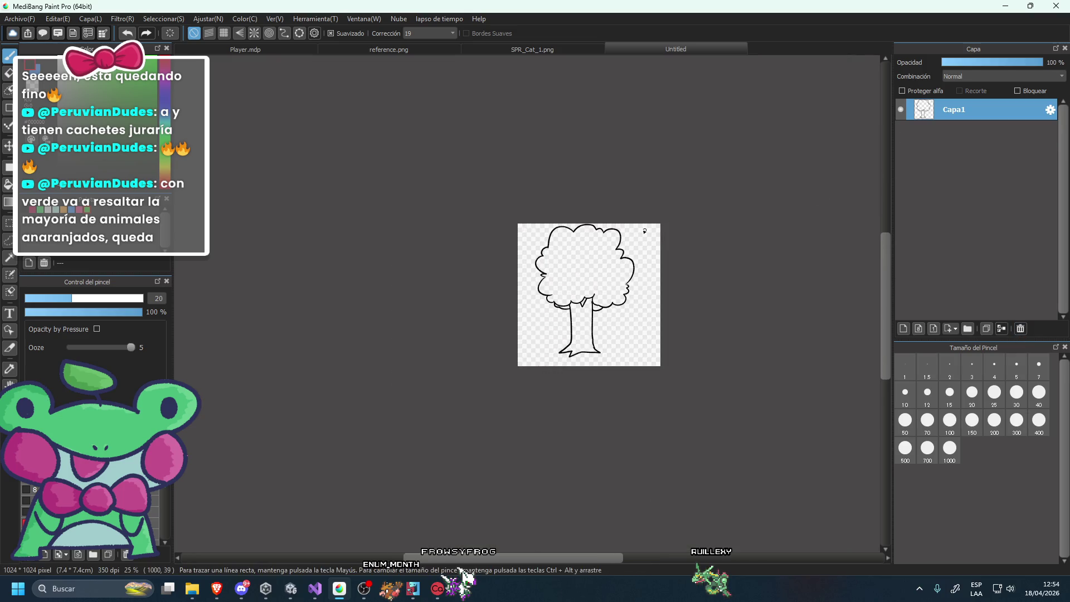
key("v")
left_click_drag(281, 215, 286, 219)
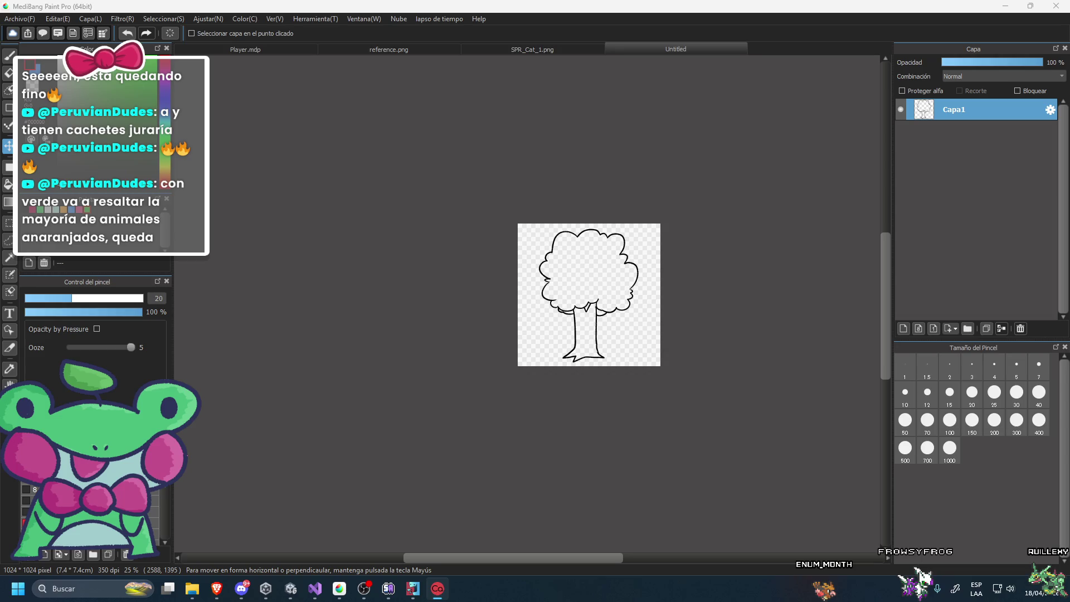
Switch to the reference.png document and pick rectangular selection.
left_click(498, 48)
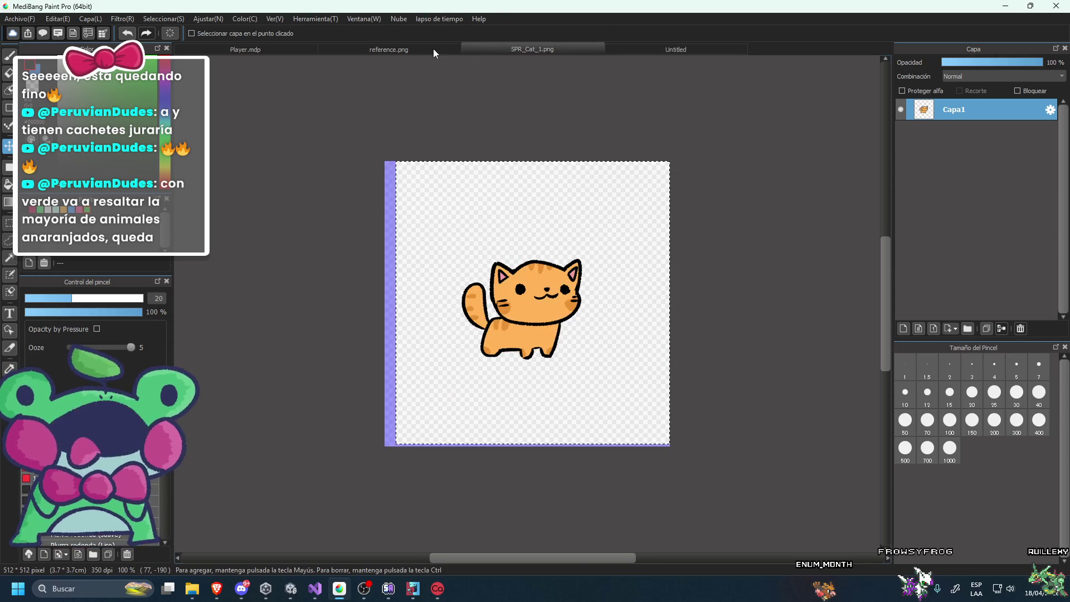
left_click(435, 49)
left_click(9, 222)
left_click(310, 205)
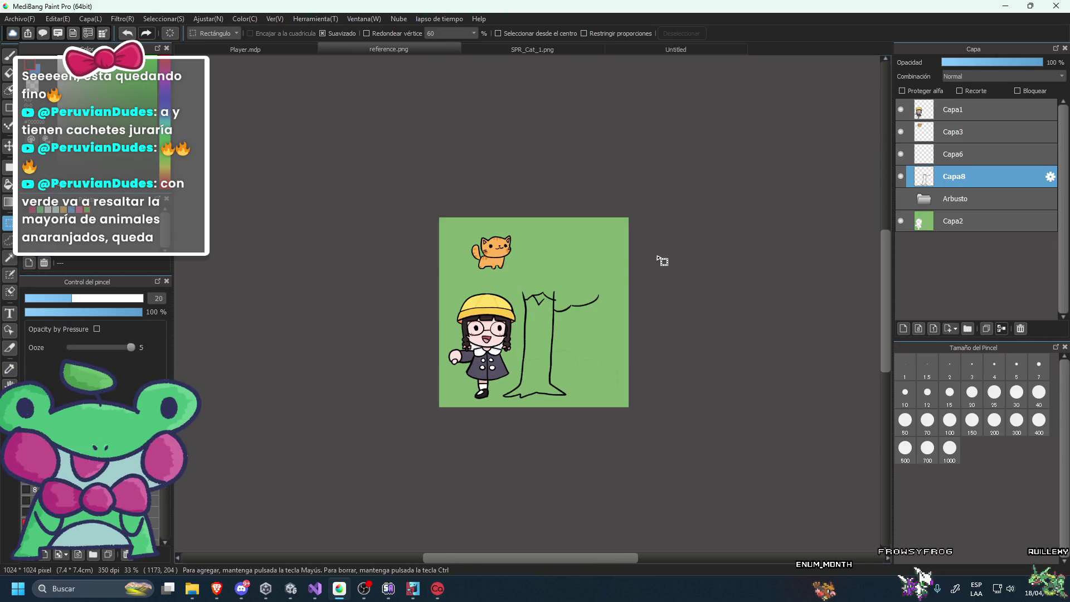
On the Untitled canvas, add a new layer filled flat green beneath the tree layer Capa1.
left_click(675, 49)
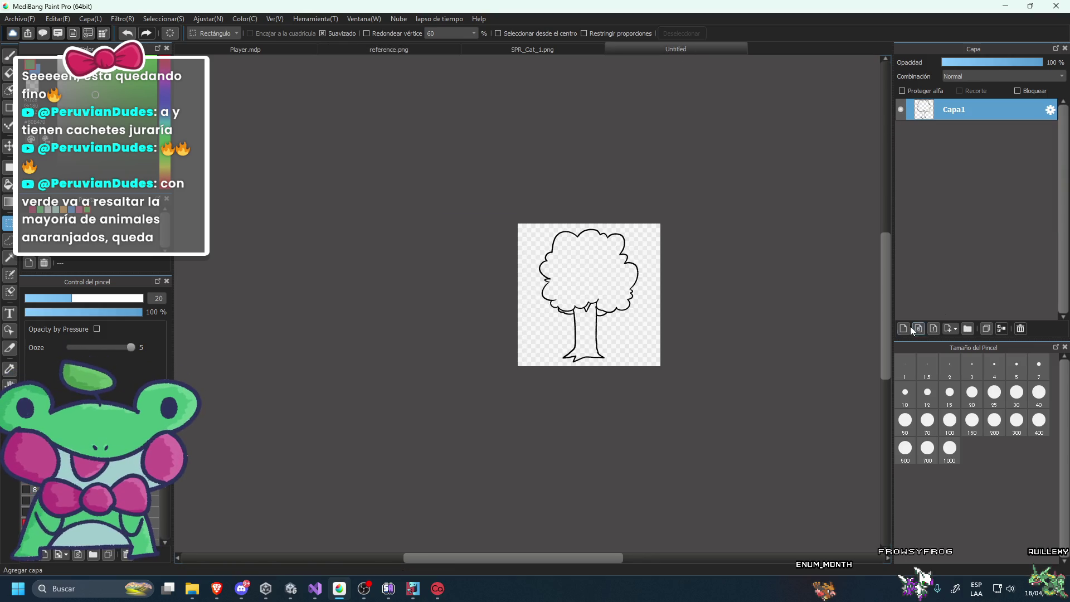
key("ctrl+shift+n")
left_click(900, 131)
key("g")
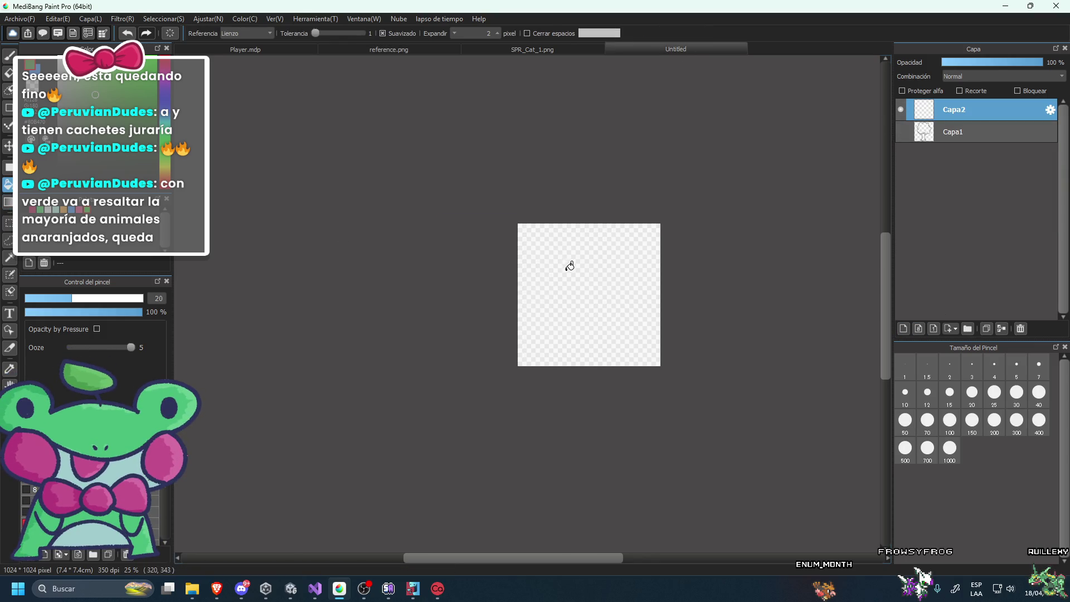
left_click(568, 265)
left_click_drag(959, 110, 948, 137)
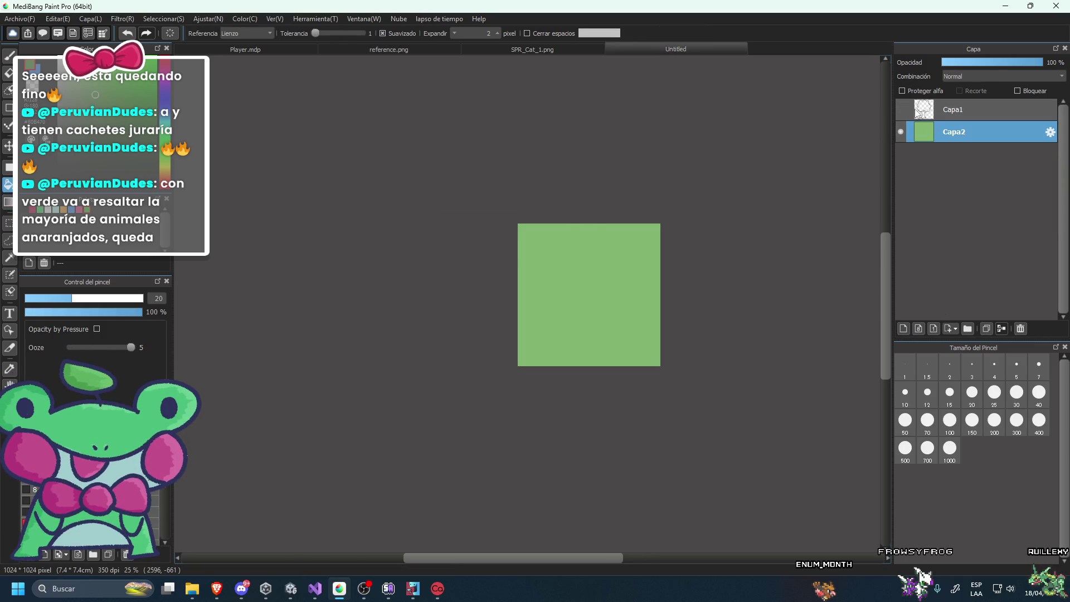
left_click(901, 109)
left_click(945, 106)
Make the Arbusto bush layer visible in reference.png, then return to the Untitled canvas.
left_click(527, 47)
left_click(456, 47)
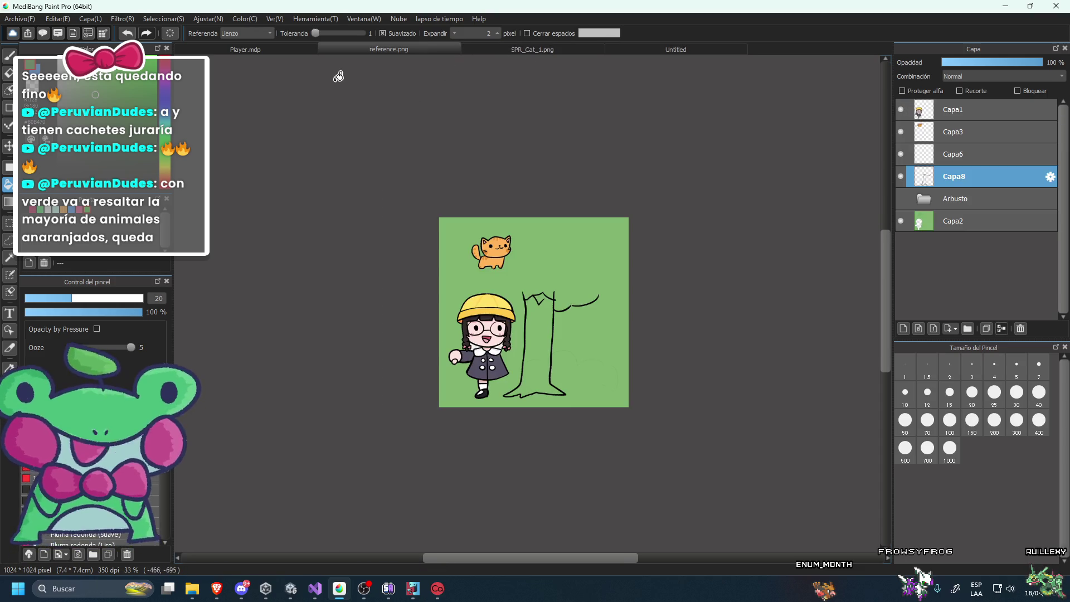
left_click(901, 198)
scroll(607, 371, "up", 2)
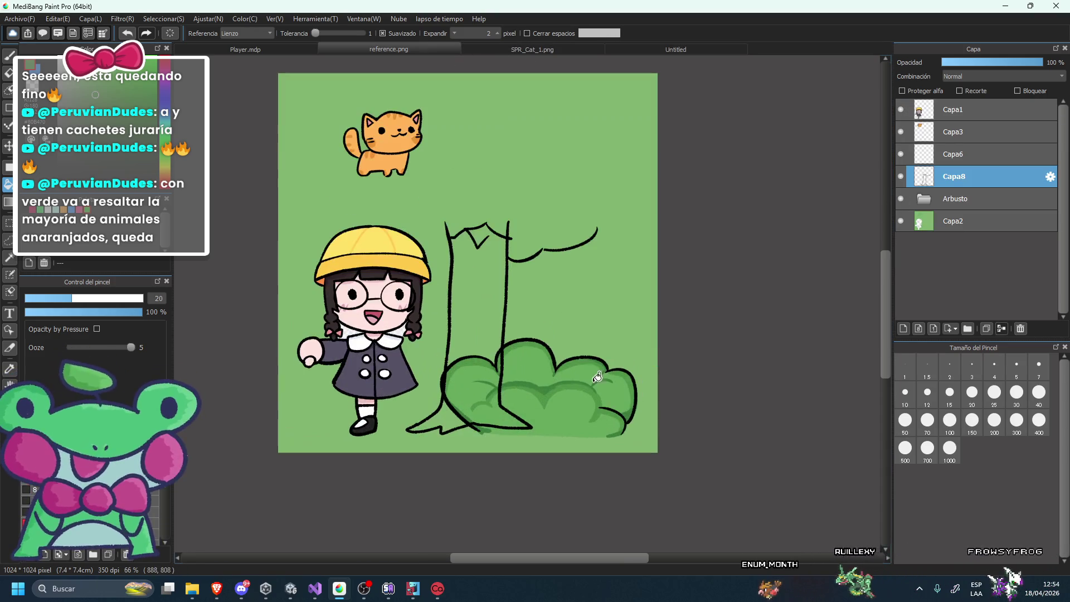
left_click(676, 49)
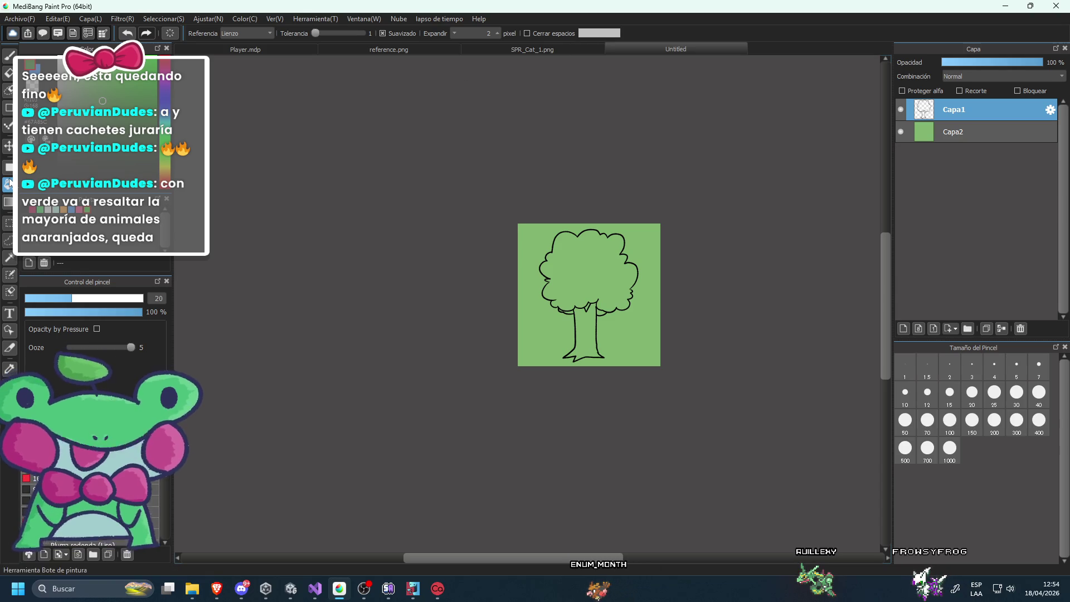
Add a new colour layer Capa3 beneath the line art and fill the canopy green.
left_click(948, 131)
left_click(904, 328)
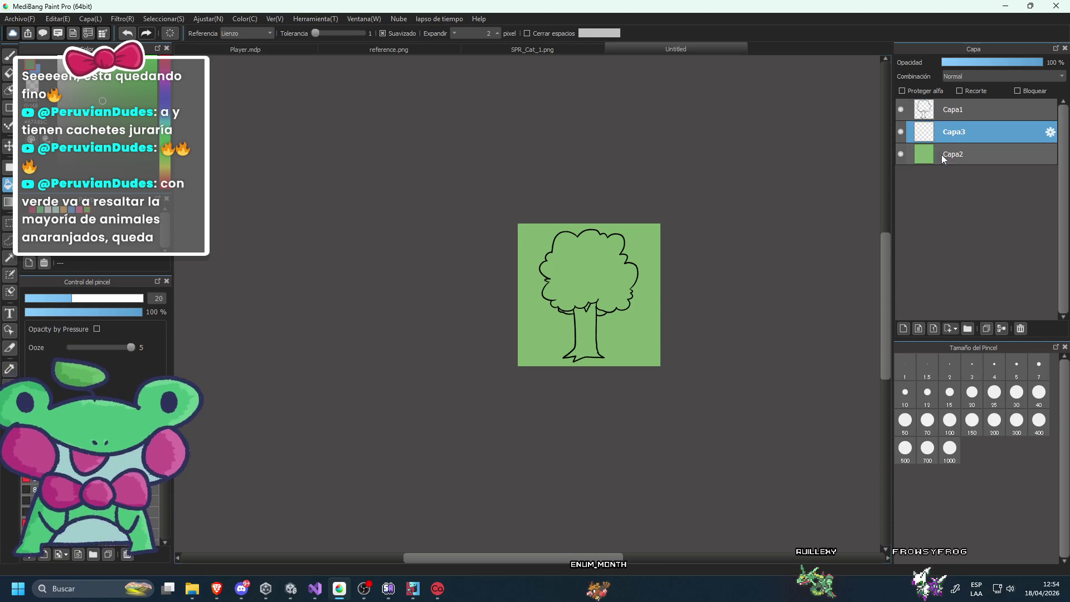
left_click(607, 240)
scroll(613, 251, "down", 2)
scroll(646, 268, "down", 5)
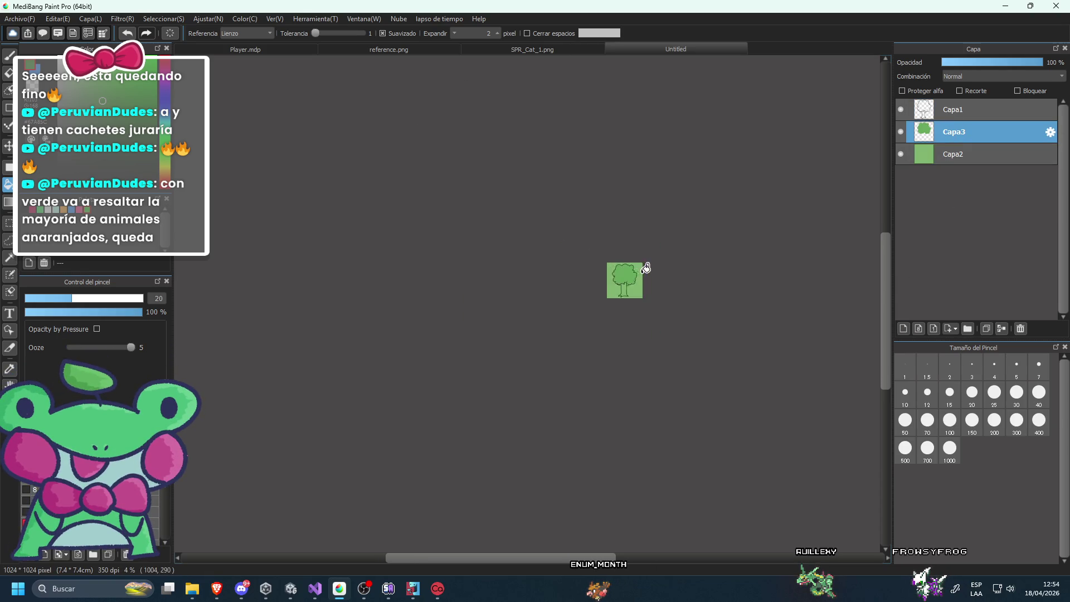
scroll(646, 268, "up", 6)
scroll(579, 199, "up", 2)
After checking the reference scene, fill both sides under the canopy darker green.
left_click(370, 48)
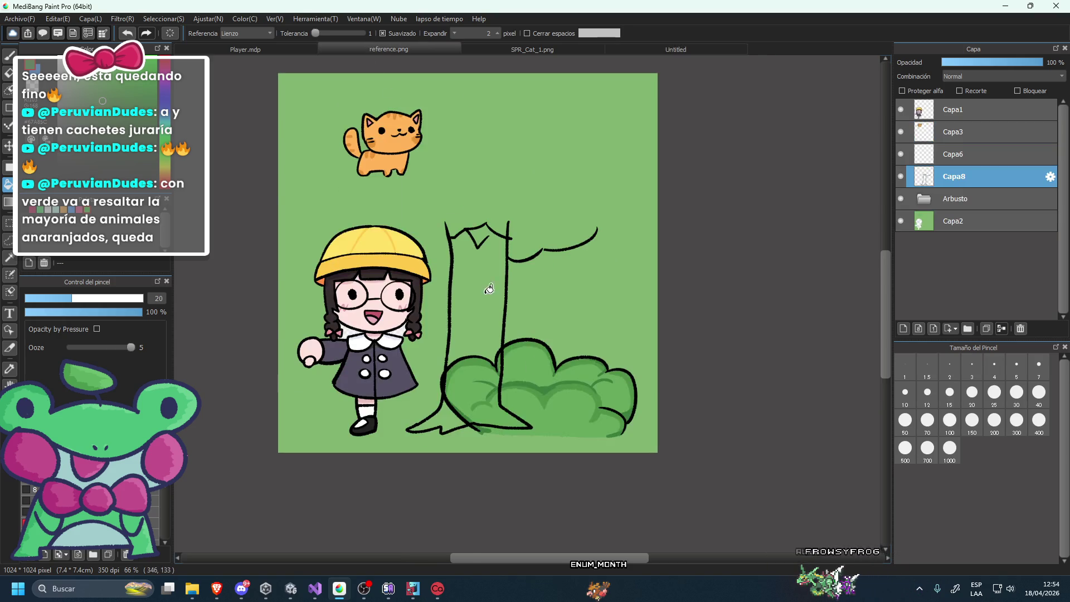
left_click_drag(691, 485, 560, 399)
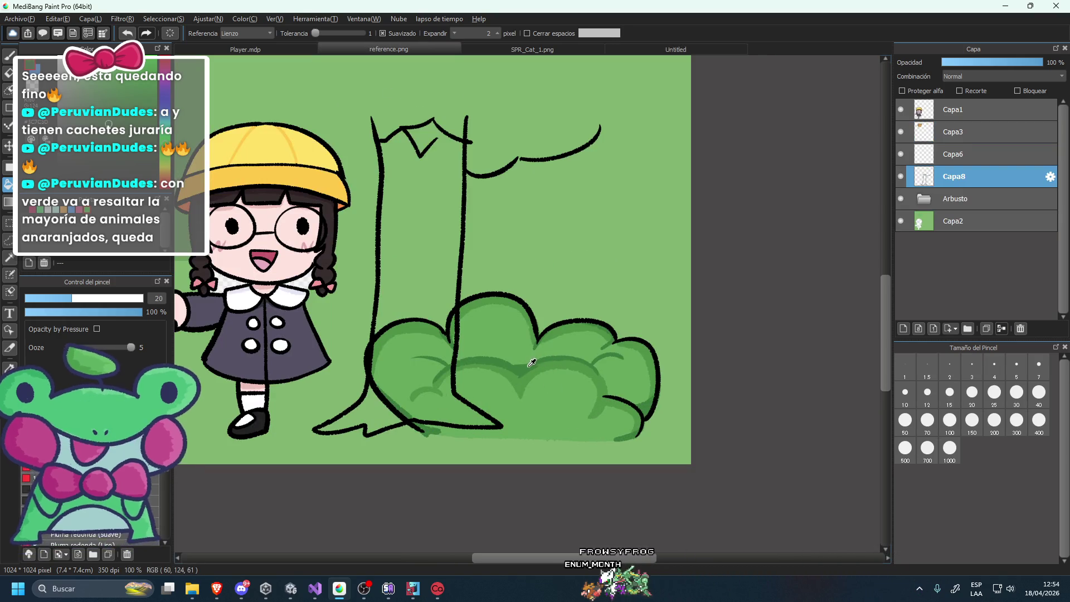
left_click(541, 50)
left_click(639, 54)
scroll(583, 246, "up", 3)
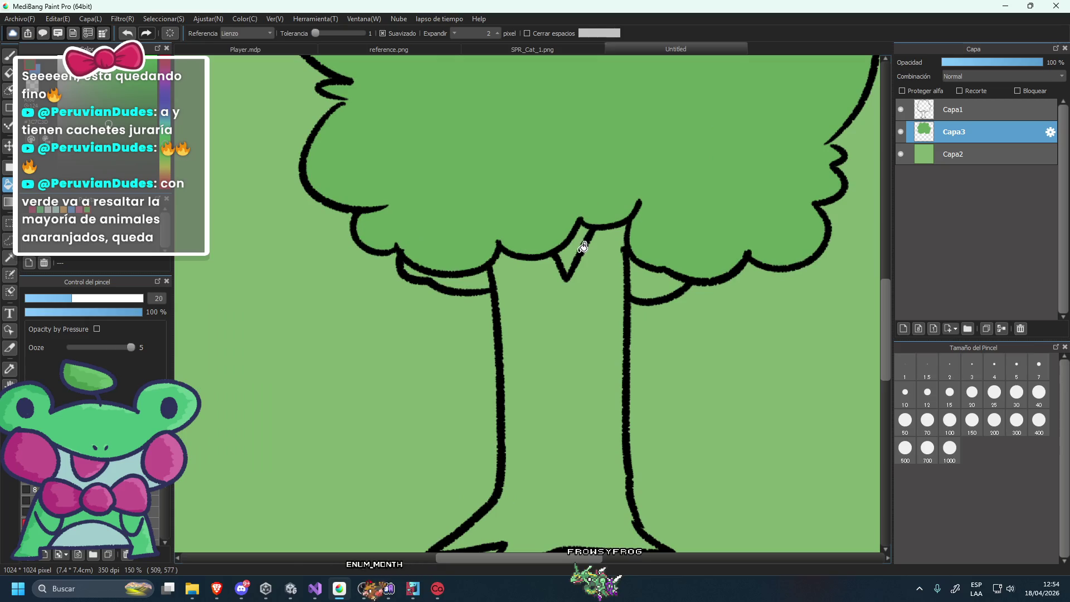
left_click(648, 268)
left_click(457, 280)
scroll(458, 280, "down", 3)
scroll(484, 191, "down", 3)
scroll(551, 296, "up", 1)
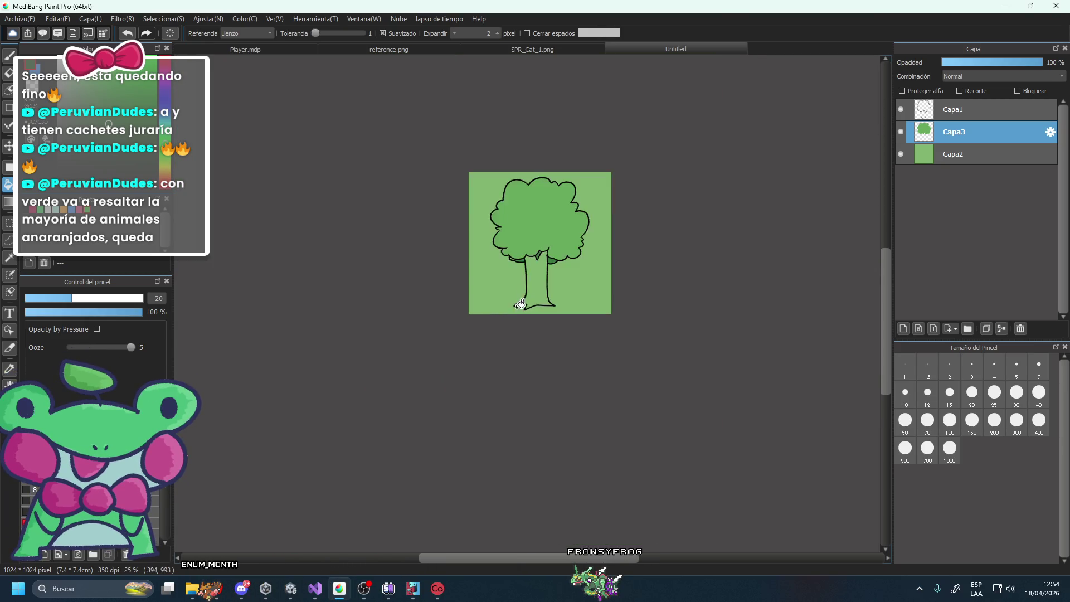
scroll(550, 254, "up", 2)
Make the Flag layer visible in the Player.mdp sprite.
left_click(401, 49)
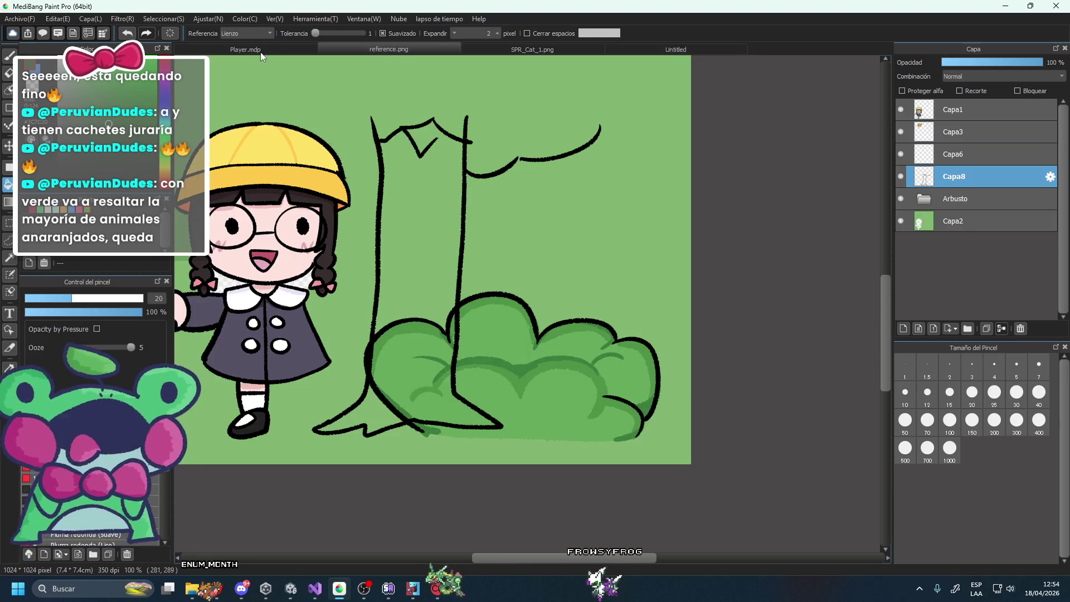
left_click(270, 51)
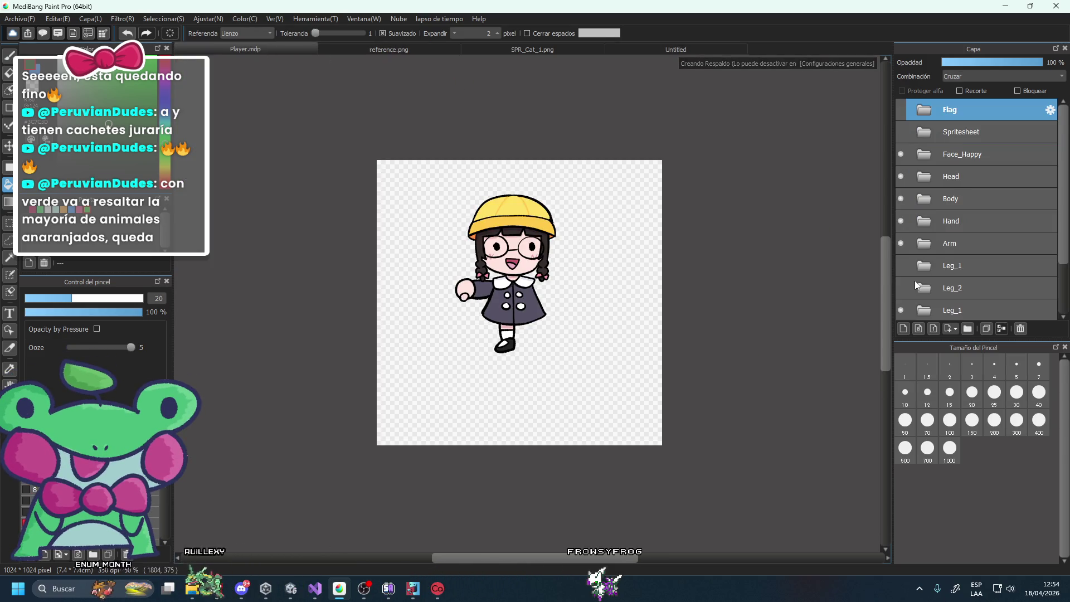
scroll(912, 281, "down", 3)
left_click(901, 111)
scroll(533, 390, "up", 4)
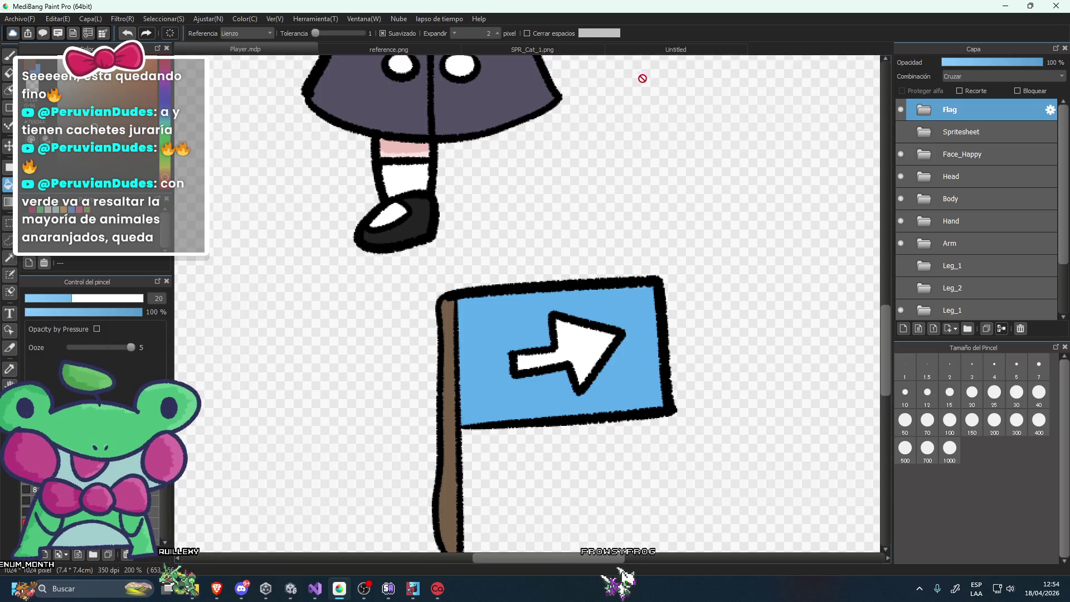
Compare the tree canvas against the cat sprite and reference scene, ending on the tree canvas.
left_click(608, 49)
scroll(580, 235, "down", 3)
scroll(601, 275, "up", 1)
scroll(600, 276, "up", 2)
scroll(555, 281, "down", 4)
scroll(551, 172, "up", 5)
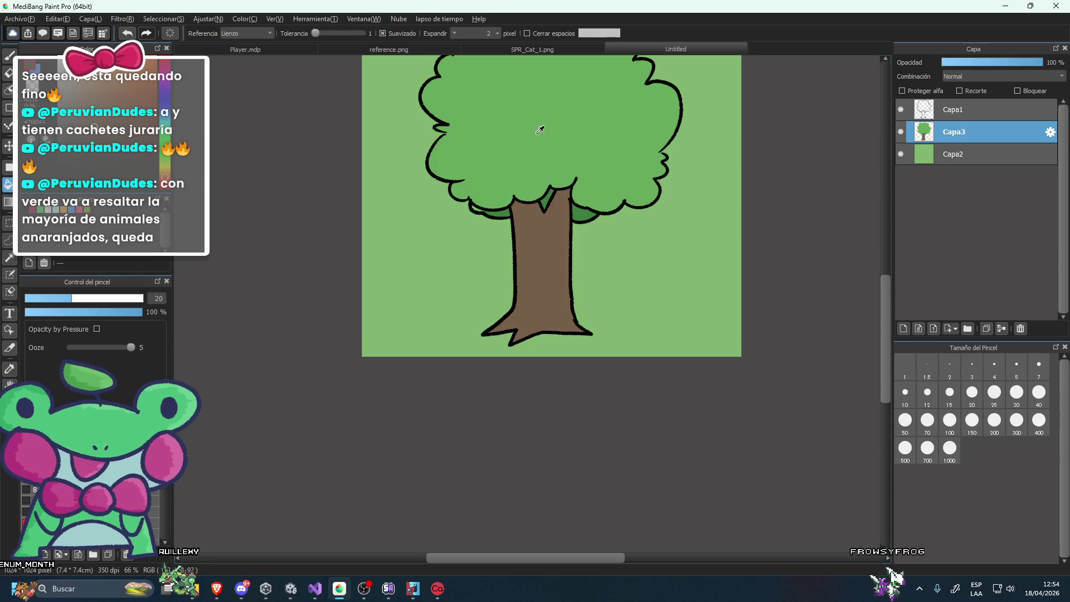
left_click(529, 50)
left_click(433, 48)
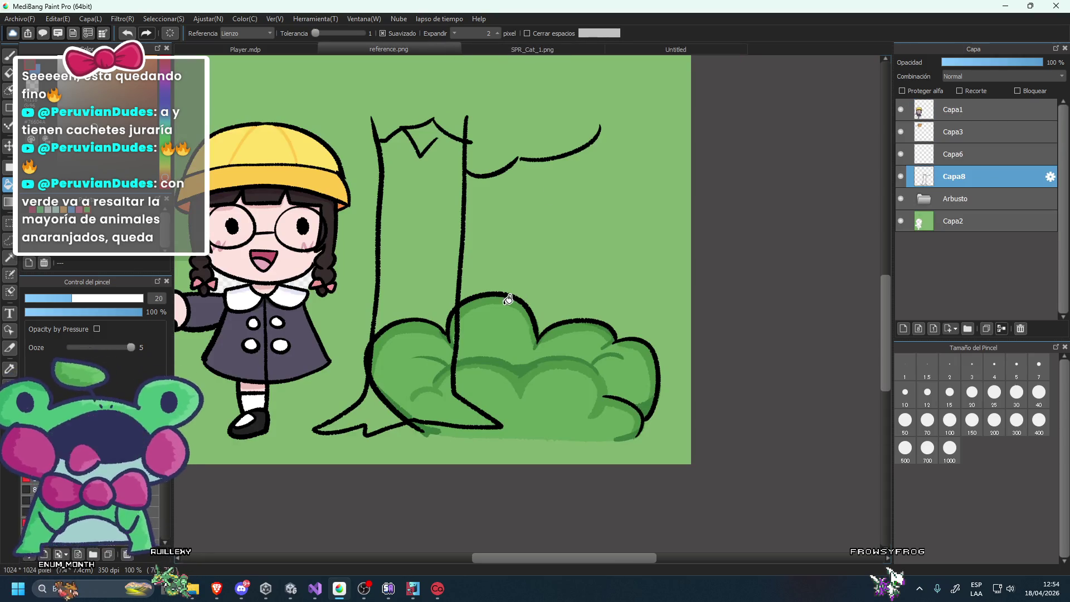
left_click(641, 47)
key("b")
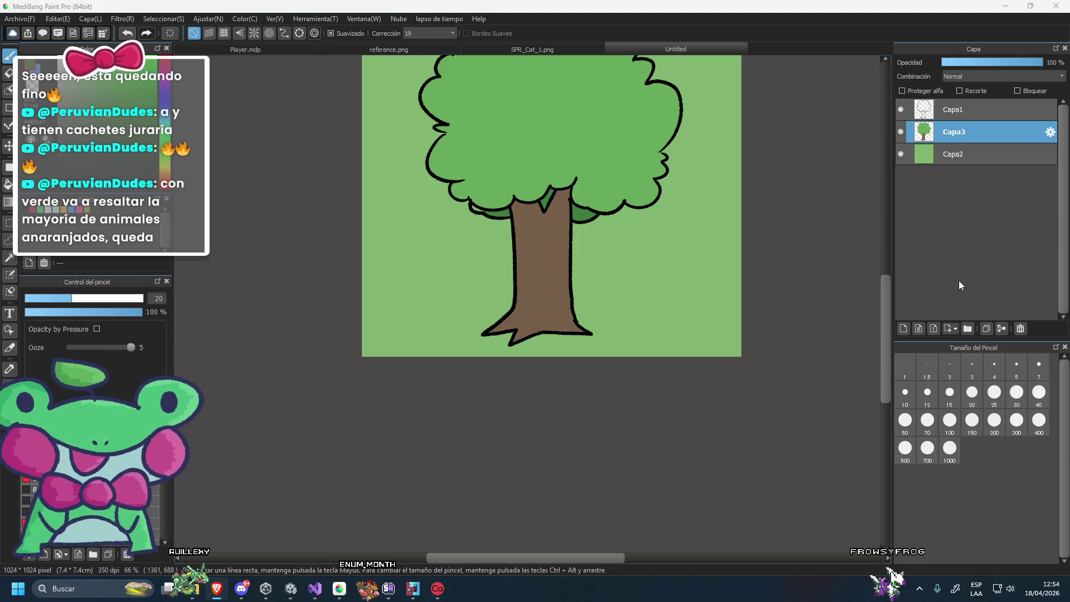
Make the brush slightly bigger in Brush Control.
scroll(602, 183, "down", 4)
scroll(526, 181, "up", 4)
scroll(527, 181, "up", 2)
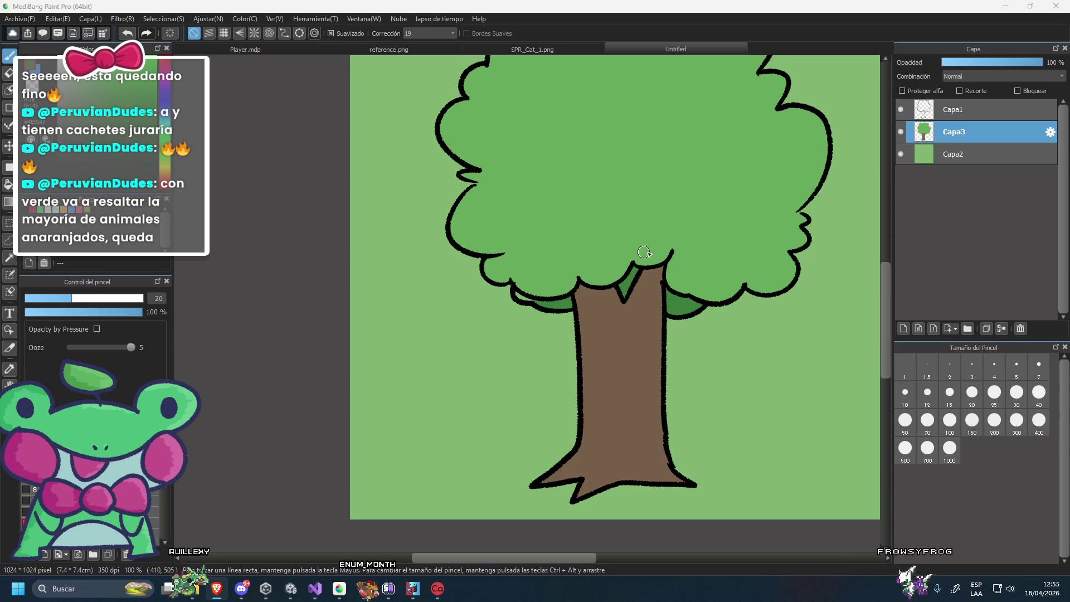
left_click_drag(70, 298, 77, 298)
Brush dark green shading along the foliage bottom above the trunk and its left edge.
scroll(538, 247, "up", 1)
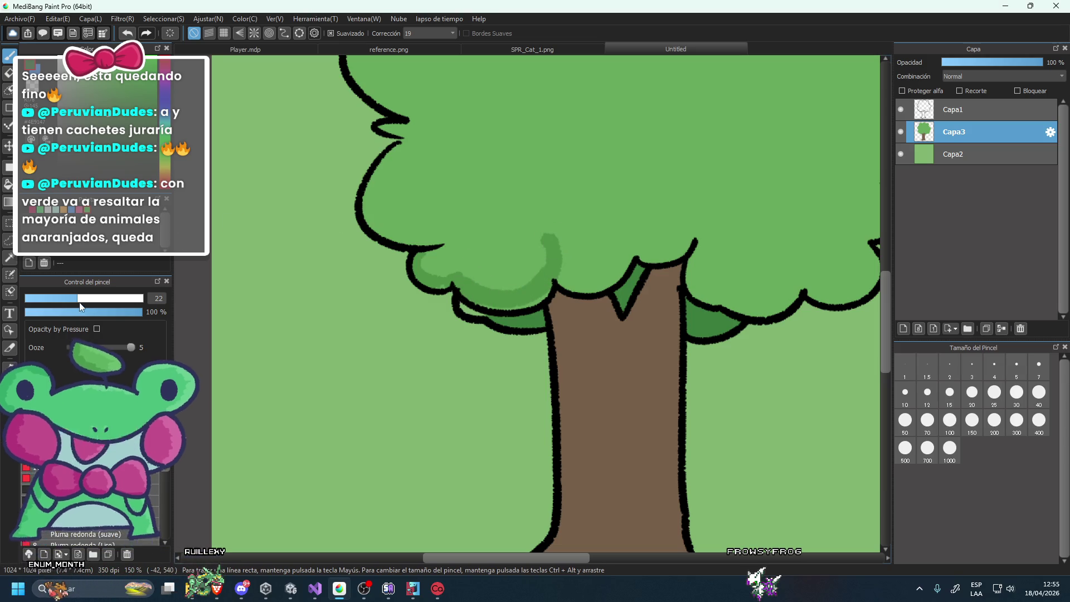
scroll(456, 335, "down", 3)
scroll(455, 334, "up", 3)
mouse_move(455, 334)
left_mouse_down()
mouse_move(541, 312)
mouse_move(600, 315)
left_mouse_up()
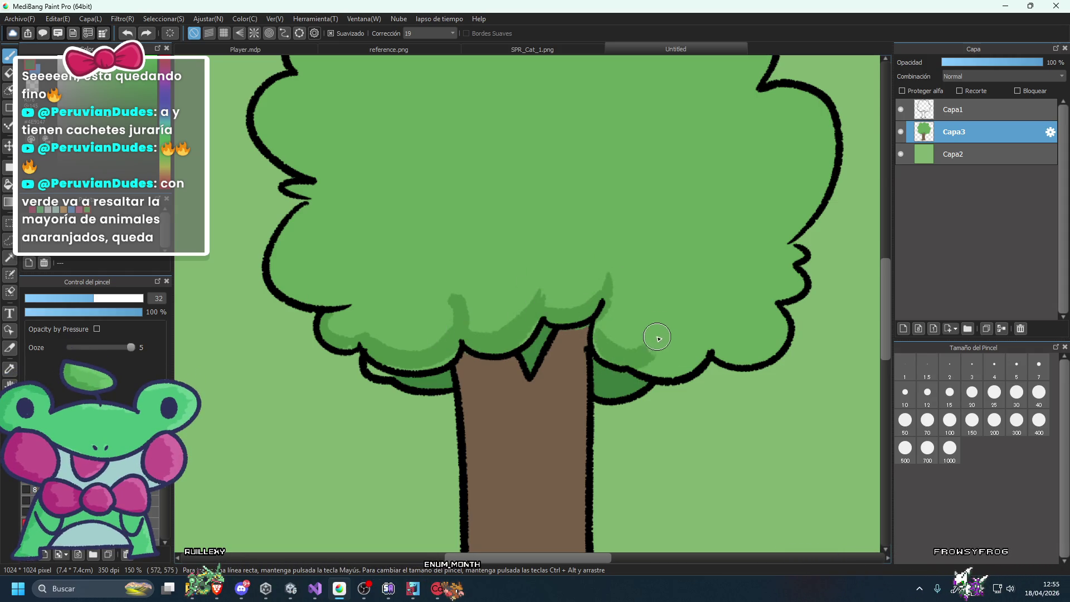
scroll(457, 296, "down", 2)
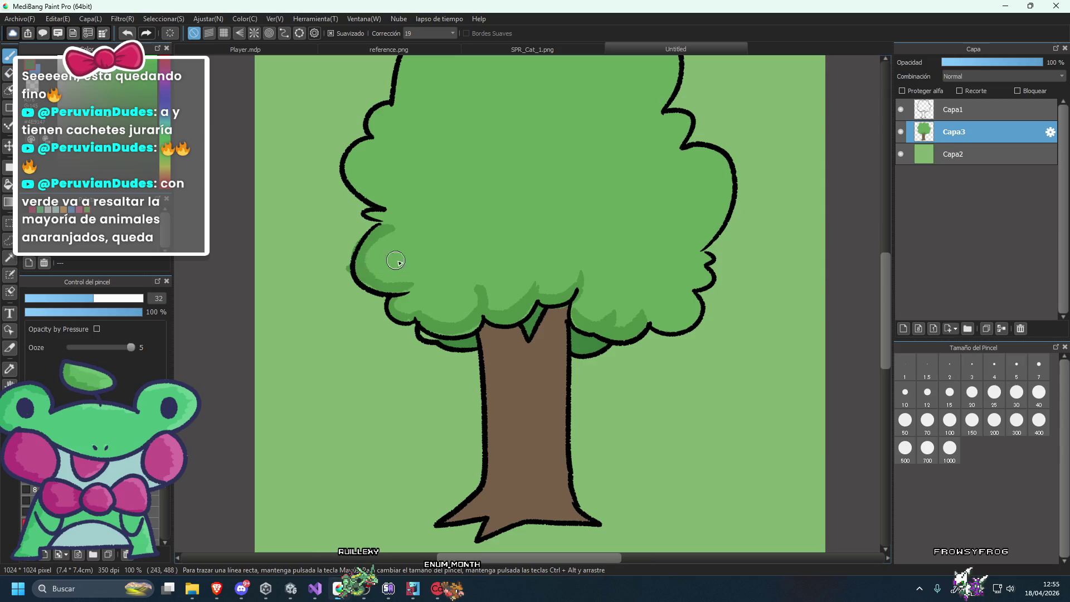
scroll(368, 296, "down", 4)
scroll(346, 313, "up", 4)
key("ctrl+z")
left_click_drag(385, 368, 381, 318)
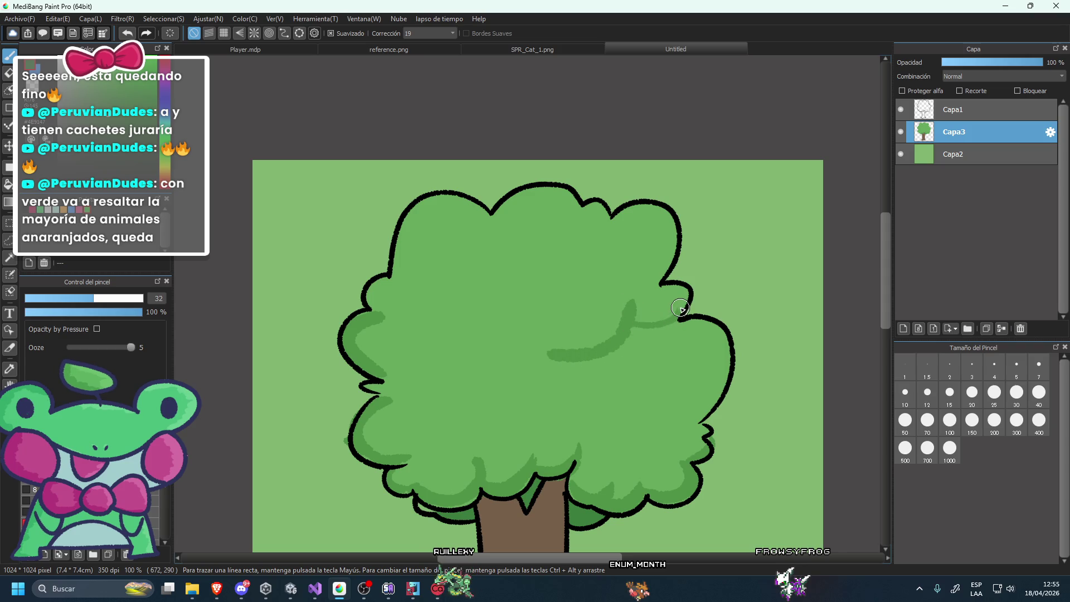
Paint curved dark-green shading across the middle, right inner edge and top-right leaf lobe.
key("ctrl+z")
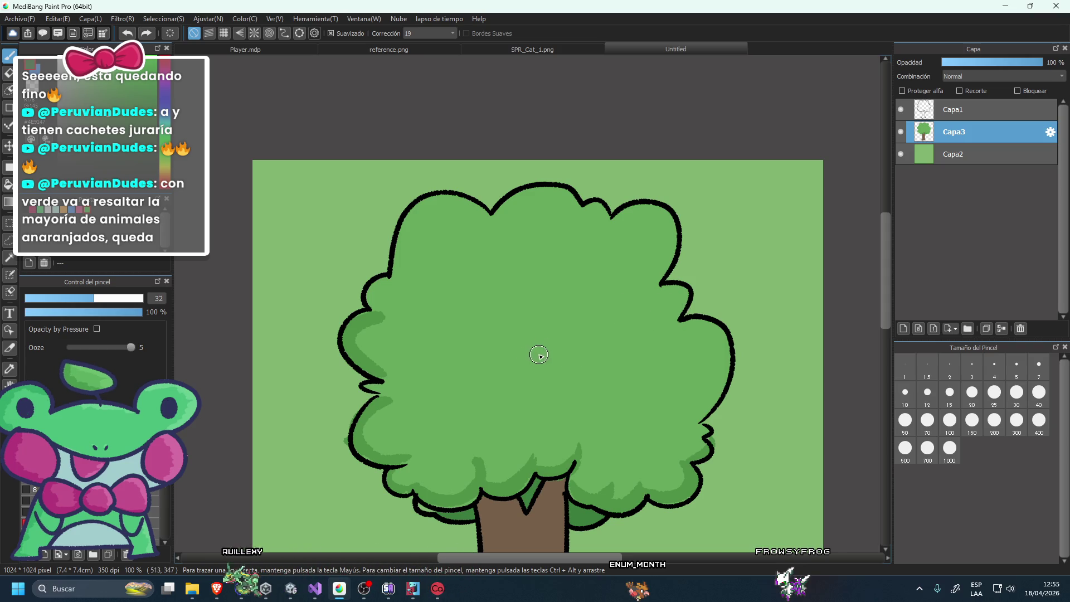
left_click_drag(538, 354, 637, 308)
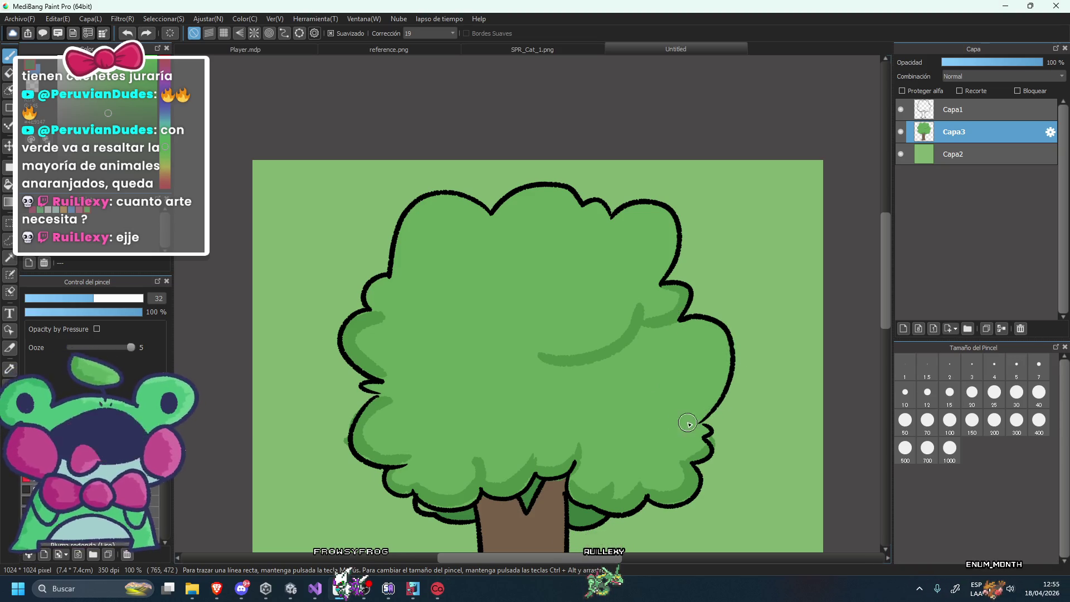
left_click_drag(716, 393, 698, 322)
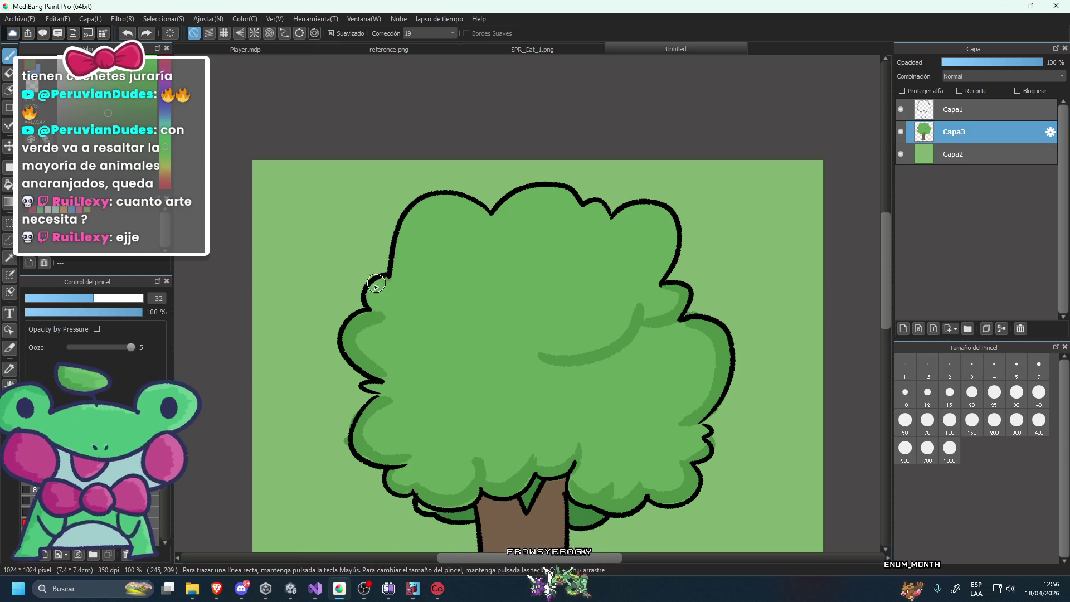
left_click_drag(667, 279, 628, 211)
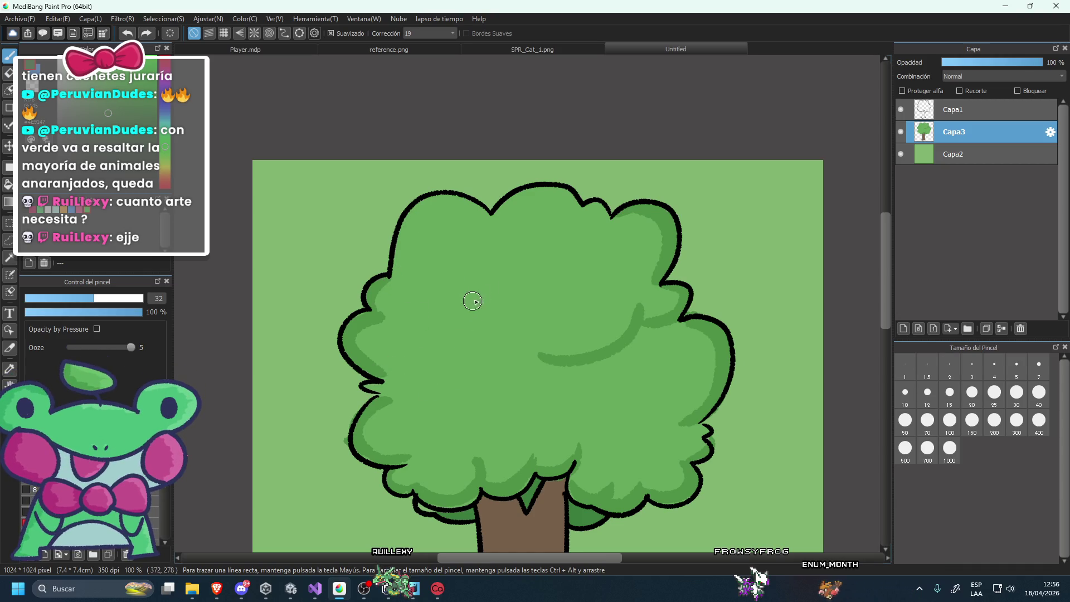
Add a long curved shading arc from the left bump and a stroke in the lower foliage.
left_click_drag(390, 312, 505, 301)
key("ctrl+z")
left_click_drag(390, 313, 508, 269)
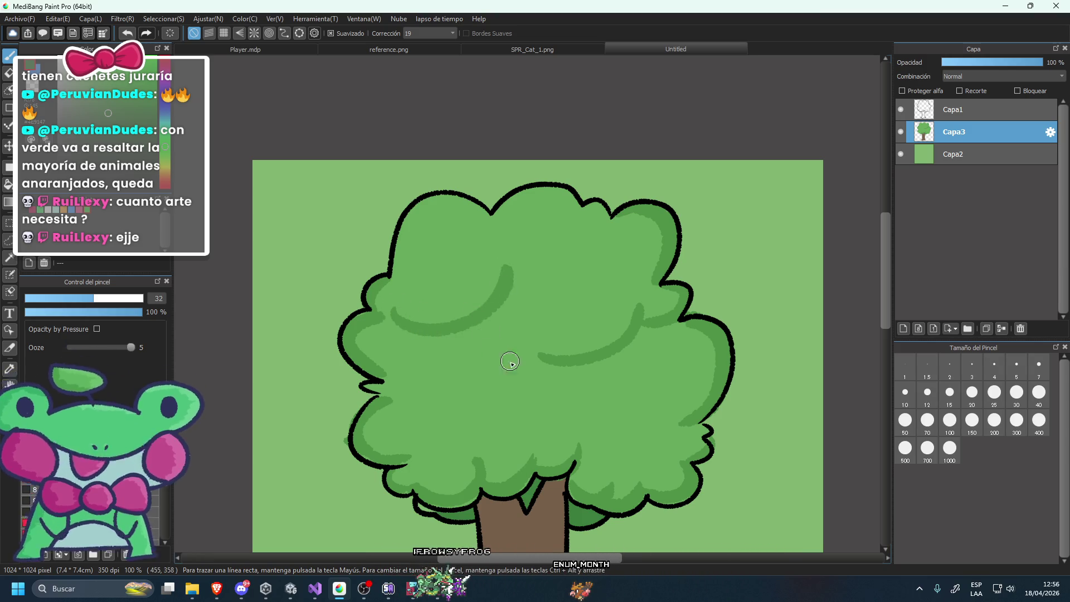
left_click_drag(552, 402, 576, 440)
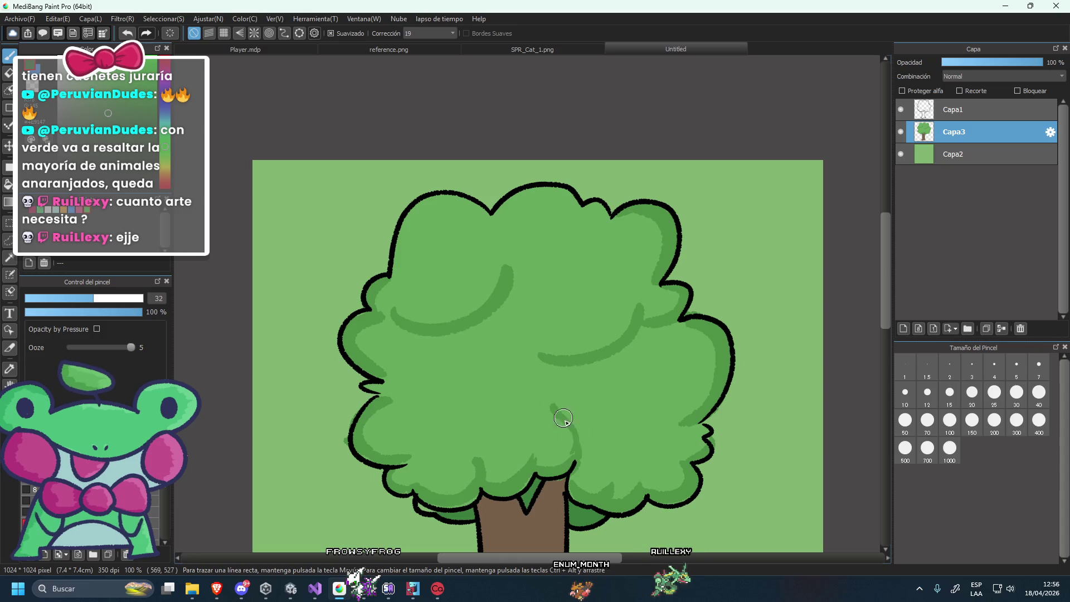
scroll(551, 361, "down", 3)
scroll(552, 360, "down", 3)
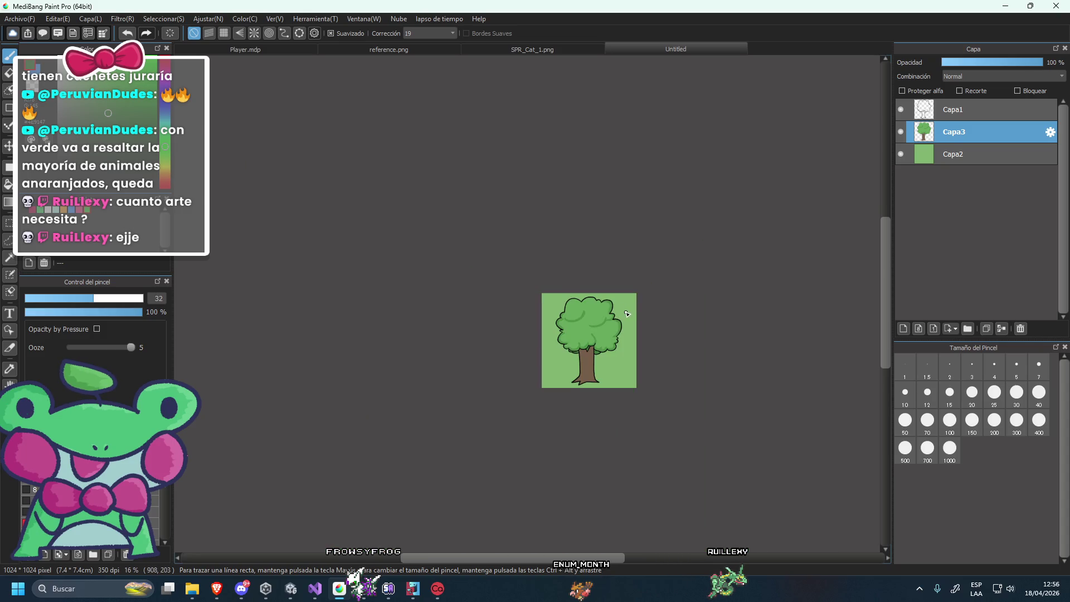
Glance at the SPR_Cat_1.png and reference.png scenes, then return to the Untitled canvas.
scroll(557, 358, "up", 3)
scroll(557, 357, "up", 3)
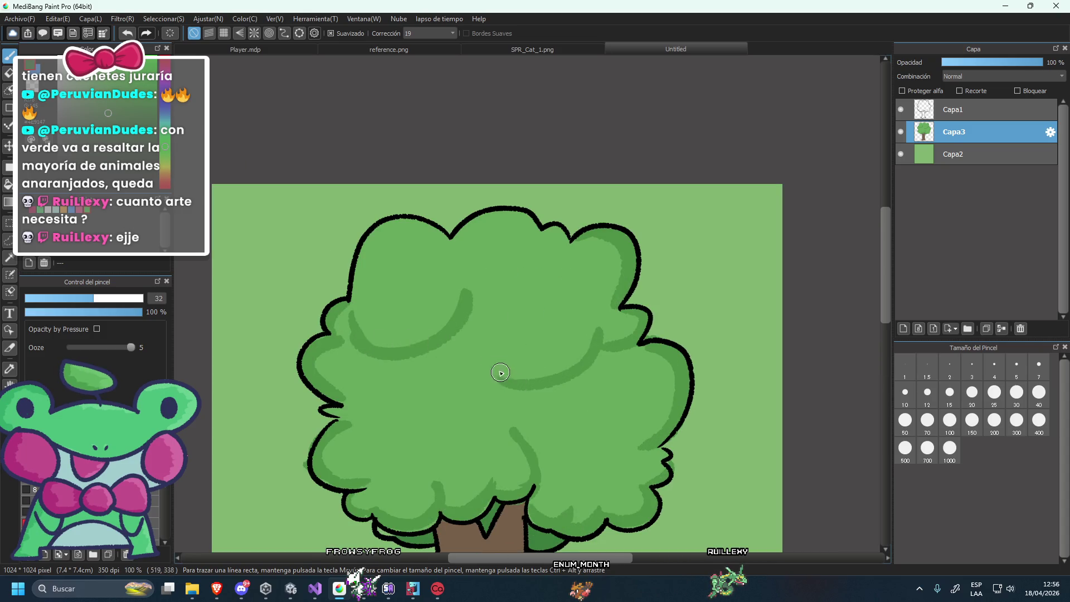
left_click(530, 48)
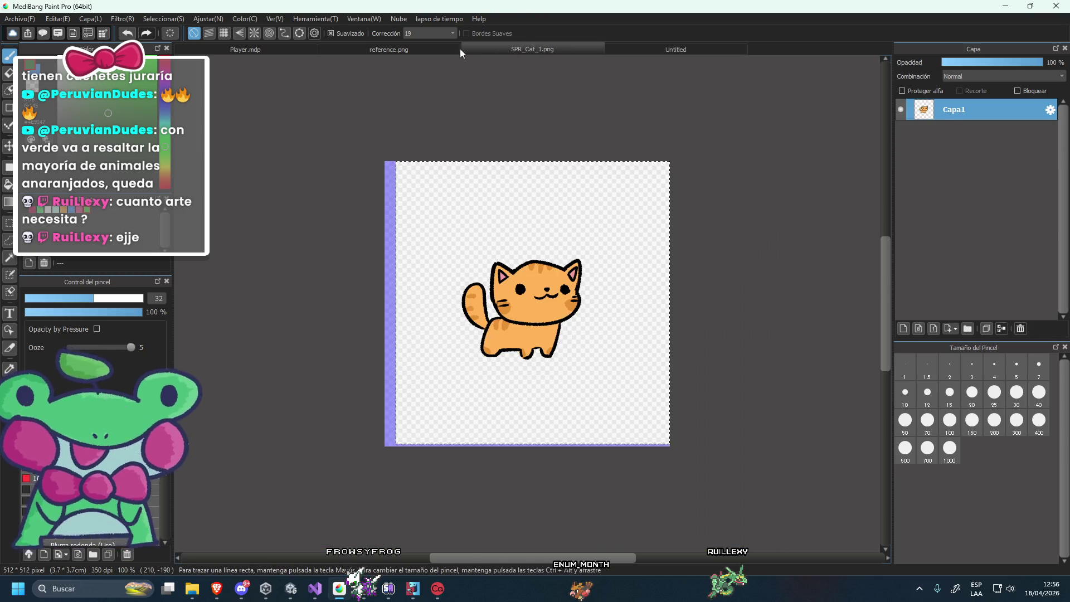
left_click(454, 49)
scroll(495, 323, "up", 2)
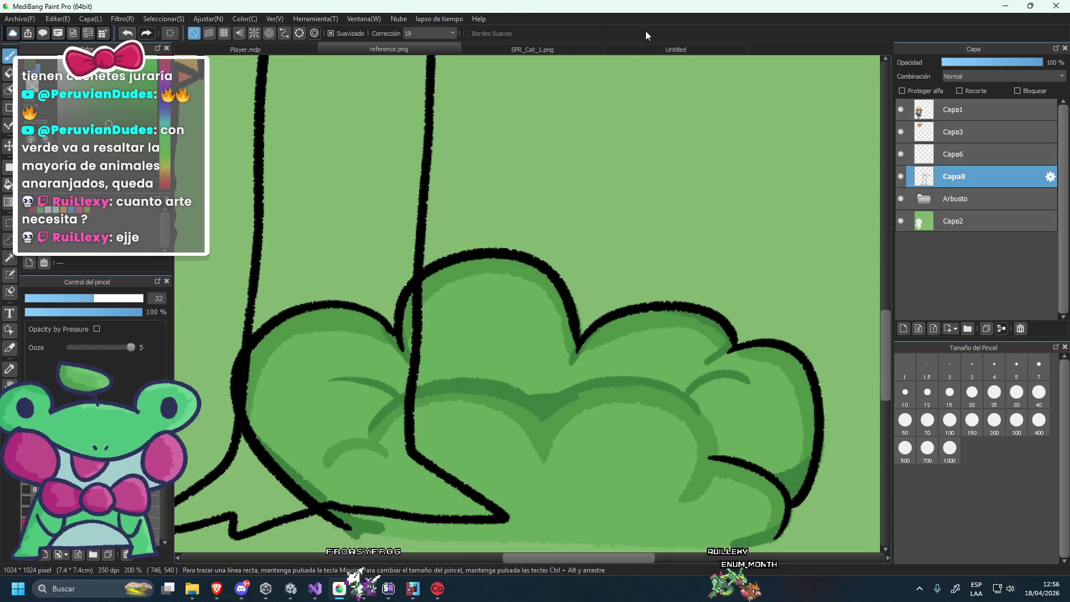
left_click(676, 49)
Brush a dark-green shading stroke under the foliage's right outline.
scroll(648, 394, "up", 1)
left_click_drag(512, 375, 589, 323)
key("ctrl+z")
mouse_move(506, 375)
left_mouse_down()
mouse_move(585, 326)
mouse_move(645, 312)
left_mouse_up()
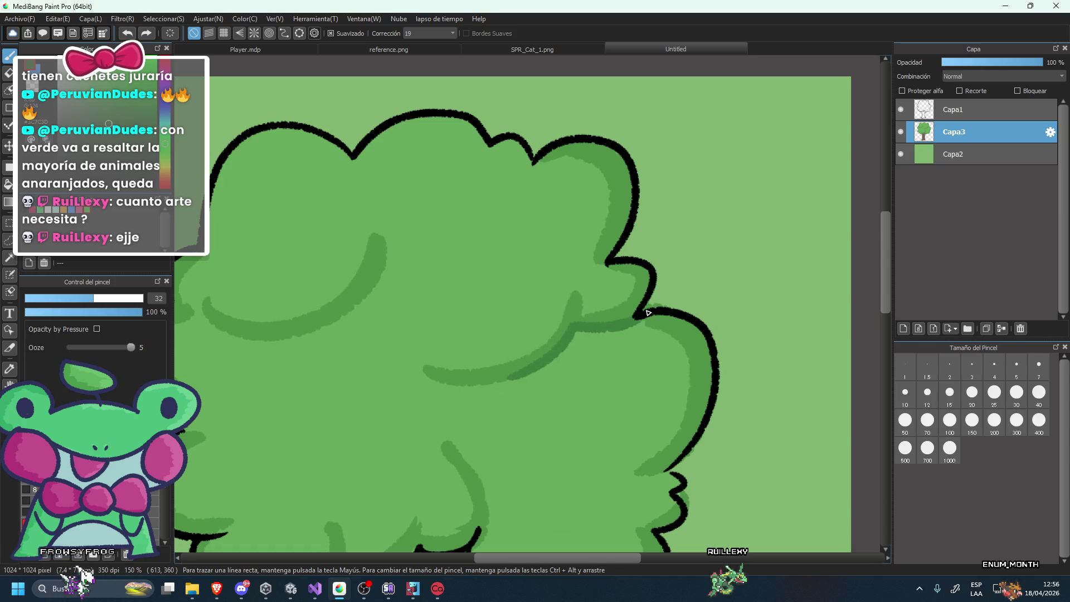
scroll(651, 314, "down", 3)
scroll(616, 388, "up", 2)
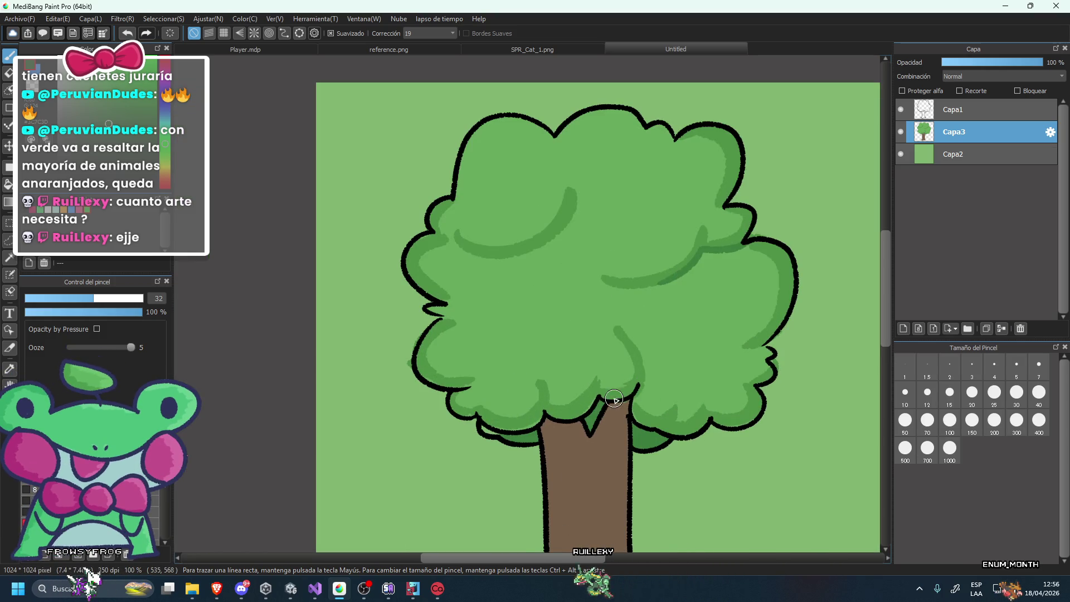
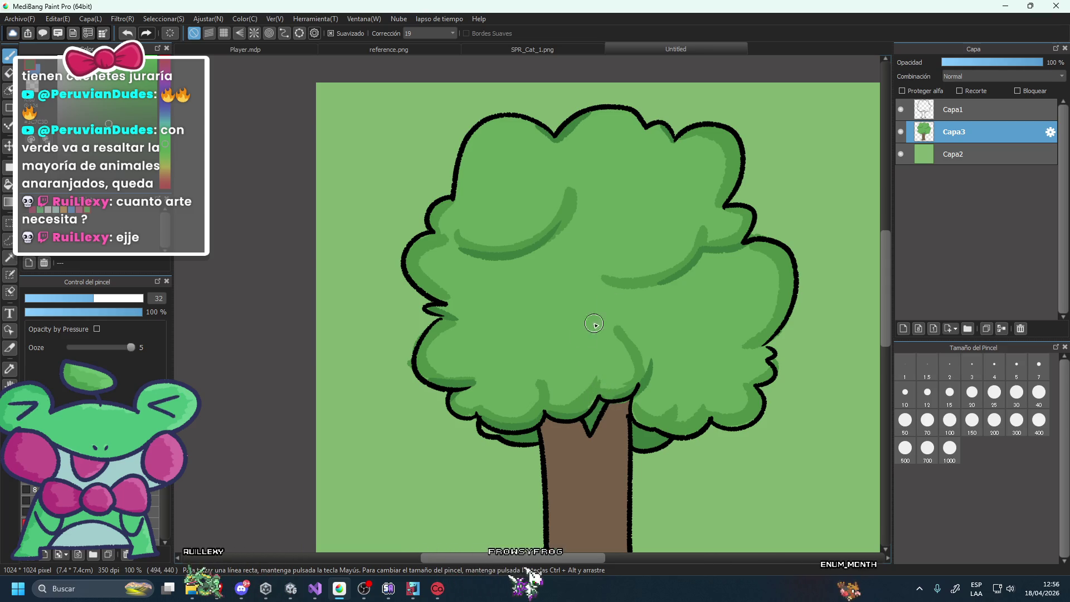
Zoom in and out over the tree canopy to check the light green highlight strokes.
scroll(644, 285, "down", 4)
scroll(644, 285, "down", 2)
scroll(641, 285, "up", 2)
scroll(576, 268, "up", 1)
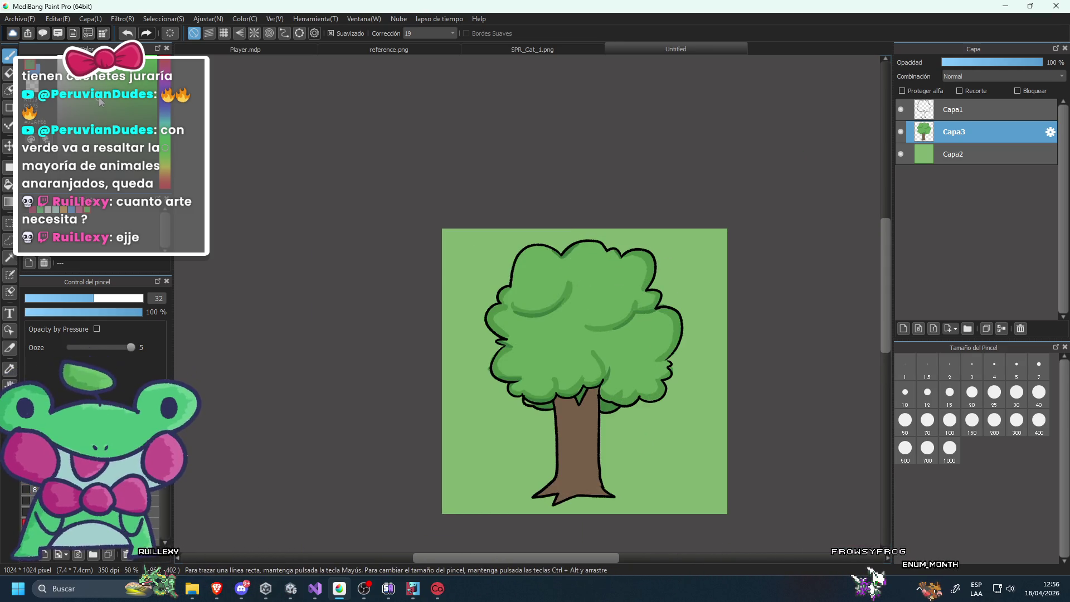
scroll(501, 251, "up", 1)
scroll(523, 261, "up", 1)
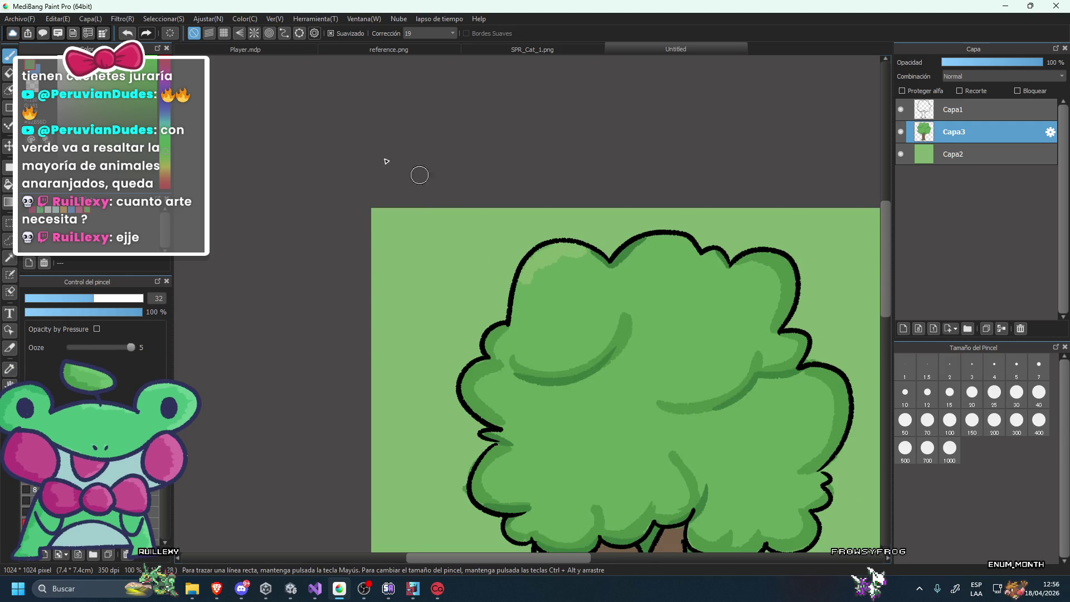
scroll(547, 265, "down", 1)
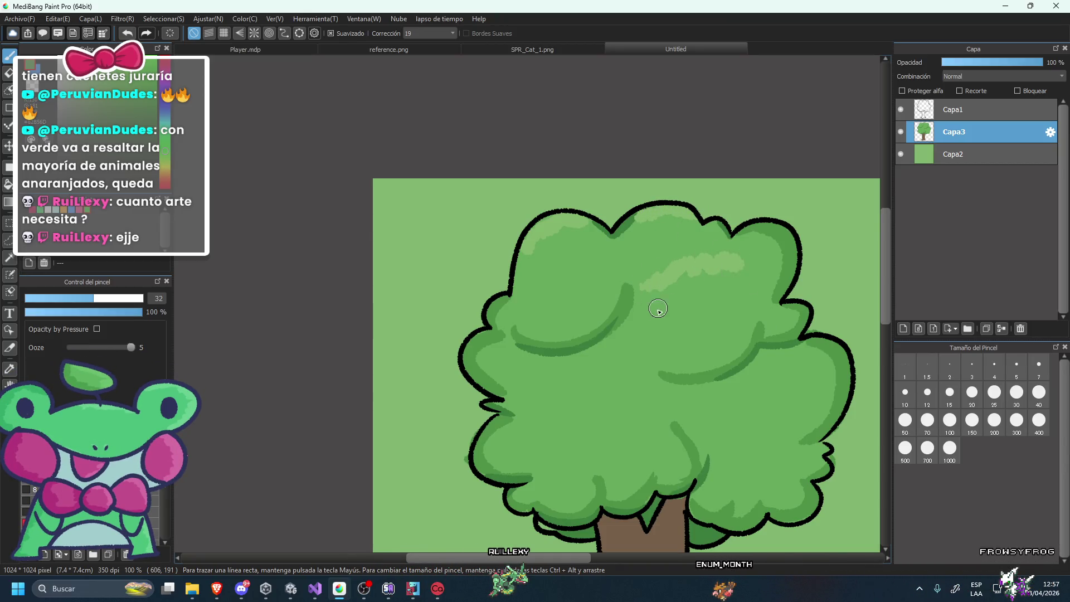
scroll(663, 303, "down", 3)
scroll(605, 331, "up", 3)
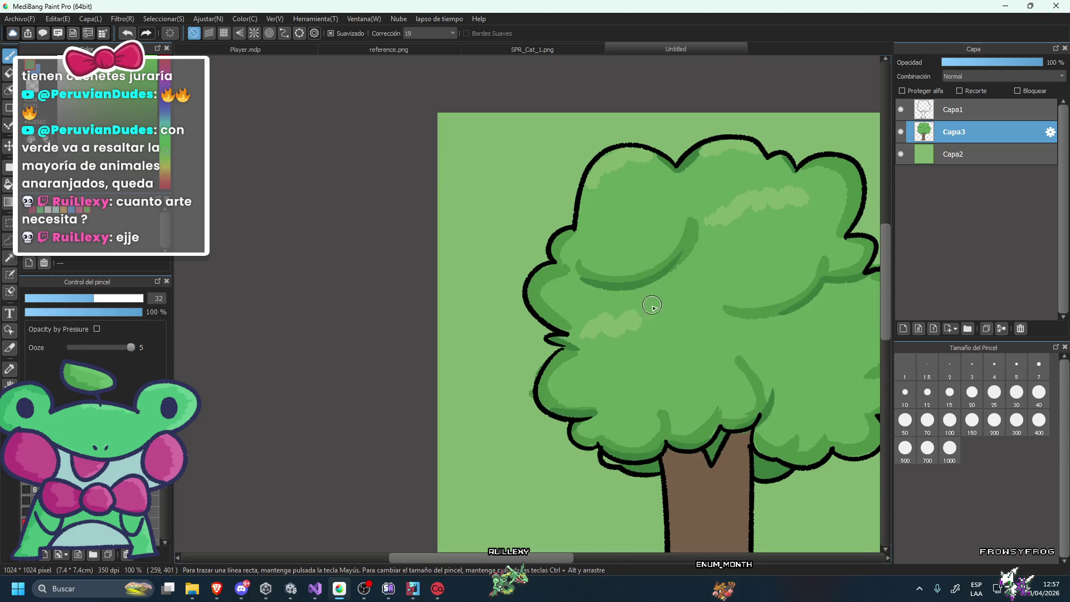
scroll(709, 300, "down", 3)
scroll(650, 341, "up", 1)
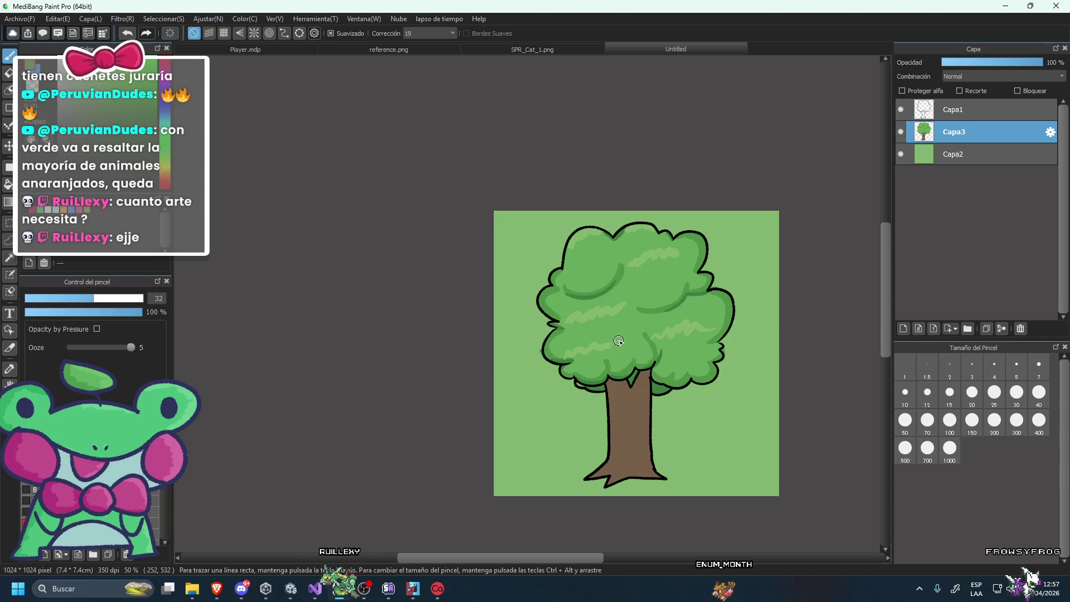
scroll(580, 284, "down", 3)
scroll(600, 303, "up", 2)
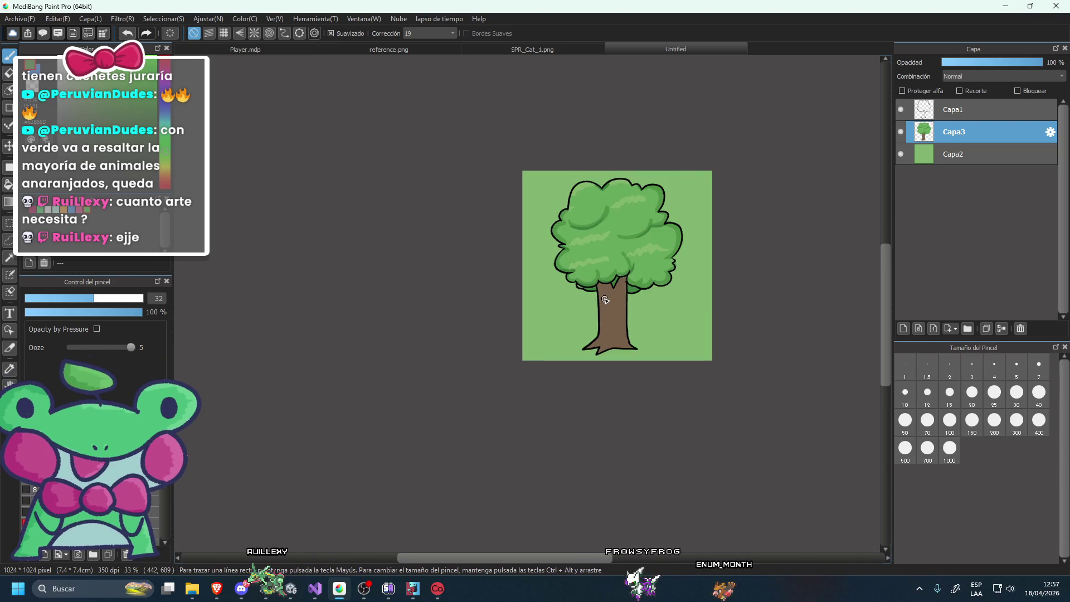
scroll(600, 303, "up", 1)
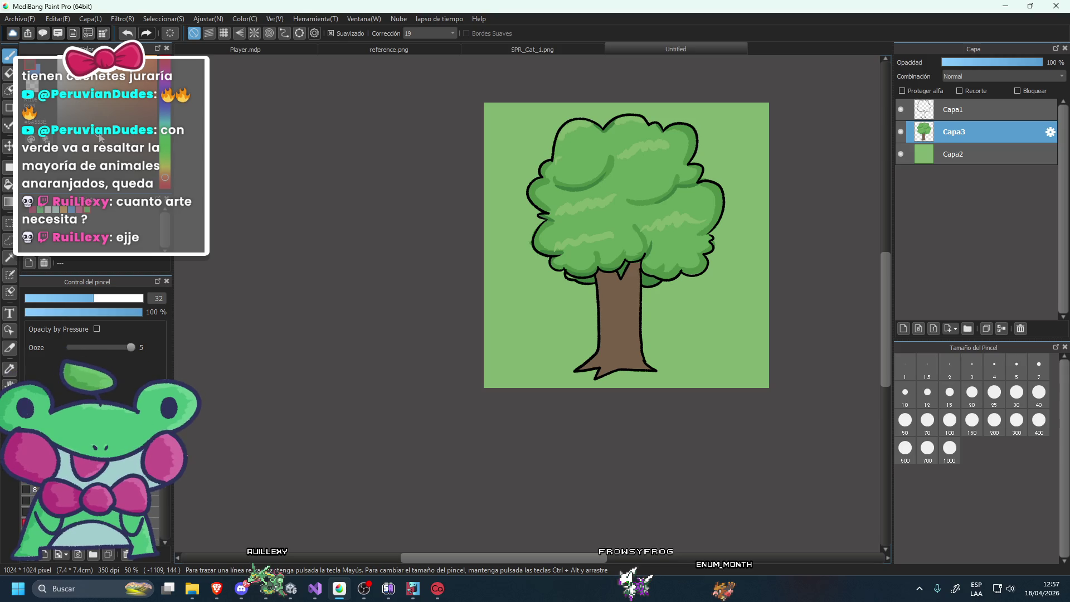
Shade down the middle of the trunk, undoing a bad dark stroke on the lower trunk.
scroll(643, 381, "up", 2)
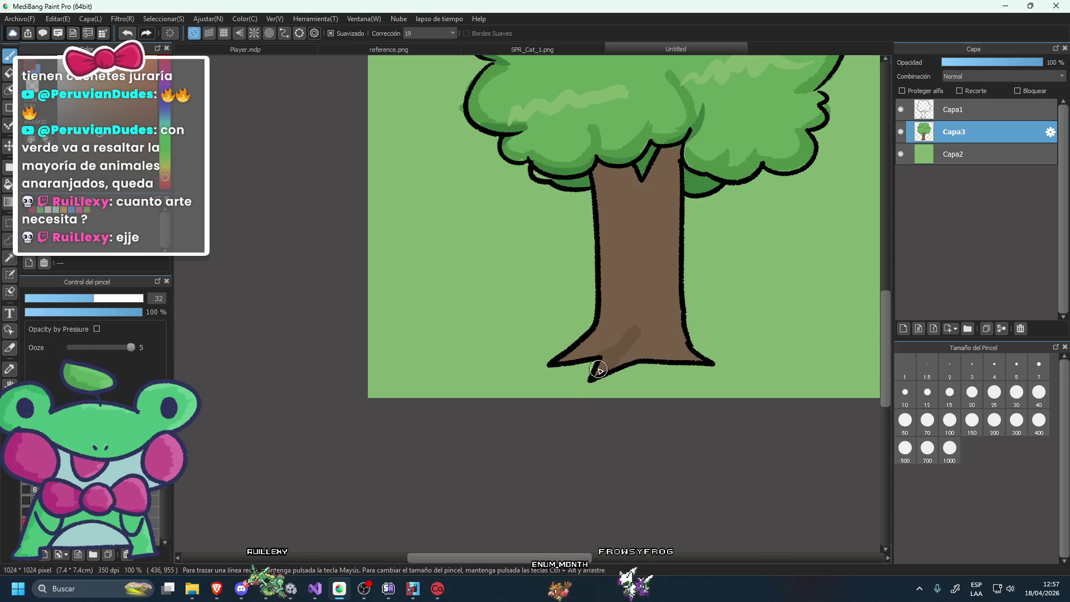
left_click_drag(641, 324, 633, 218)
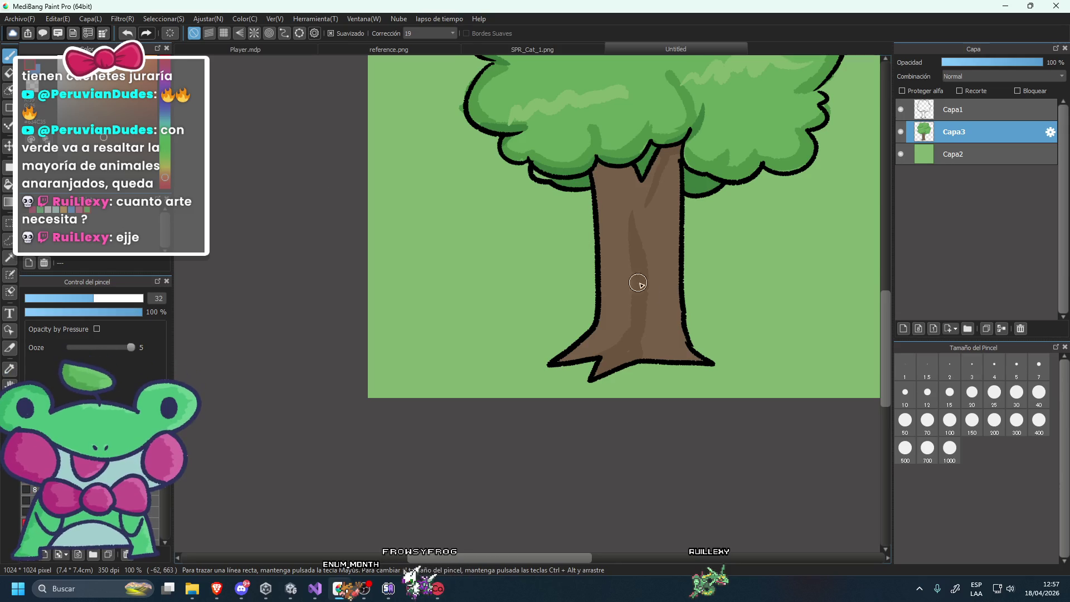
scroll(627, 350, "up", 2)
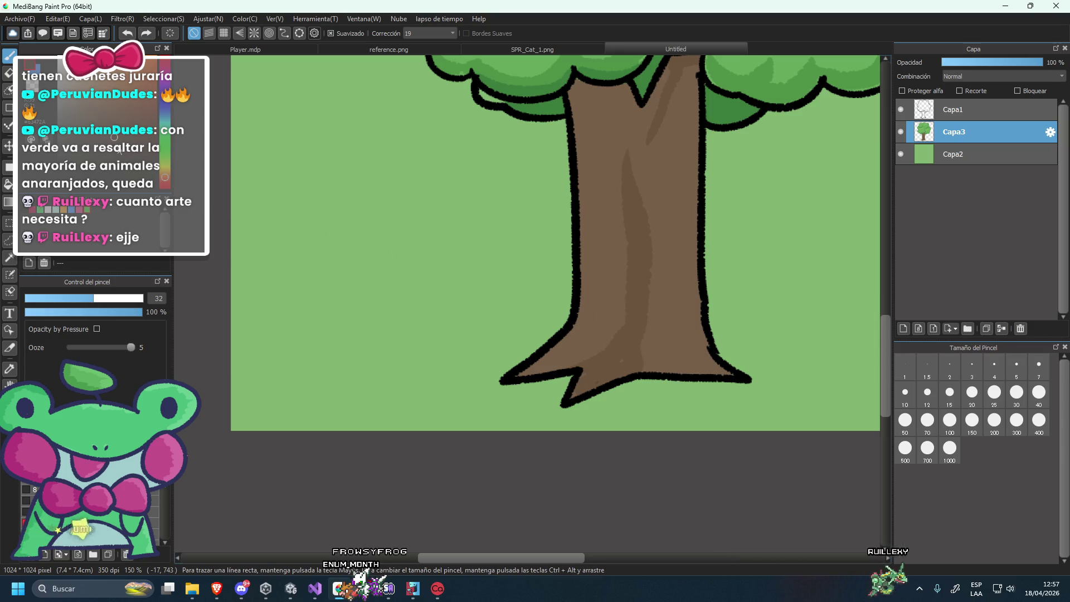
left_click_drag(566, 367, 623, 329)
key("ctrl+z")
Pick the trunk's brown and fill the green gap in the root tip.
left_click(615, 282, "alt")
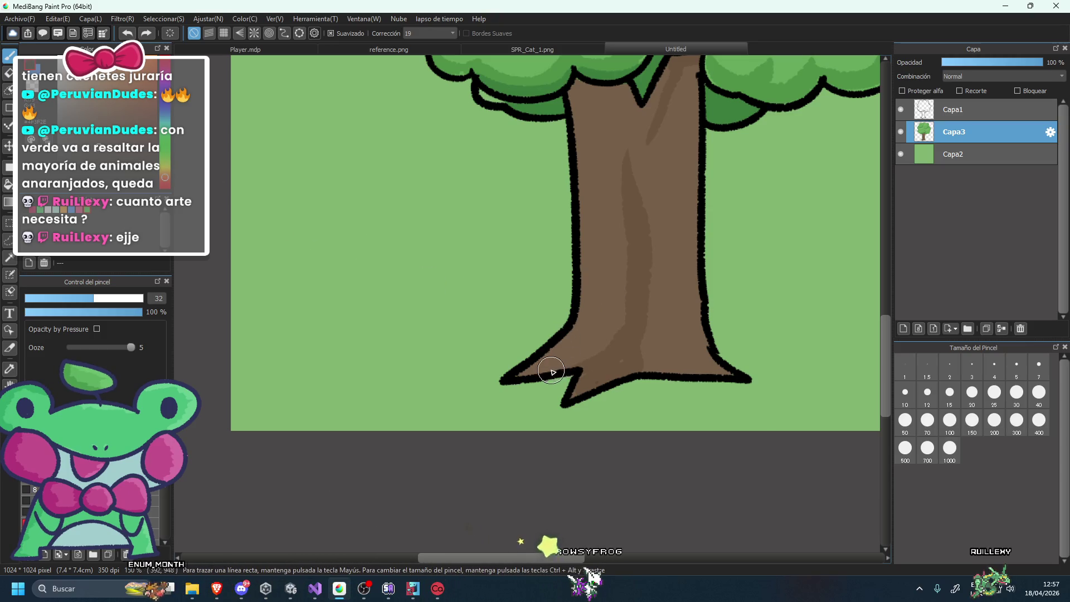
left_click_drag(574, 399, 620, 379)
scroll(643, 373, "down", 2)
scroll(648, 335, "up", 3)
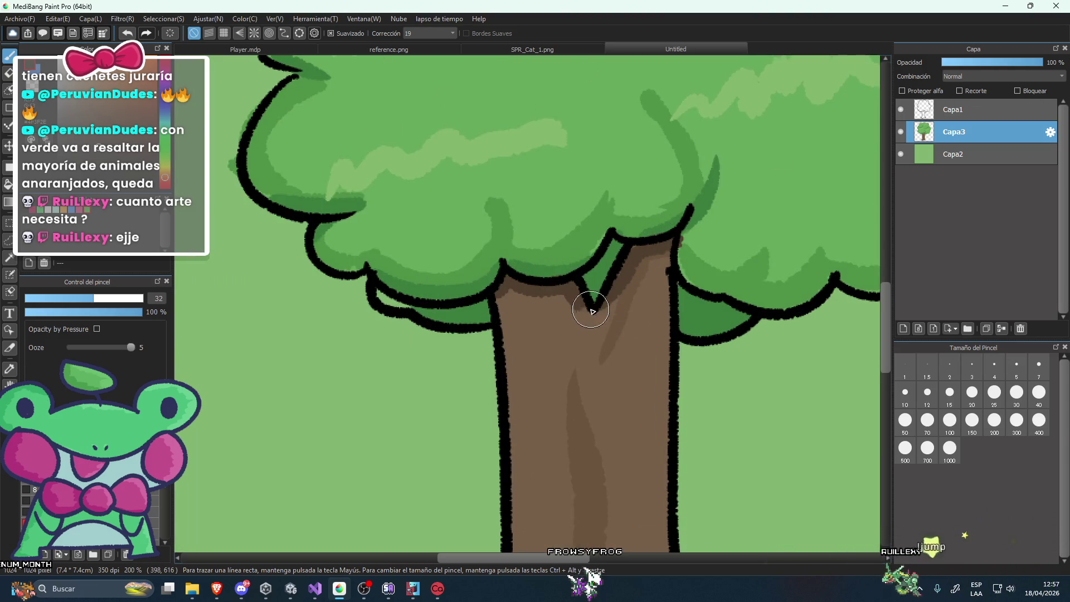
scroll(591, 310, "down", 1)
scroll(591, 312, "down", 2)
scroll(577, 338, "up", 2)
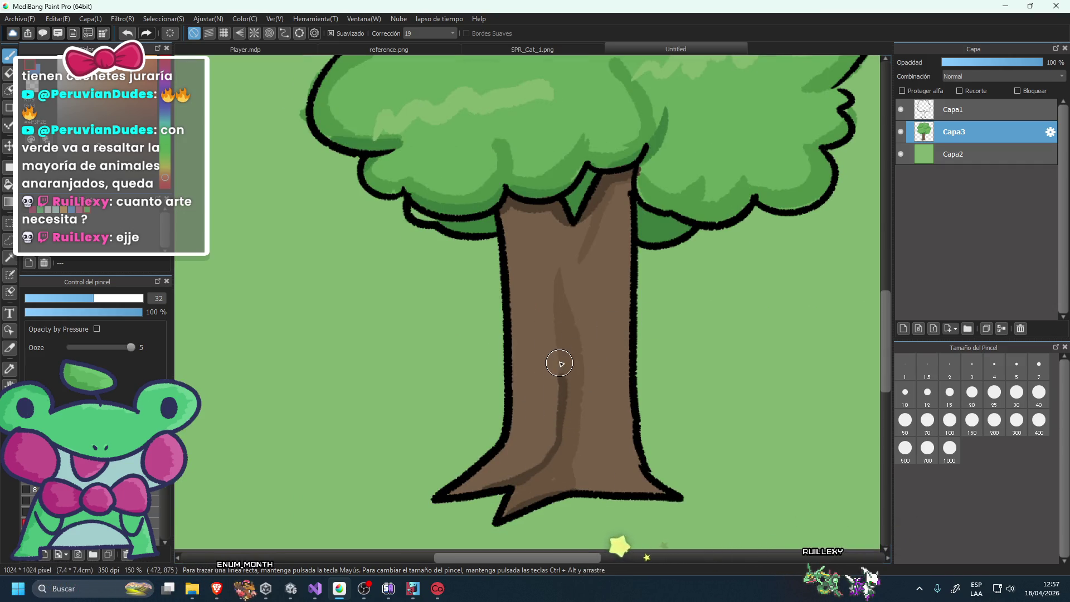
Add dark shading along the trunk's inner line and near the trunk base.
left_click_drag(560, 367, 559, 316)
left_click_drag(571, 477, 620, 491)
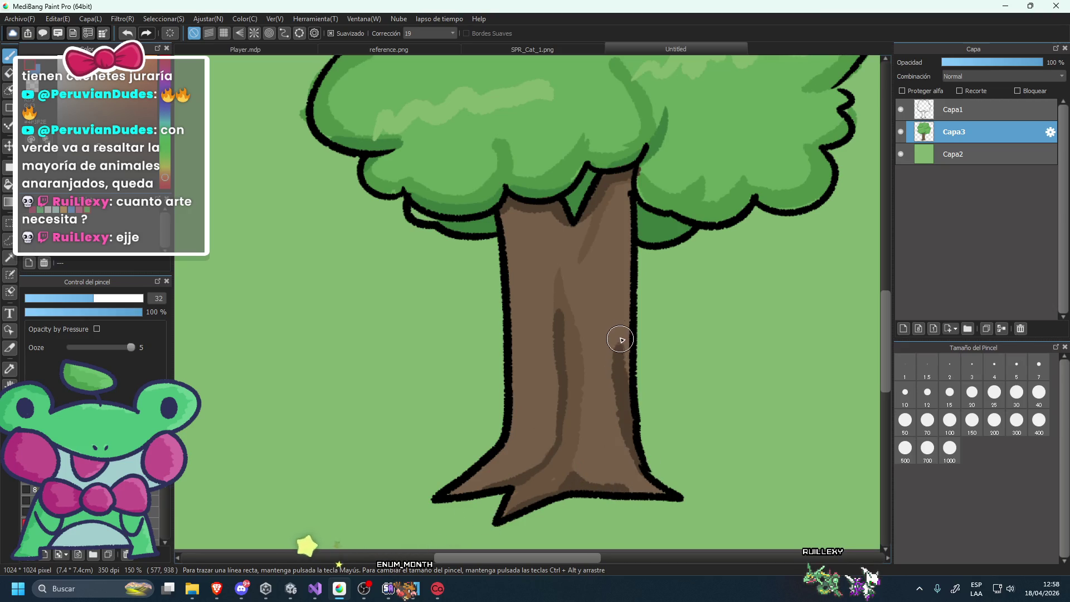
scroll(574, 306, "down", 1)
scroll(557, 290, "down", 2)
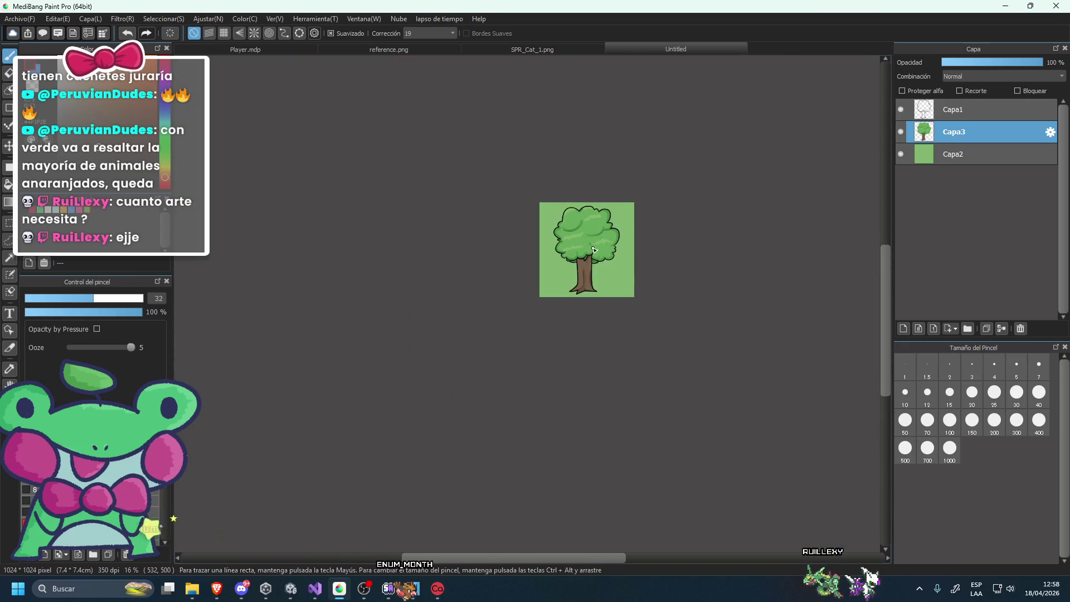
scroll(547, 262, "up", 3)
scroll(492, 381, "down", 1)
scroll(491, 381, "up", 1)
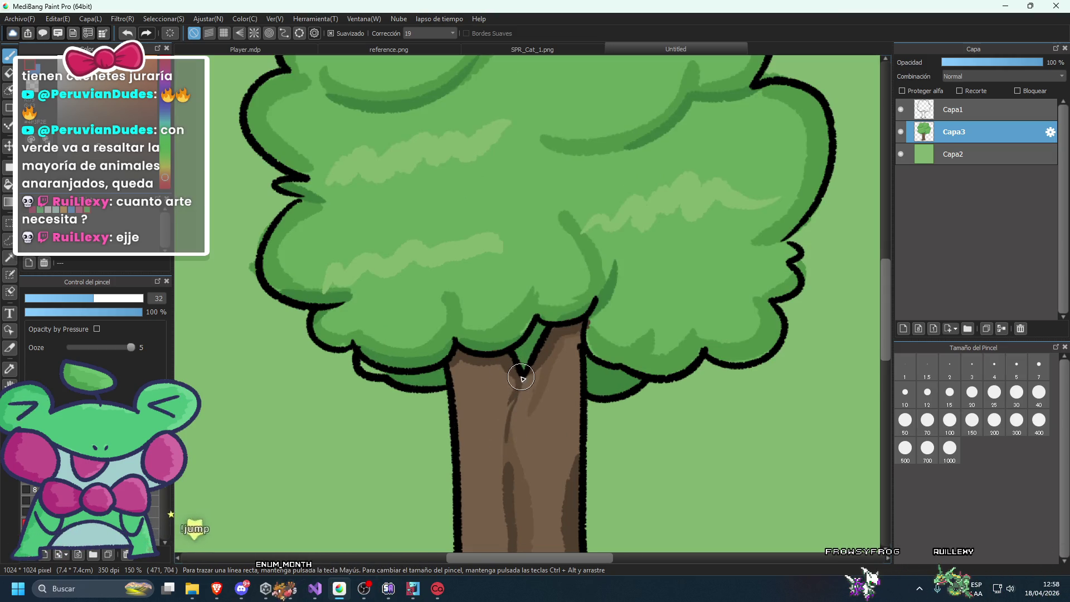
scroll(535, 362, "down", 6)
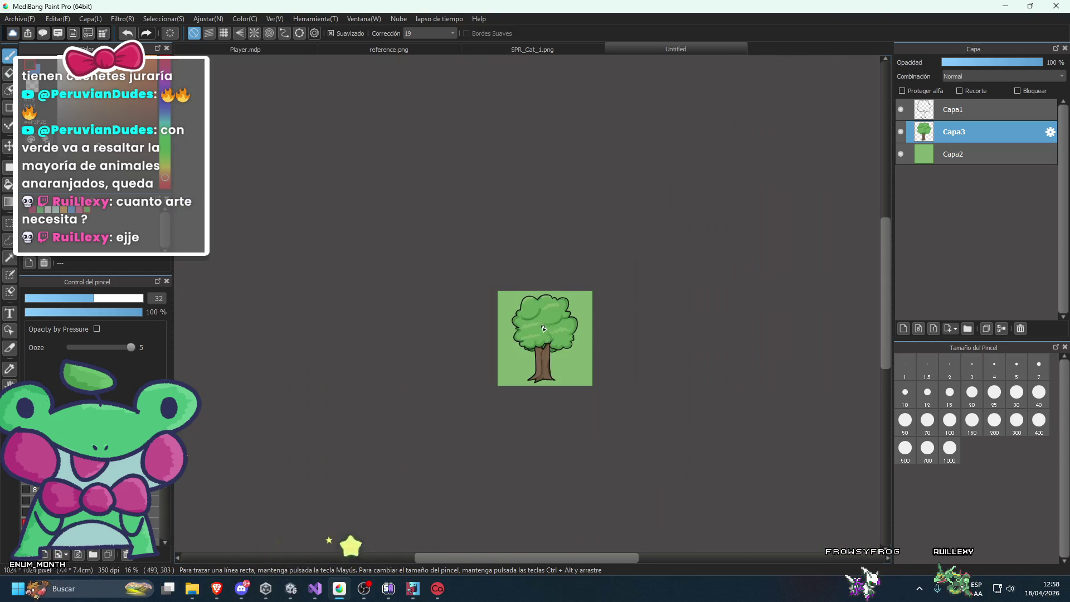
scroll(491, 423, "up", 3)
scroll(559, 292, "down", 2)
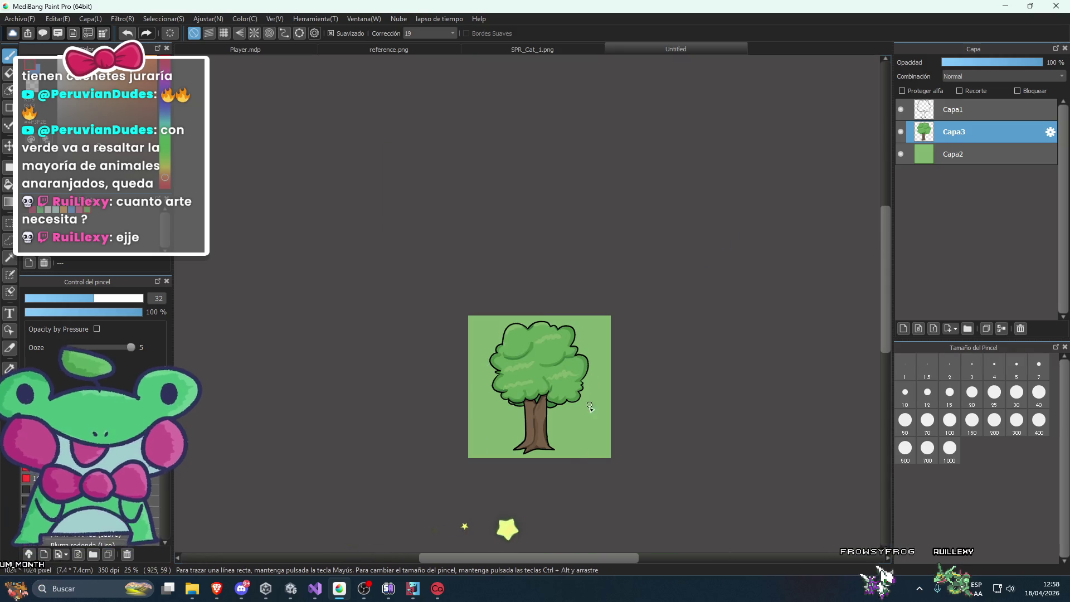
scroll(566, 445, "up", 4)
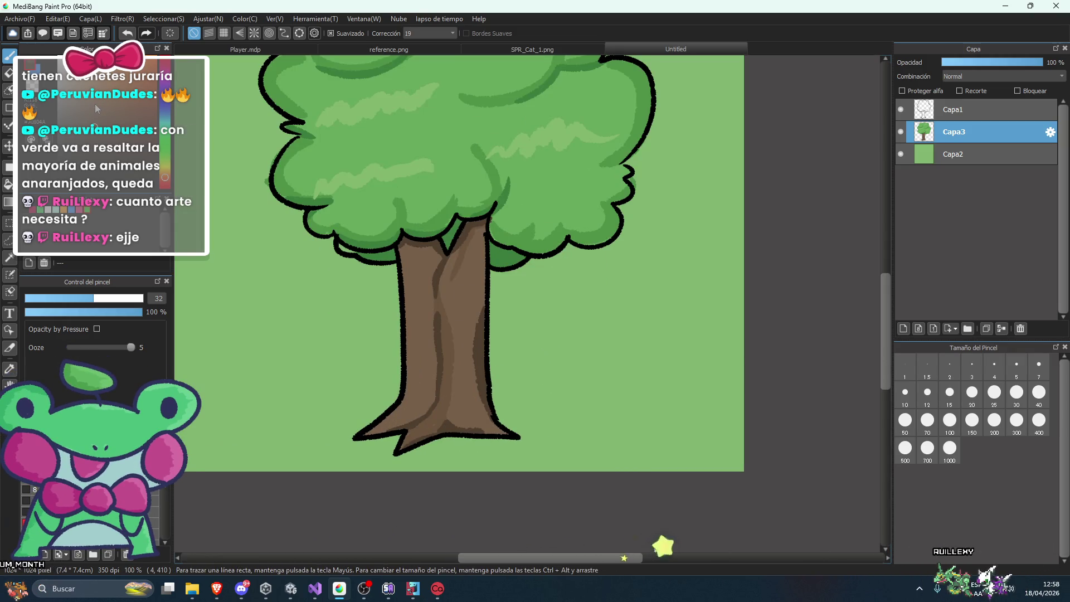
scroll(479, 339, "up", 1)
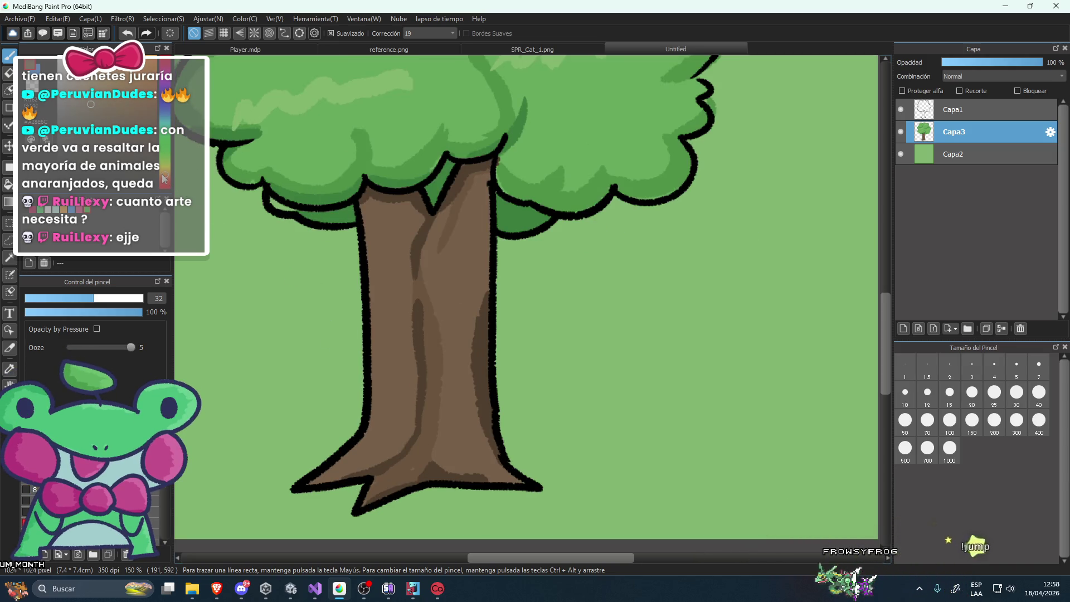
Undo a light stroke on the trunk's left side, then select the Capa1 layer.
left_click_drag(390, 415, 377, 326)
key("ctrl+z")
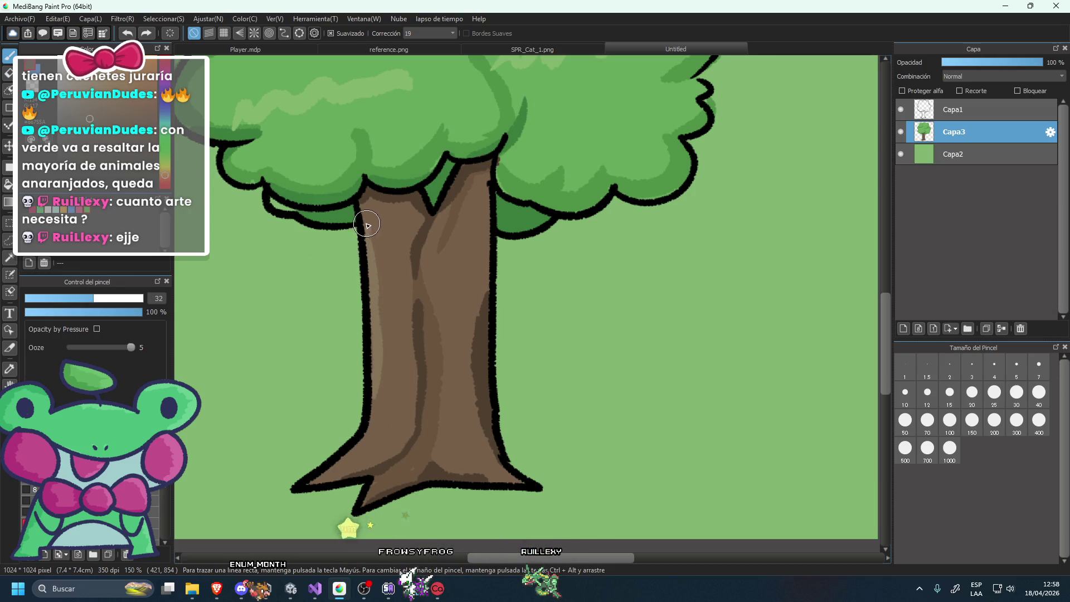
scroll(425, 440, "down", 3)
scroll(426, 411, "up", 2)
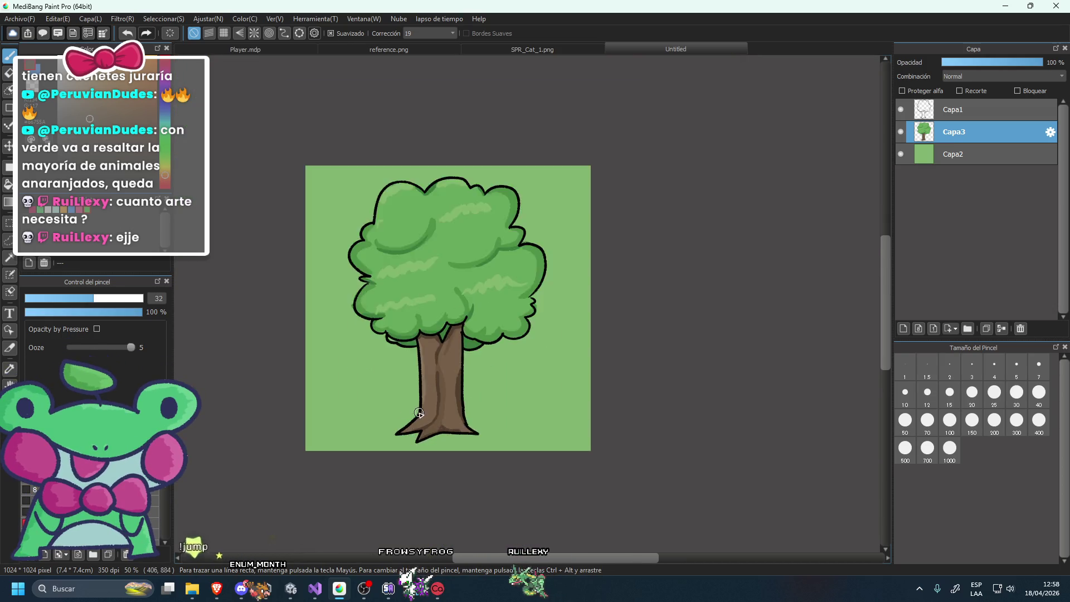
scroll(435, 403, "up", 2)
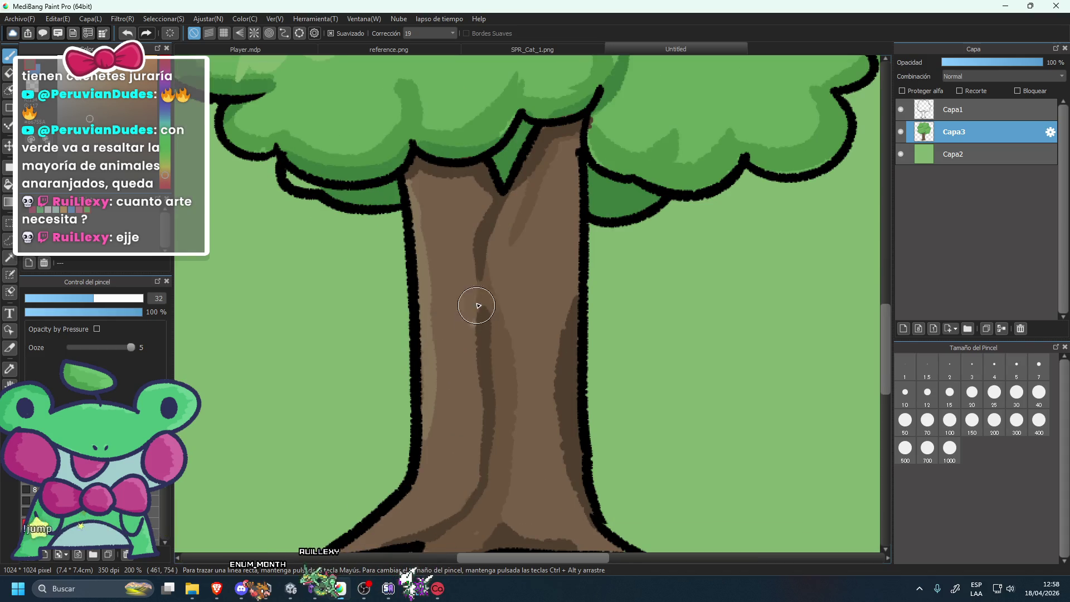
scroll(478, 298, "down", 4)
scroll(466, 341, "up", 4)
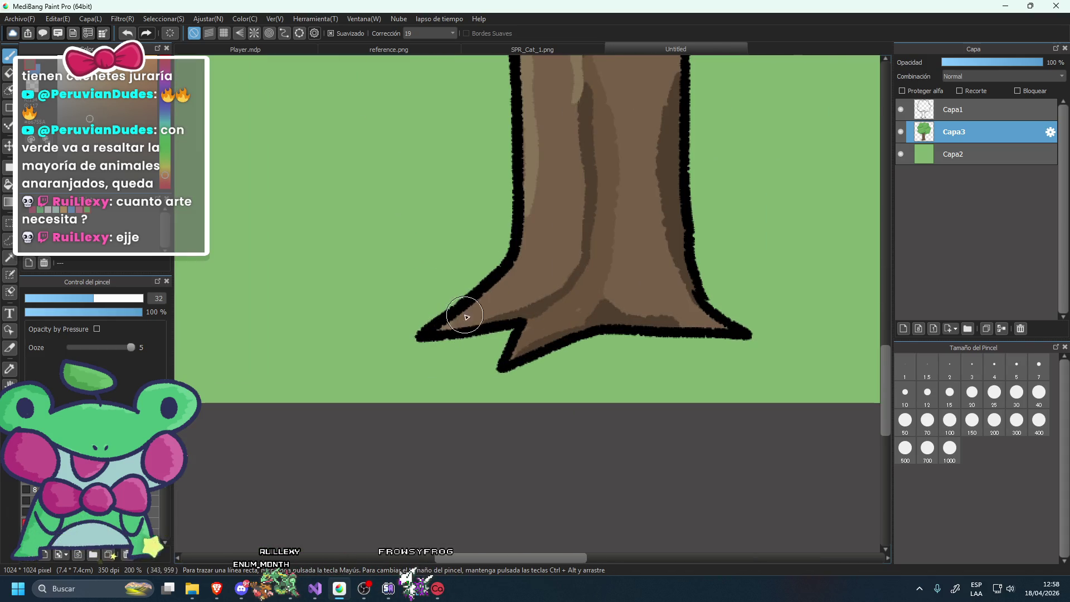
scroll(488, 308, "down", 4)
scroll(538, 195, "up", 2)
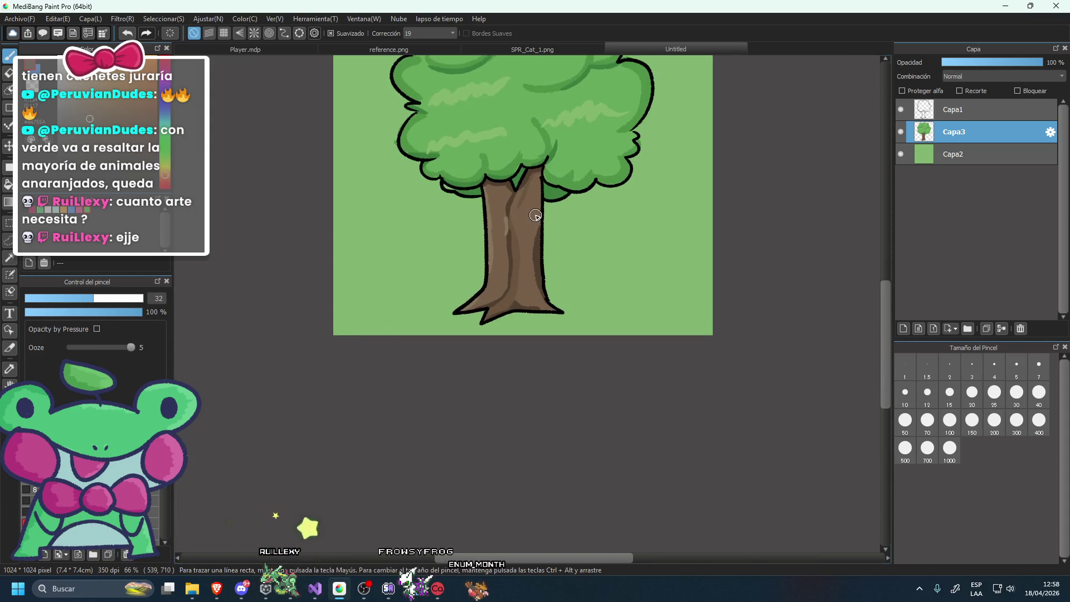
scroll(539, 190, "down", 3)
scroll(538, 192, "up", 3)
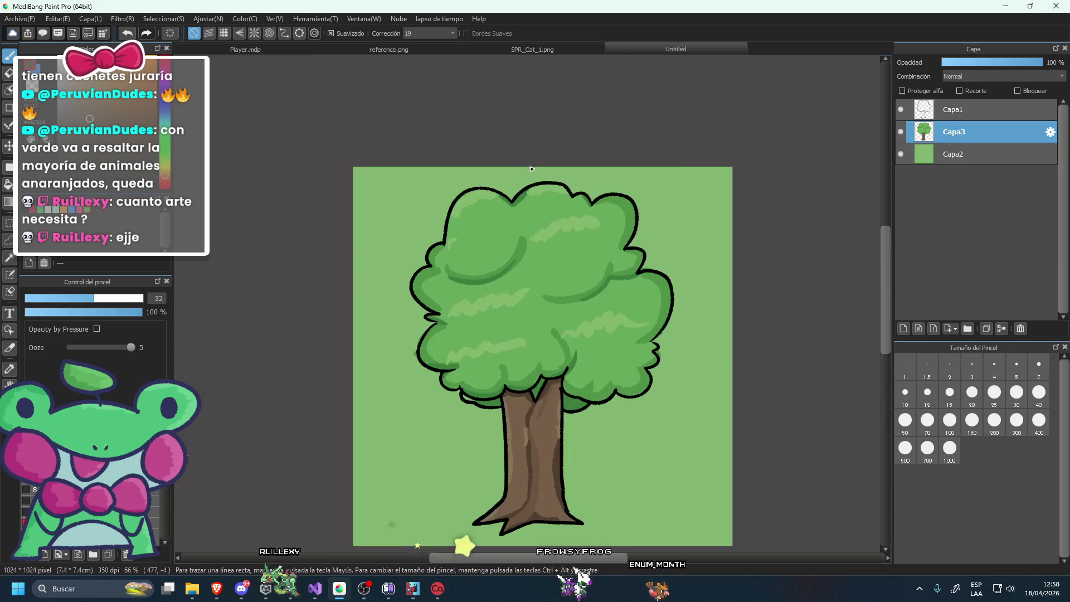
scroll(552, 426, "up", 4)
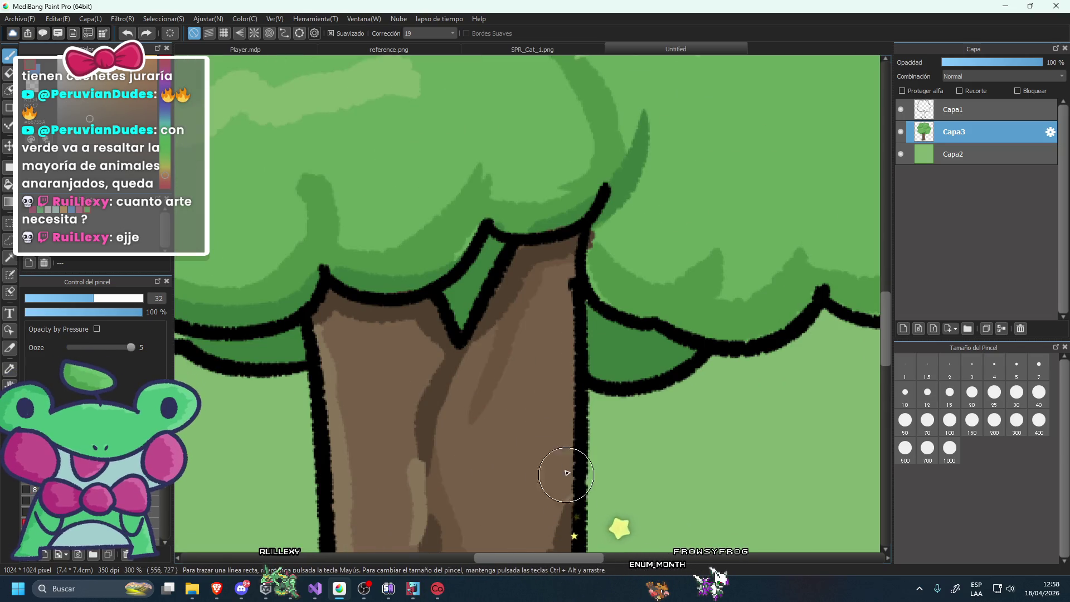
scroll(572, 328, "down", 5)
scroll(678, 198, "down", 2)
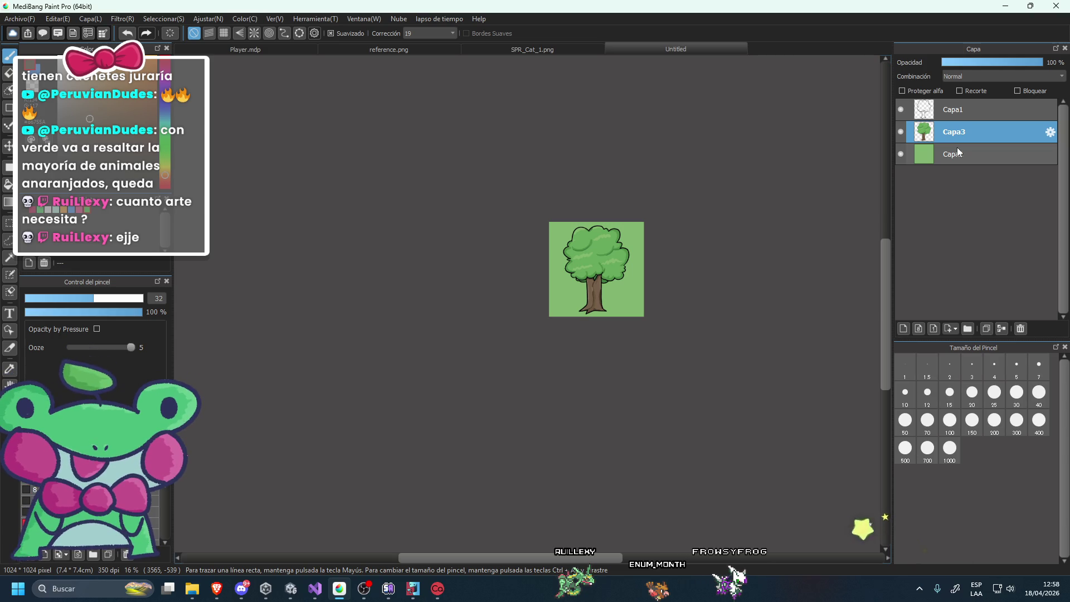
left_click(952, 109)
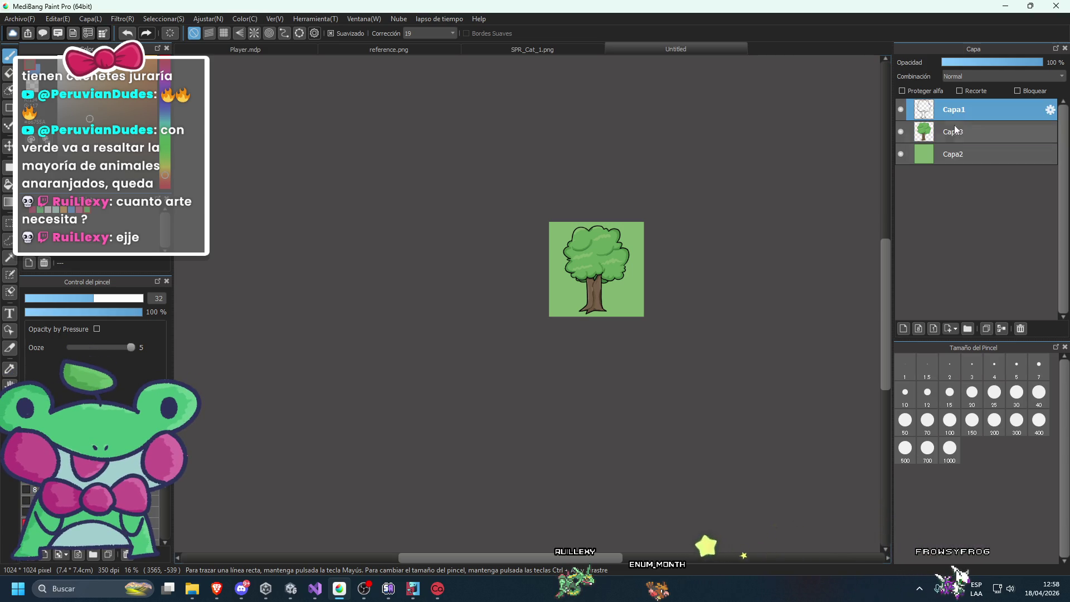
Delete the Capa1 layer and hide the green background layer Capa2.
left_click(1021, 328)
scroll(615, 551, "down", 2)
scroll(652, 382, "up", 4)
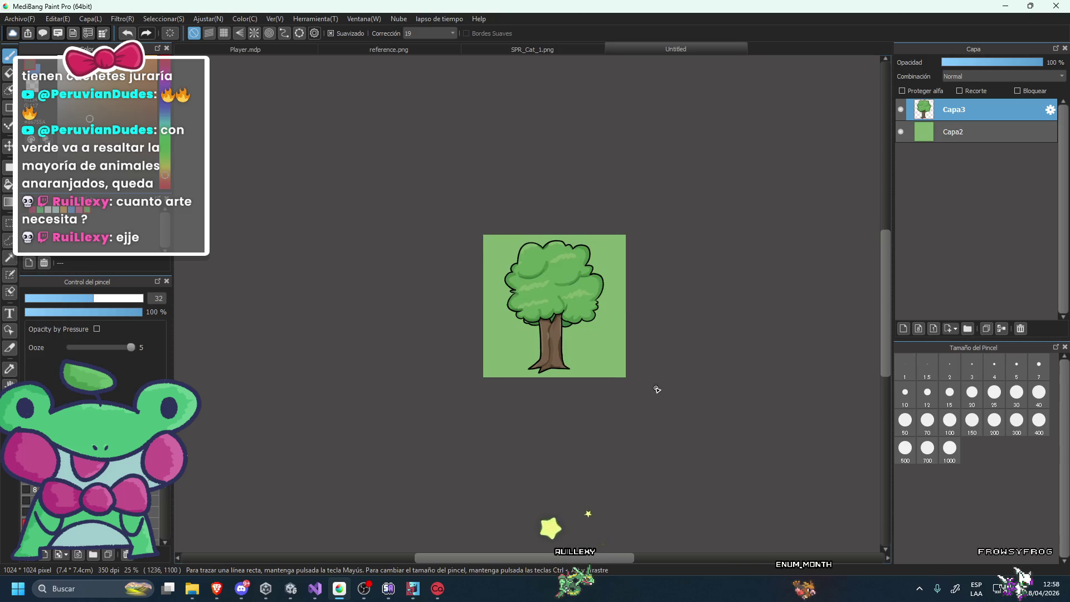
scroll(574, 348, "up", 1)
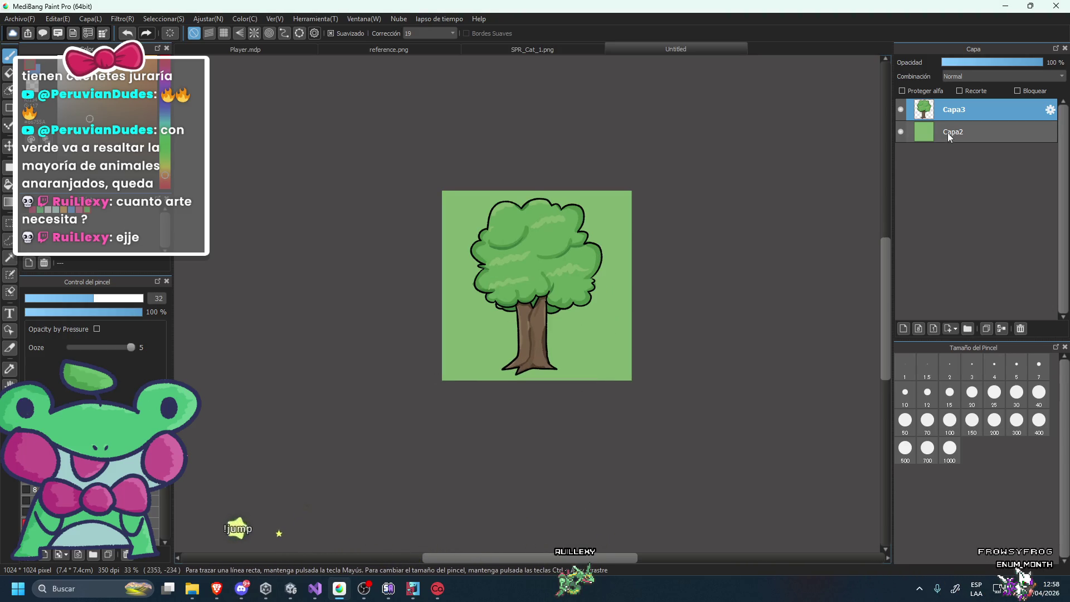
left_click(900, 131)
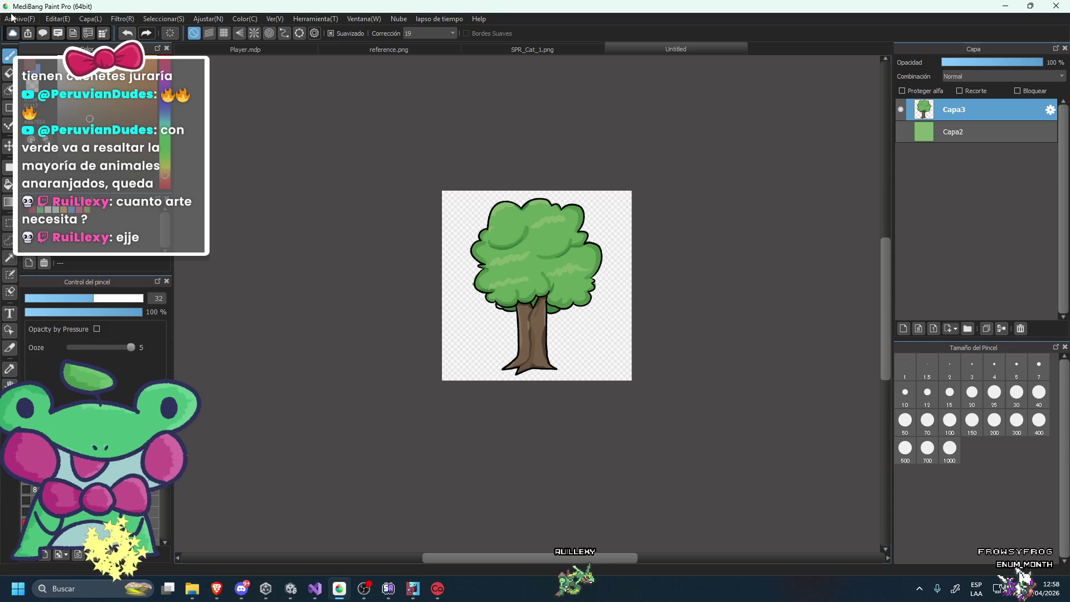
scroll(485, 311, "up", 3)
scroll(491, 334, "up", 2)
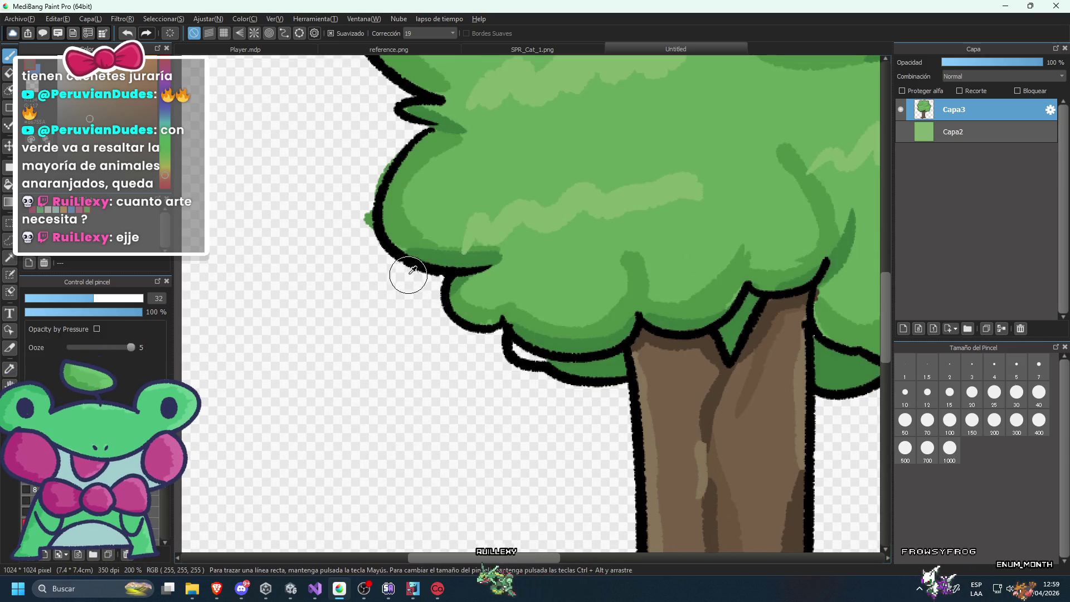
Add a new empty layer above the tree, then make Capa3 active again.
key("ctrl+shift+n")
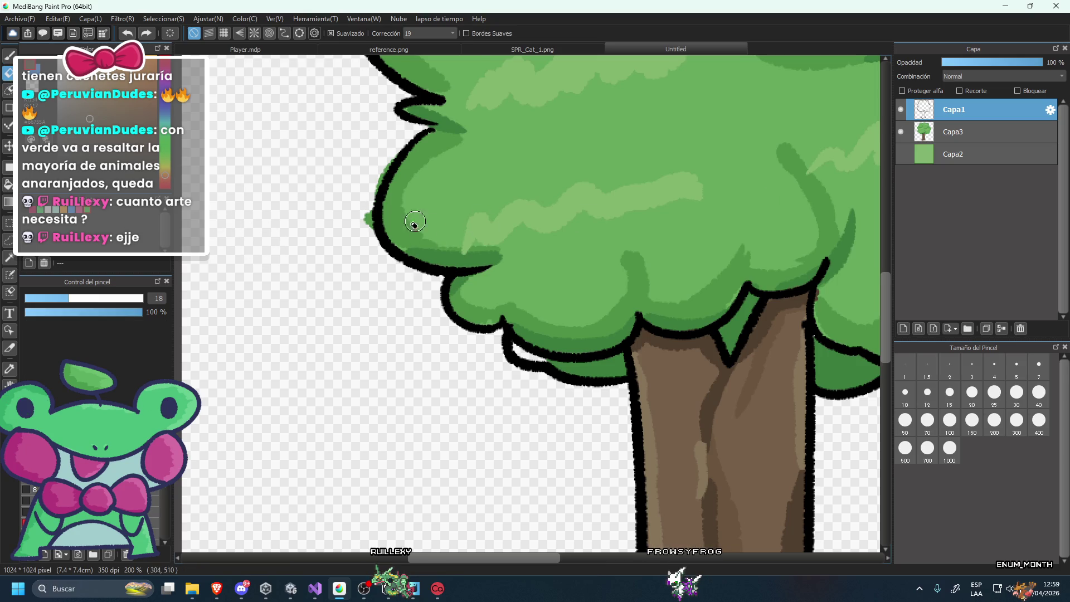
scroll(429, 222, "up", 2)
left_click(969, 135)
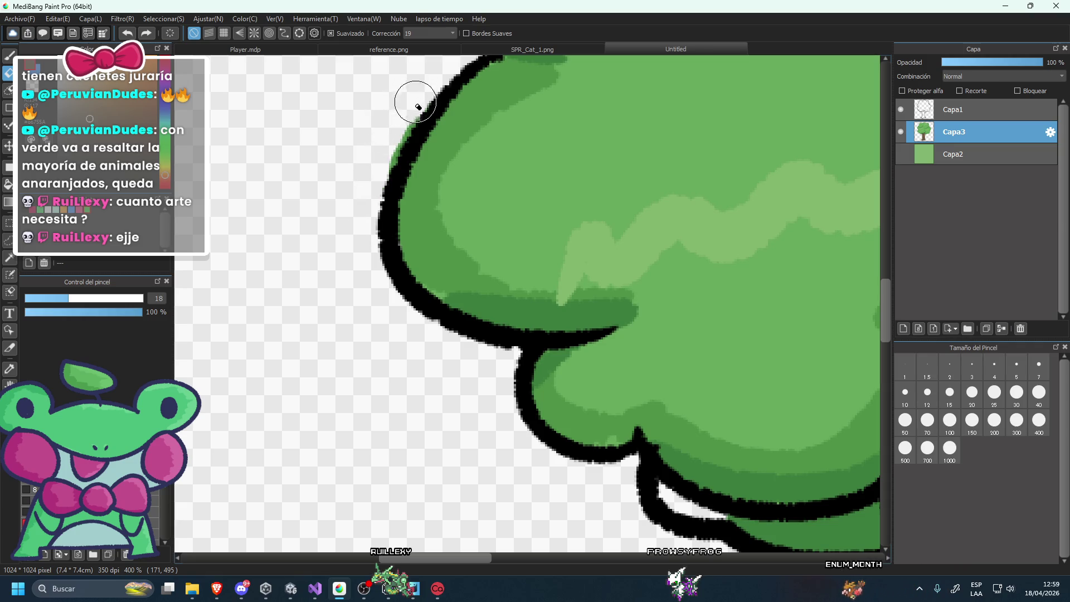
scroll(365, 203, "down", 2)
scroll(586, 371, "up", 2)
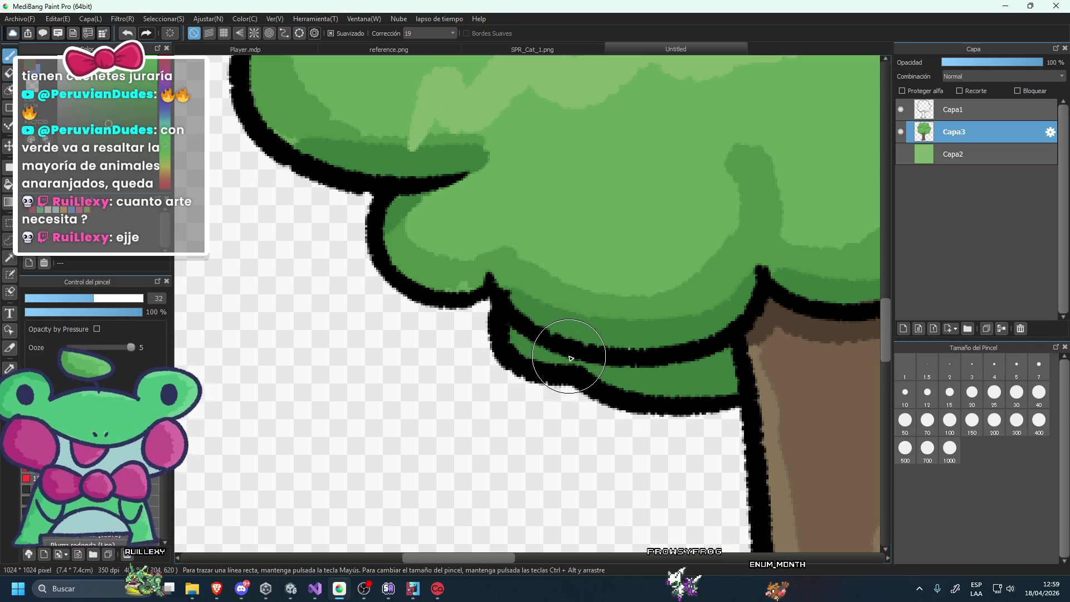
scroll(575, 319, "down", 5)
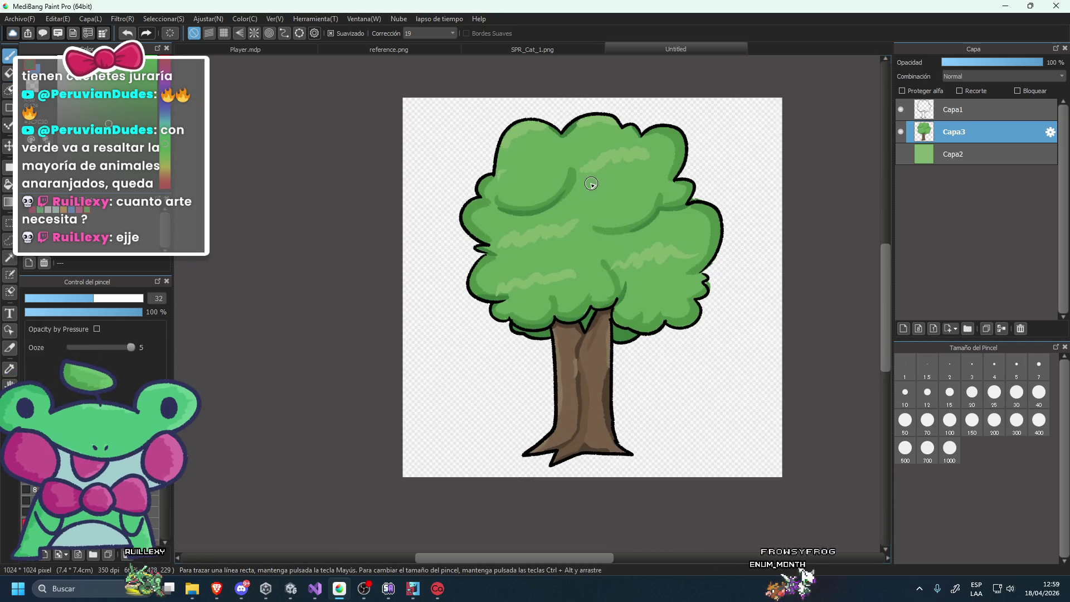
Switch to the Eraser and erase green spill outside the canopy outline.
key("e")
scroll(724, 268, "up", 5)
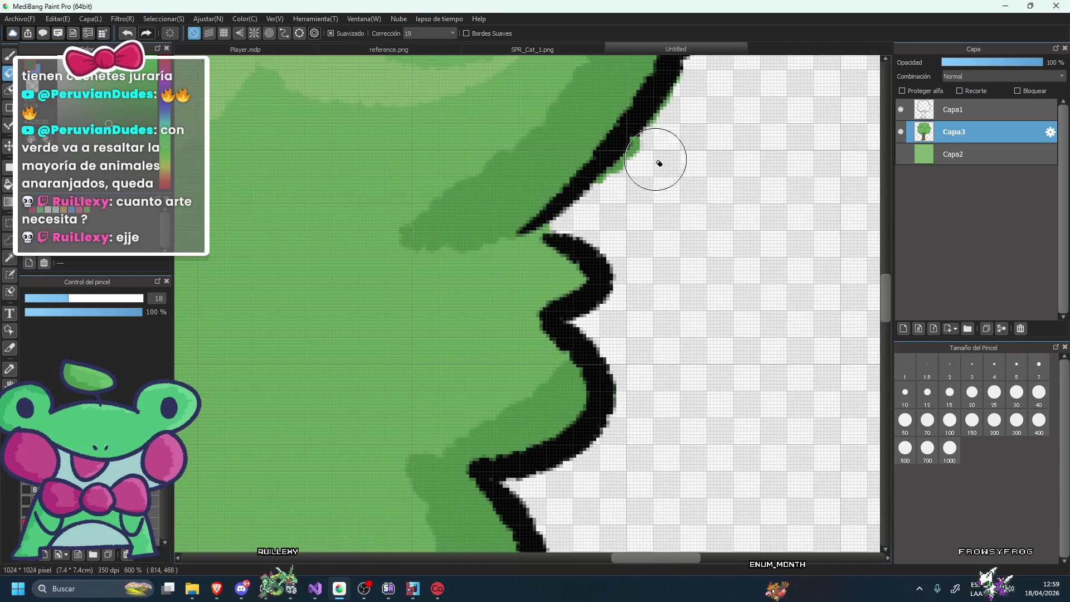
scroll(645, 170, "down", 3)
scroll(649, 166, "up", 1)
scroll(662, 143, "left", 2)
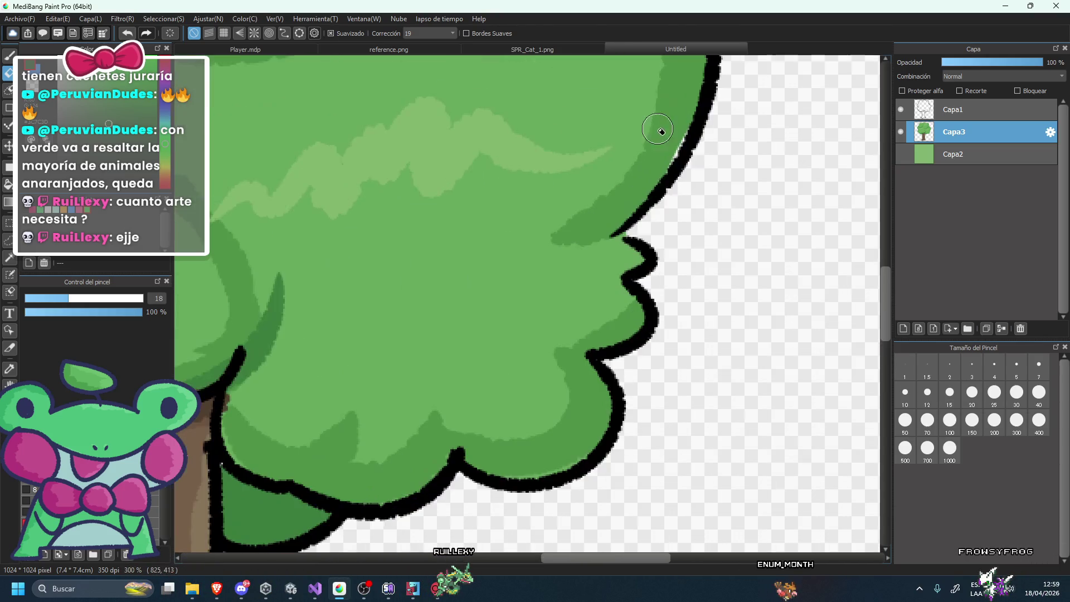
scroll(697, 153, "down", 6)
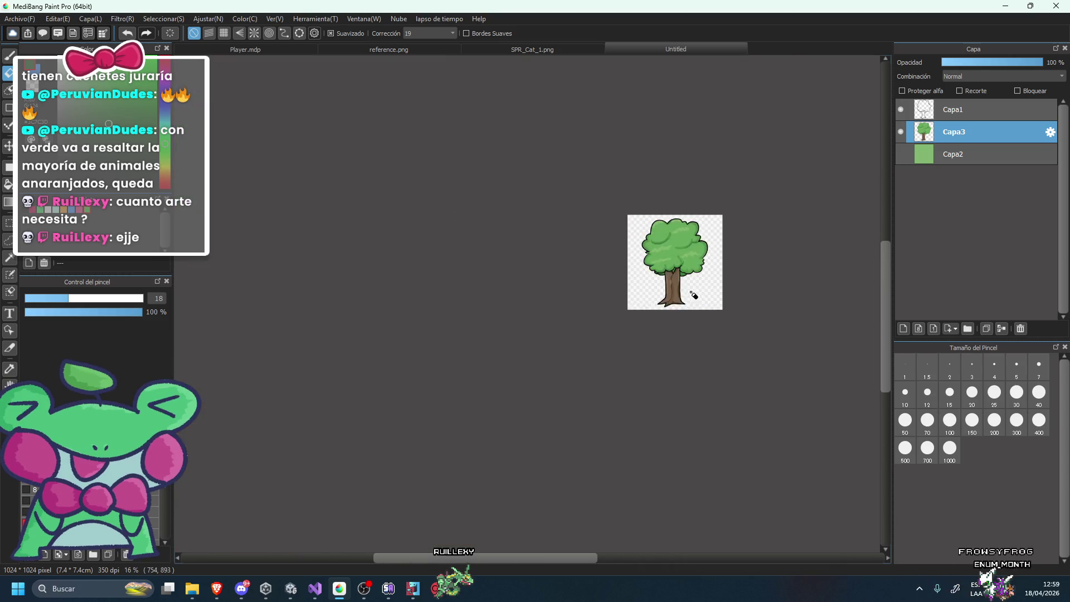
left_click(19, 19)
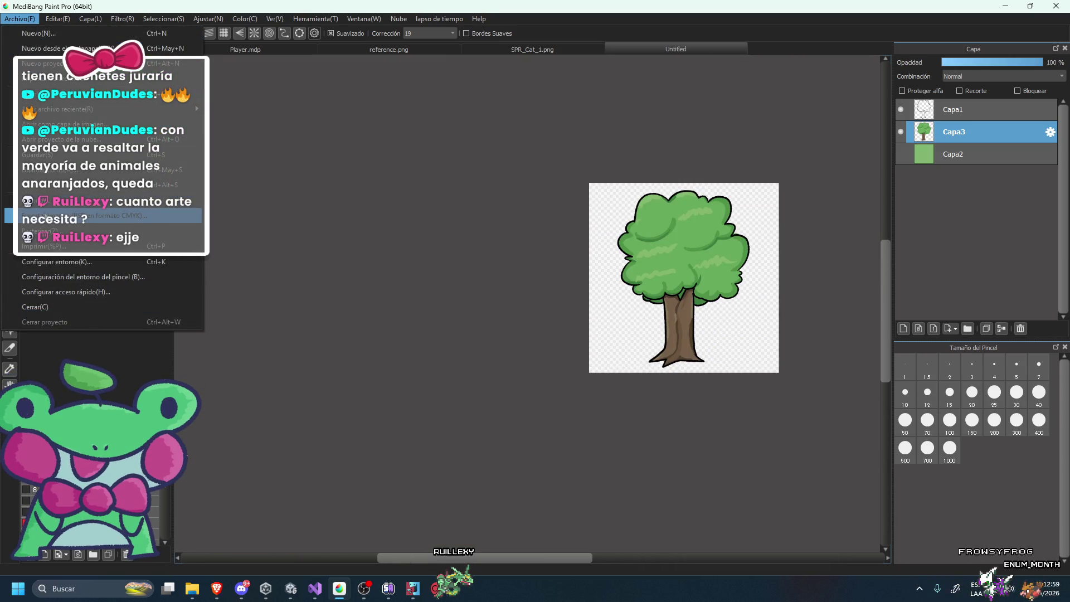
Export the tree image to the LudumDare folder with default export settings.
left_click(31, 209)
key("Return")
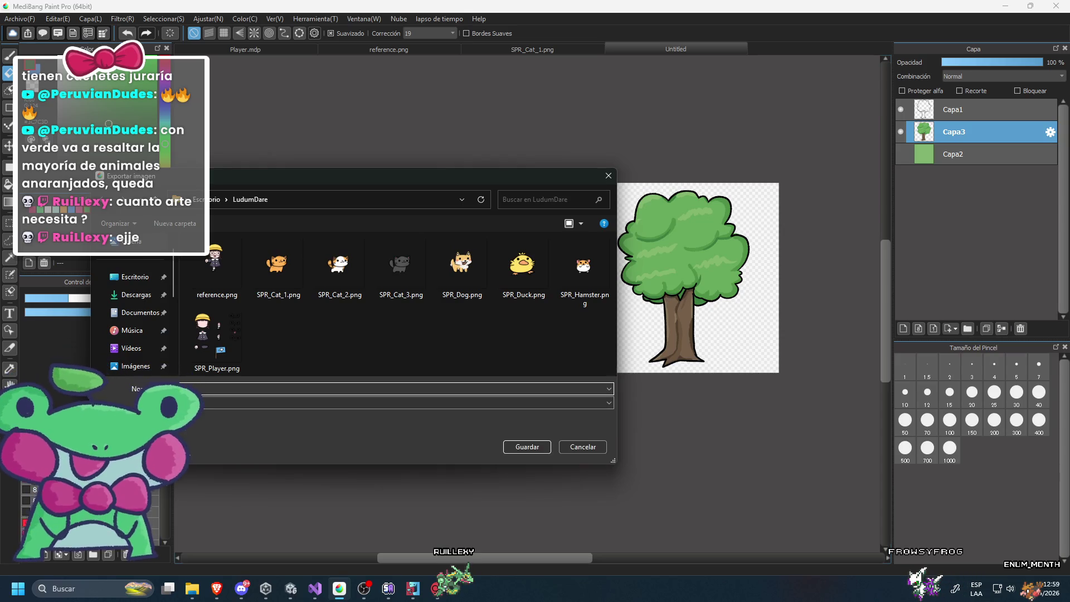
key("Return")
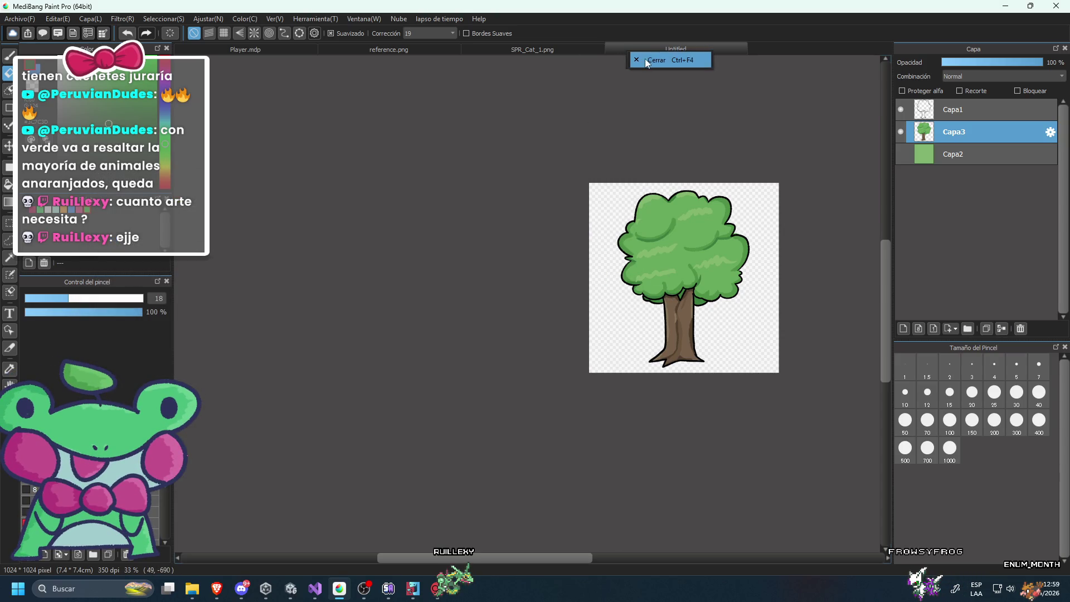
Hide Capa1 and the tree layer Capa3, and show the green background Capa2.
left_click(900, 109)
left_click(901, 132)
left_click(900, 154)
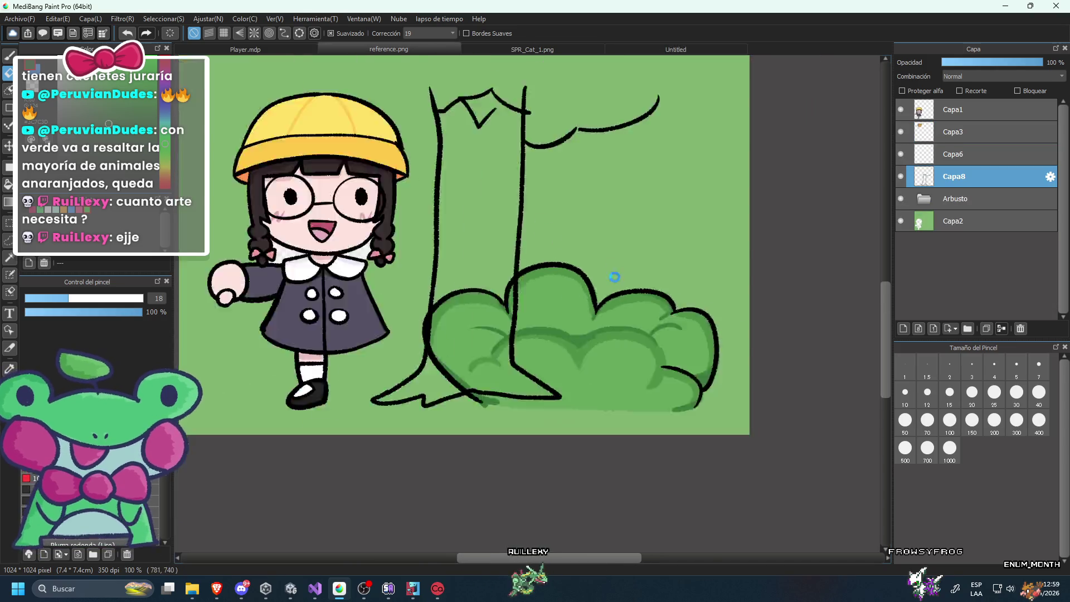
Hide every reference.png layer, then show and select only the Arbusto bush folder.
left_click(901, 198)
left_click(901, 176)
left_click(901, 154)
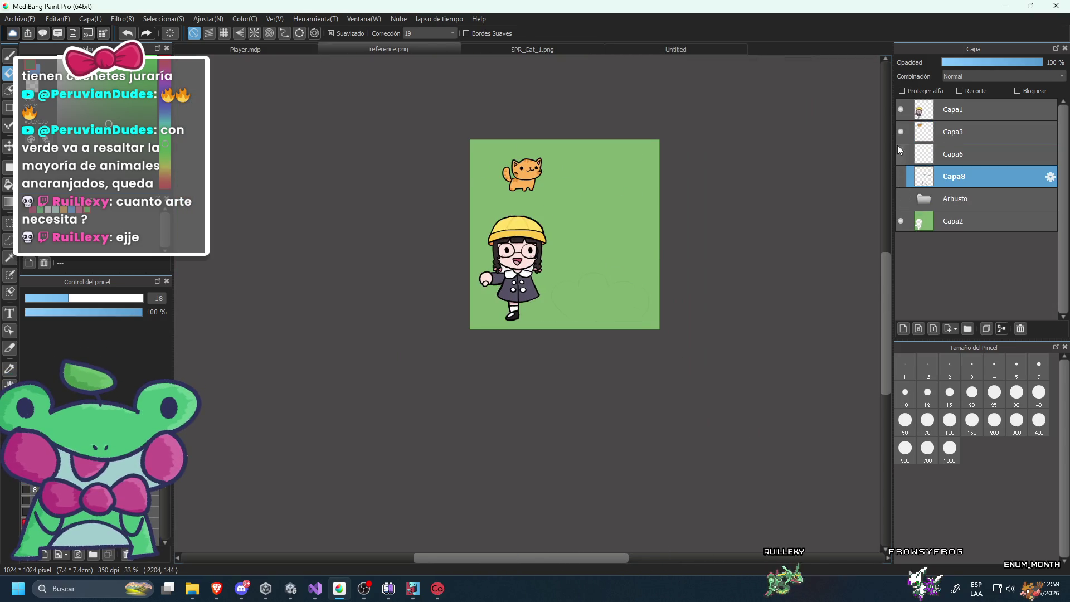
left_click(900, 131)
left_click(901, 110)
left_click(901, 221)
left_click(899, 219)
left_click(899, 210)
left_click(898, 201)
left_click(961, 196)
Move the bush to the canvas centre with the Move tool and save the file.
left_click(8, 146)
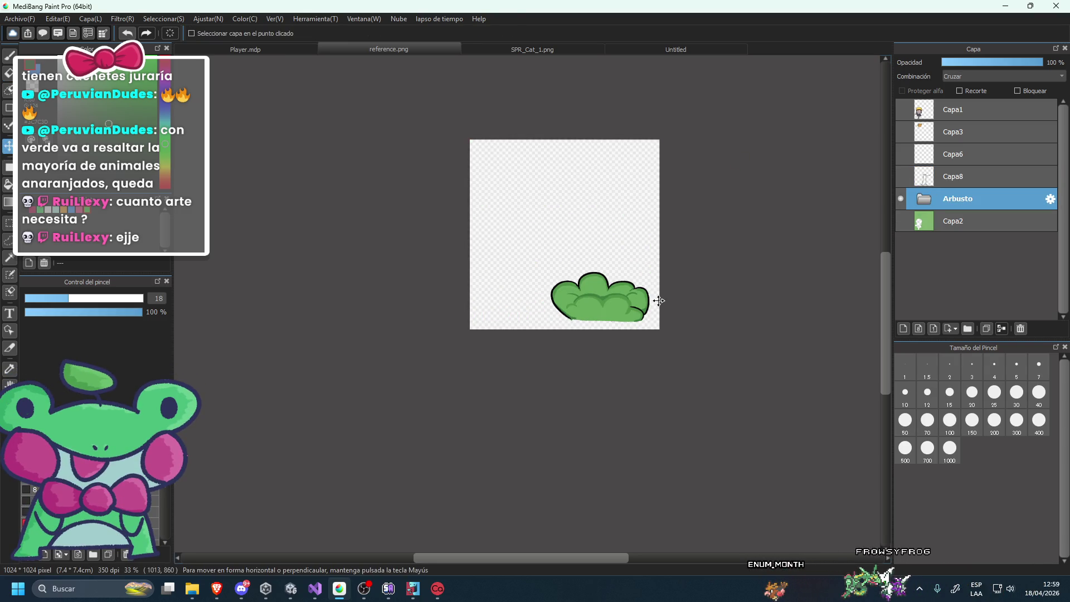
left_click_drag(607, 299, 563, 240)
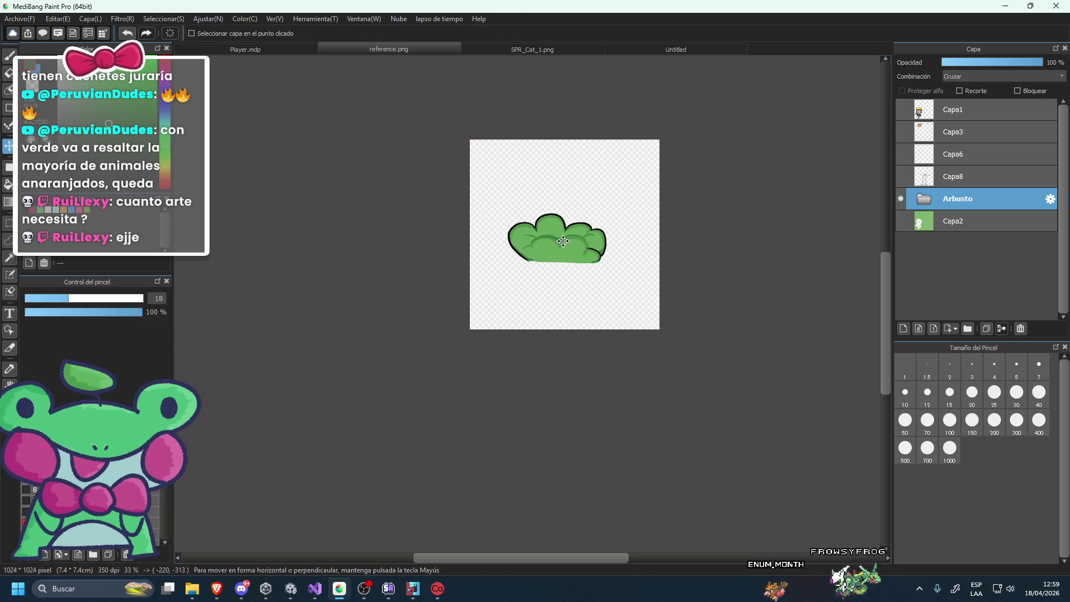
left_click(9, 19)
left_click(28, 96)
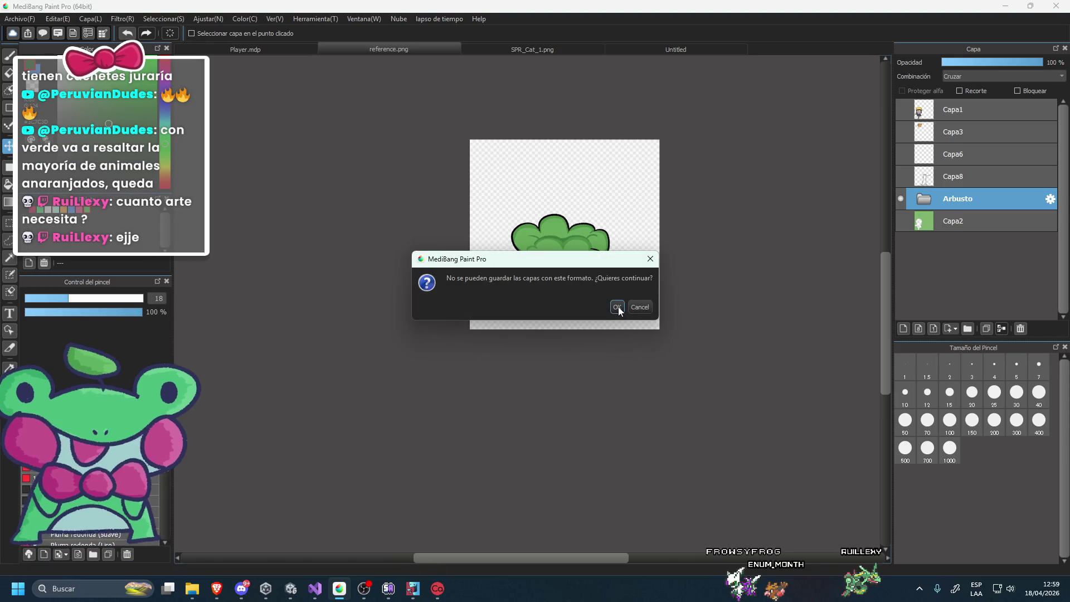
Accept the layer warning, cancel the bush export's save dialog, and return to Untitled.
left_click(617, 307)
left_click(9, 19)
left_click(356, 267)
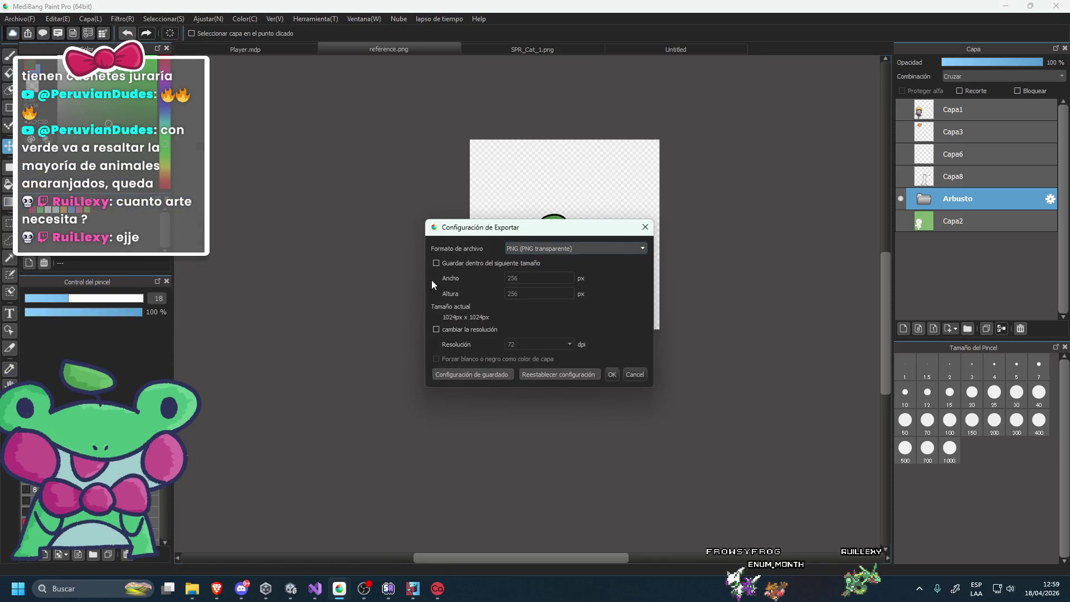
left_click(613, 372)
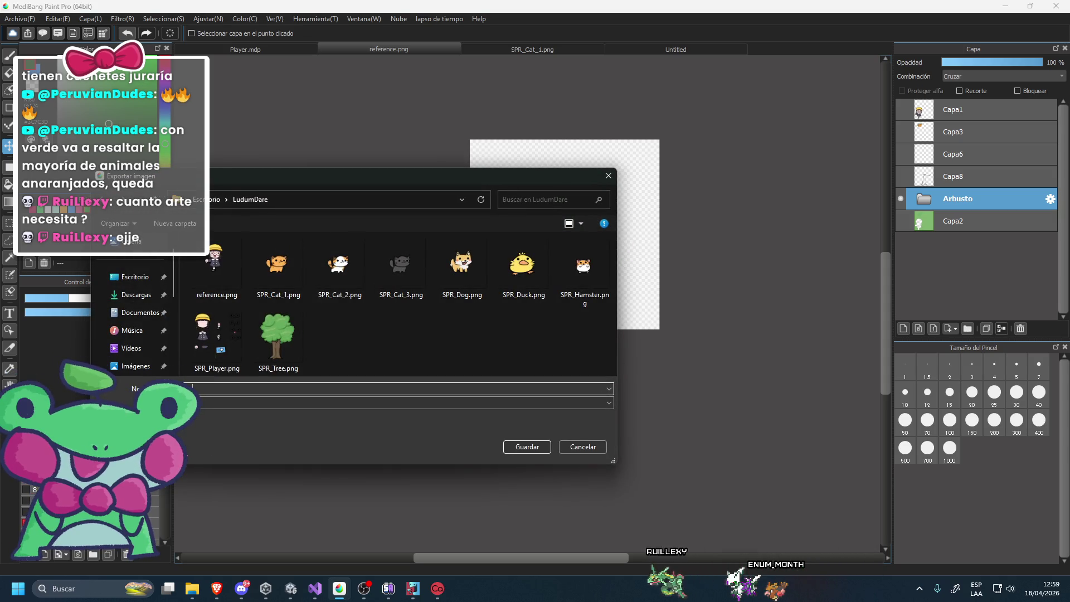
key("Escape")
left_click(663, 48)
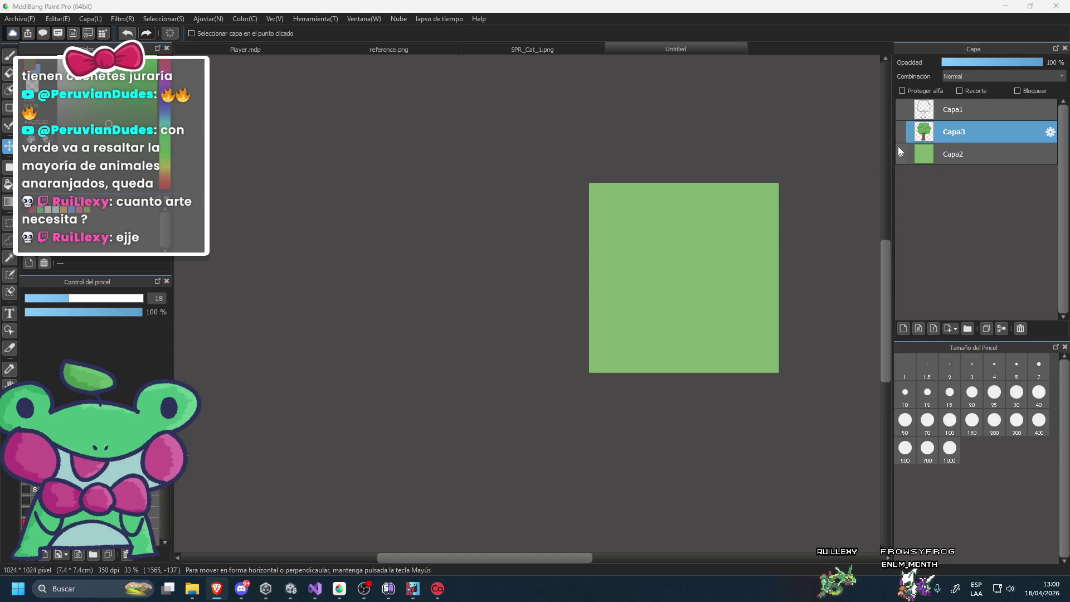
Briefly show the tree layer Capa3, then hide it again.
left_click(901, 131)
scroll(676, 306, "up", 3)
scroll(677, 306, "up", 2)
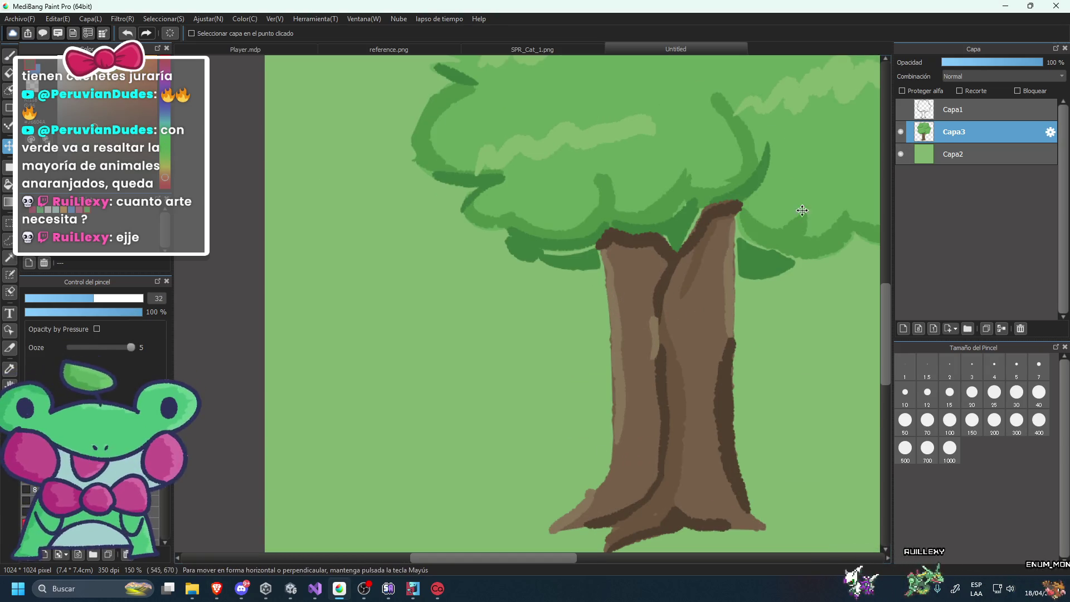
left_click(900, 132)
Select Capa2, switch to the Brush, and add an empty layer Capa4 above it.
left_click(940, 155)
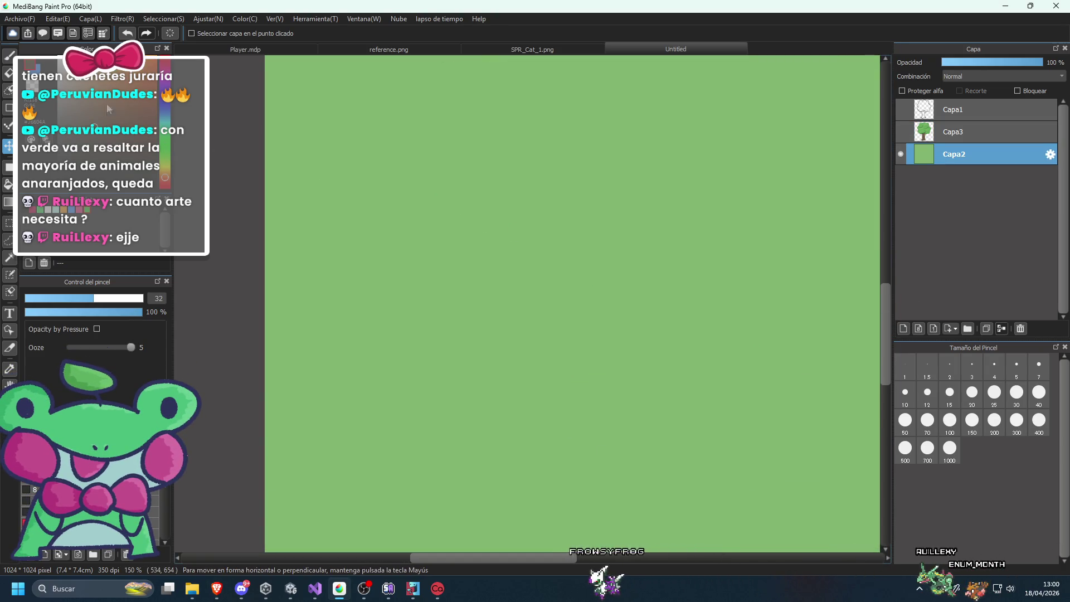
key("b")
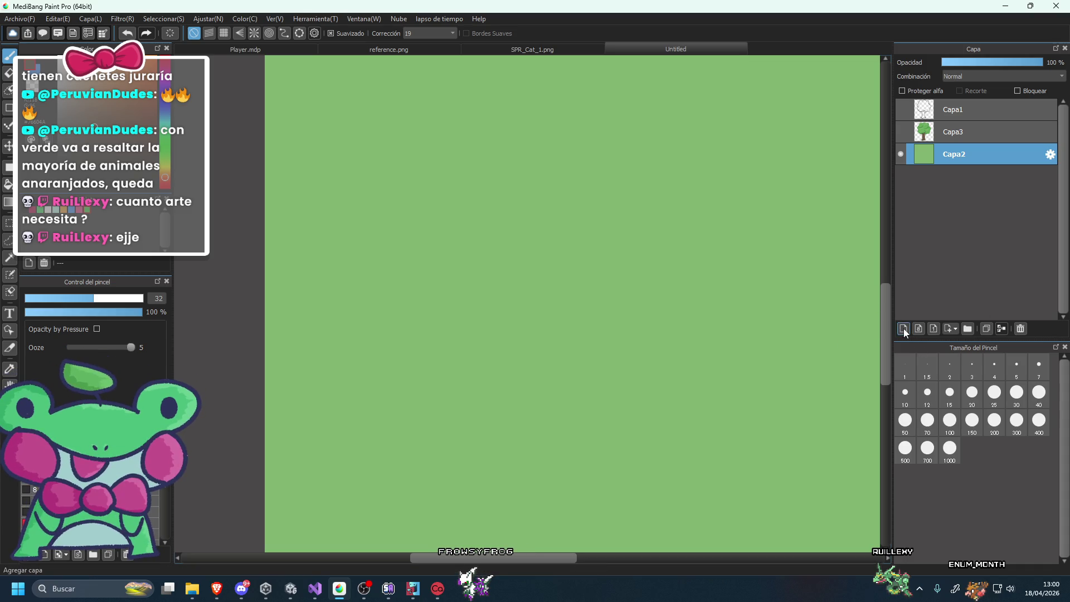
left_click(903, 329)
scroll(676, 310, "down", 2)
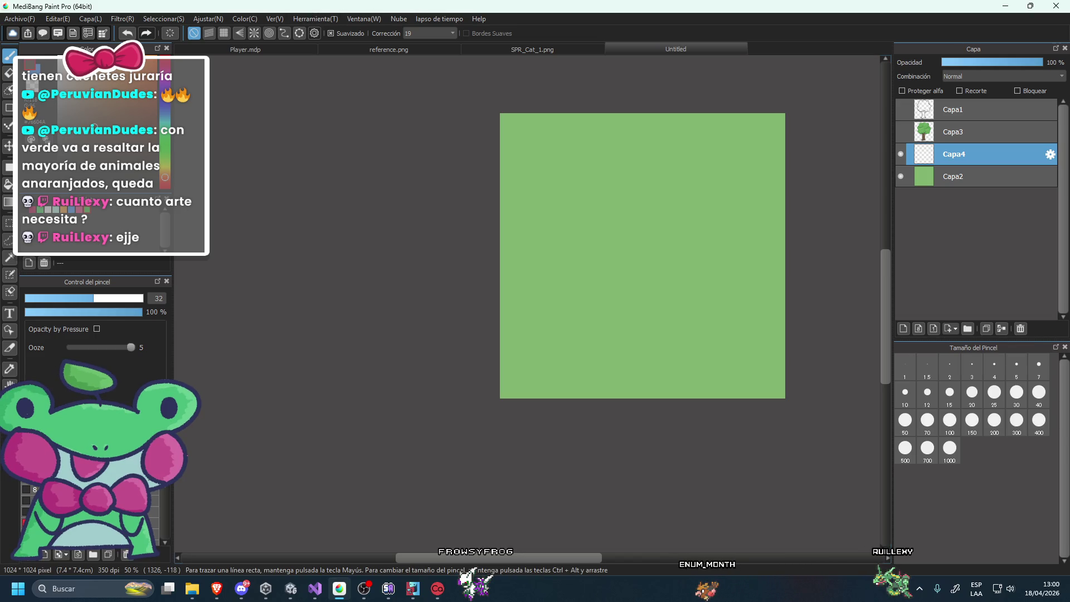
key("alt+Tab")
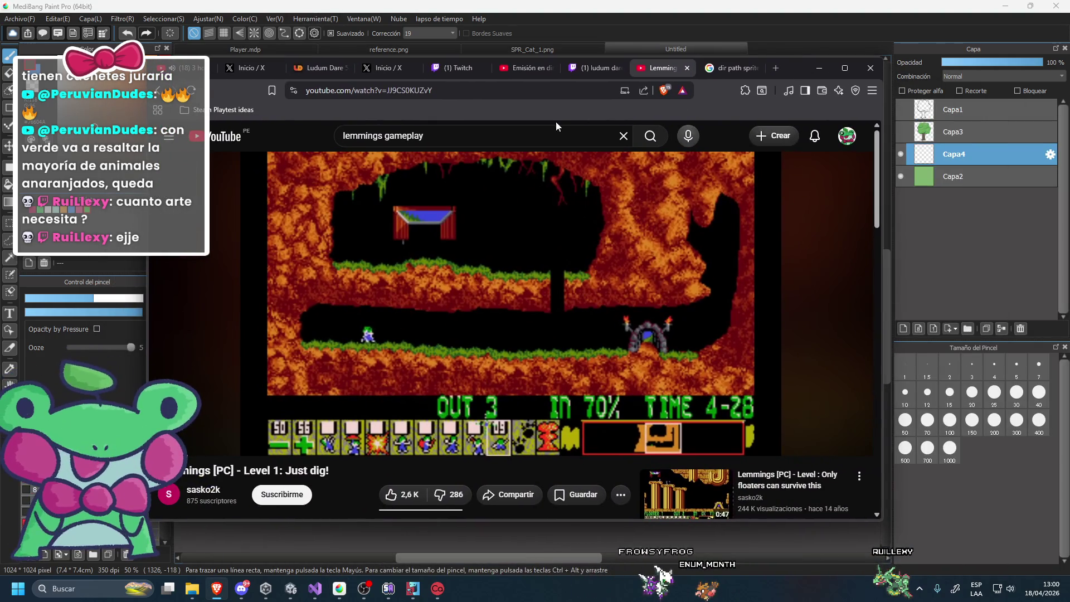
Search YouTube for 'grid loop paint'.
left_click(540, 126)
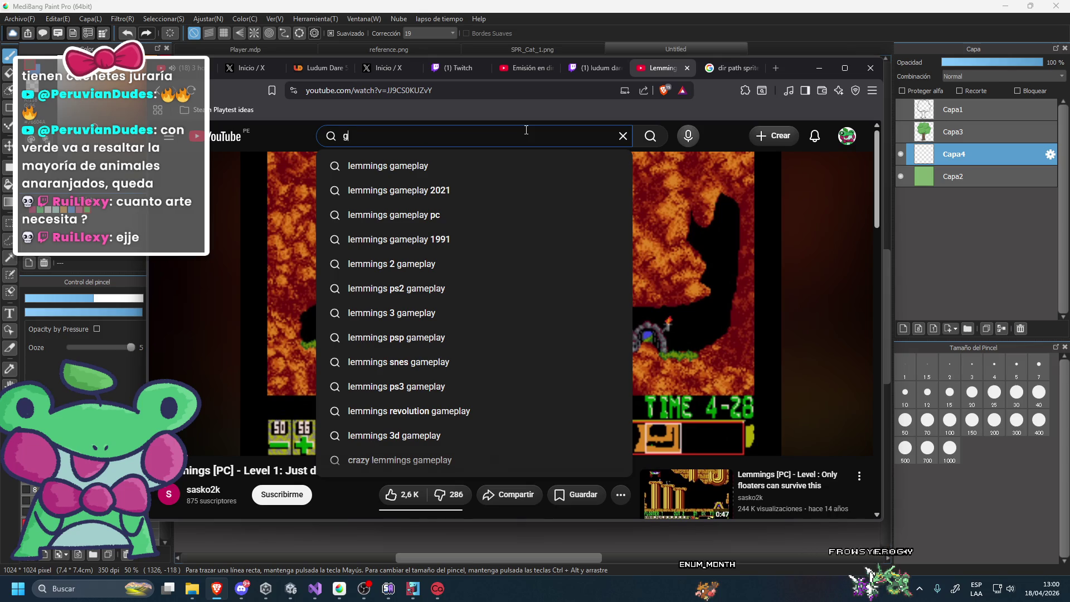
type("rid loop paint")
key("Return")
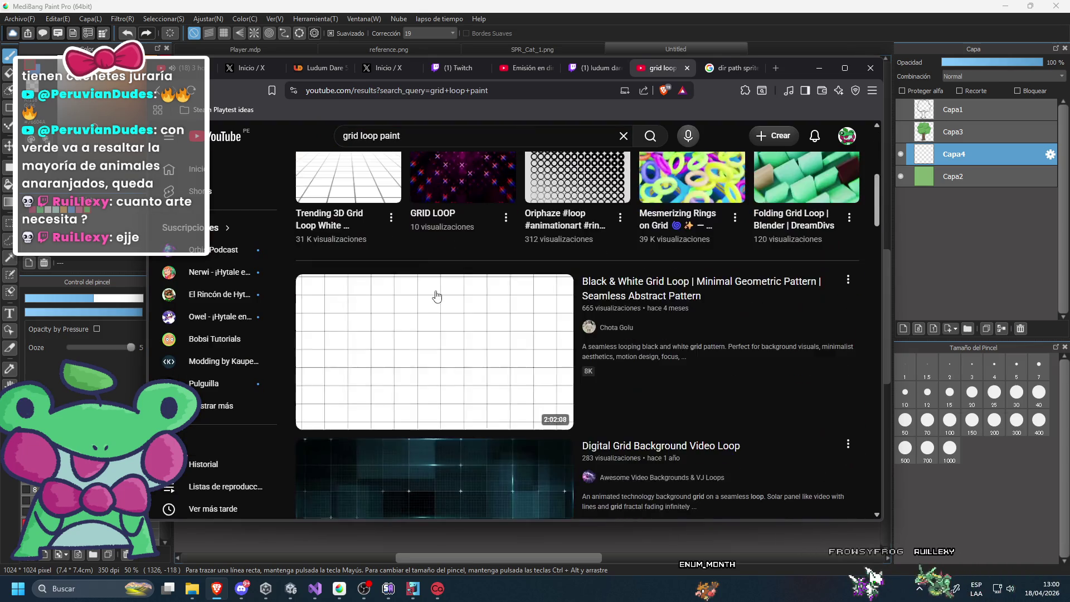
scroll(437, 296, "down", 5)
Refine the search to 'grid loop paint sprite' and scroll the results.
left_click(497, 135)
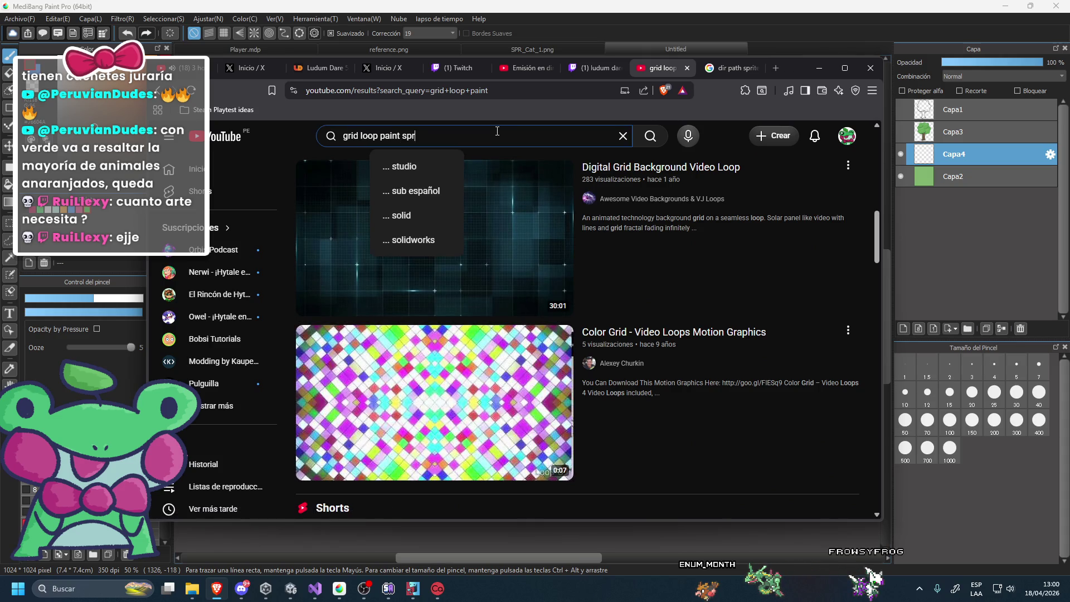
type("ite")
key("Return")
scroll(411, 233, "down", 3)
scroll(411, 233, "down", 5)
scroll(411, 233, "down", 5)
Drop 'grid' to search 'loop paint sprite' and browse through the results.
double_click(356, 138)
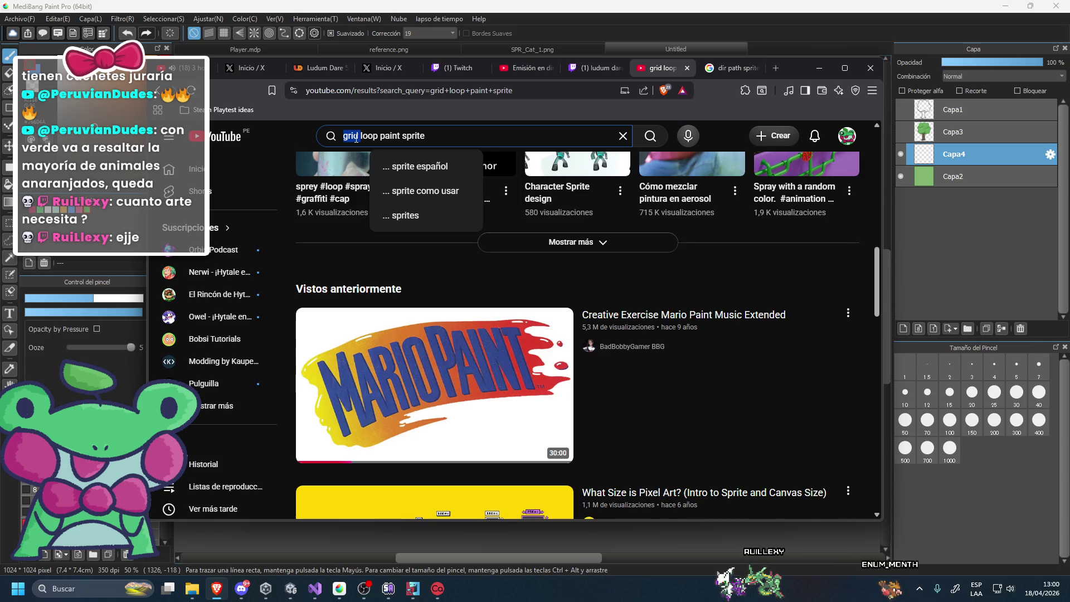
key("Return")
scroll(449, 432, "down", 5)
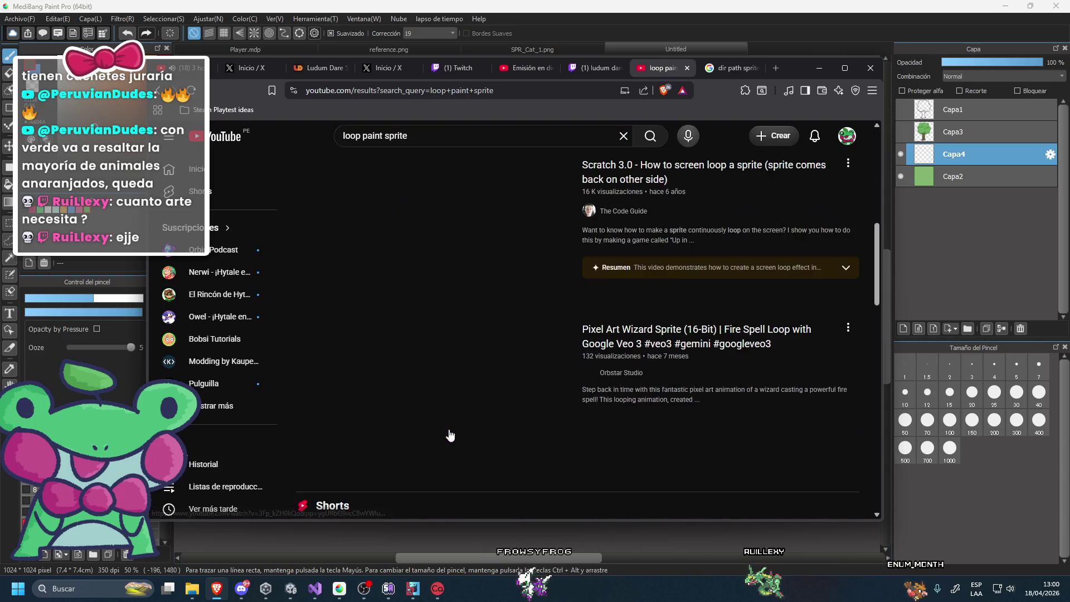
scroll(450, 435, "down", 2)
scroll(453, 430, "down", 2)
scroll(457, 424, "down", 7)
scroll(463, 414, "down", 5)
scroll(463, 414, "up", 5)
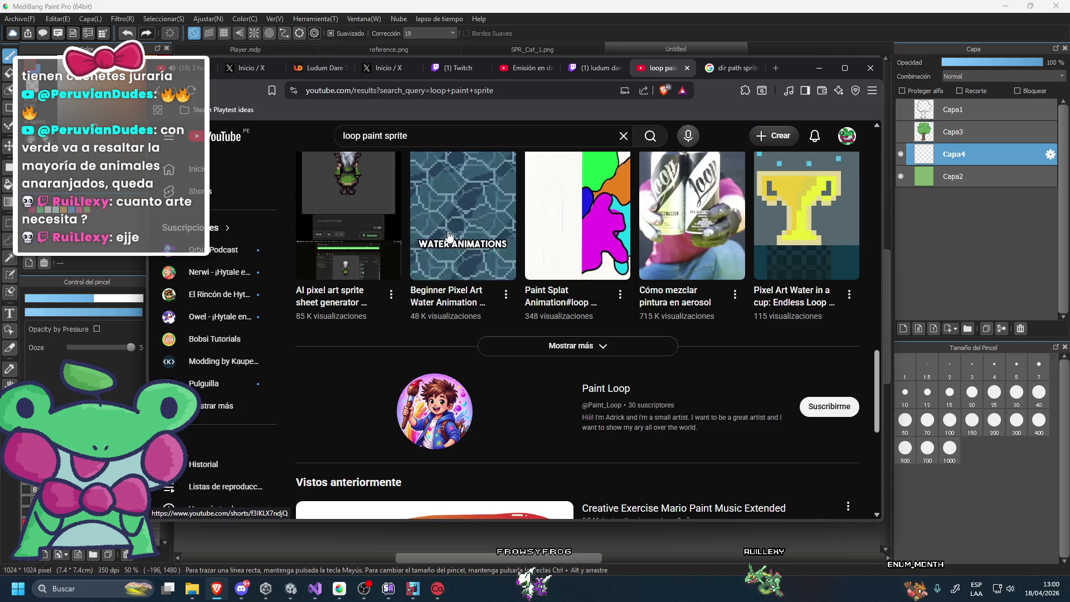
scroll(455, 384, "down", 4)
scroll(455, 385, "down", 2)
scroll(597, 393, "down", 2)
scroll(597, 394, "down", 4)
scroll(597, 394, "down", 3)
scroll(577, 349, "down", 8)
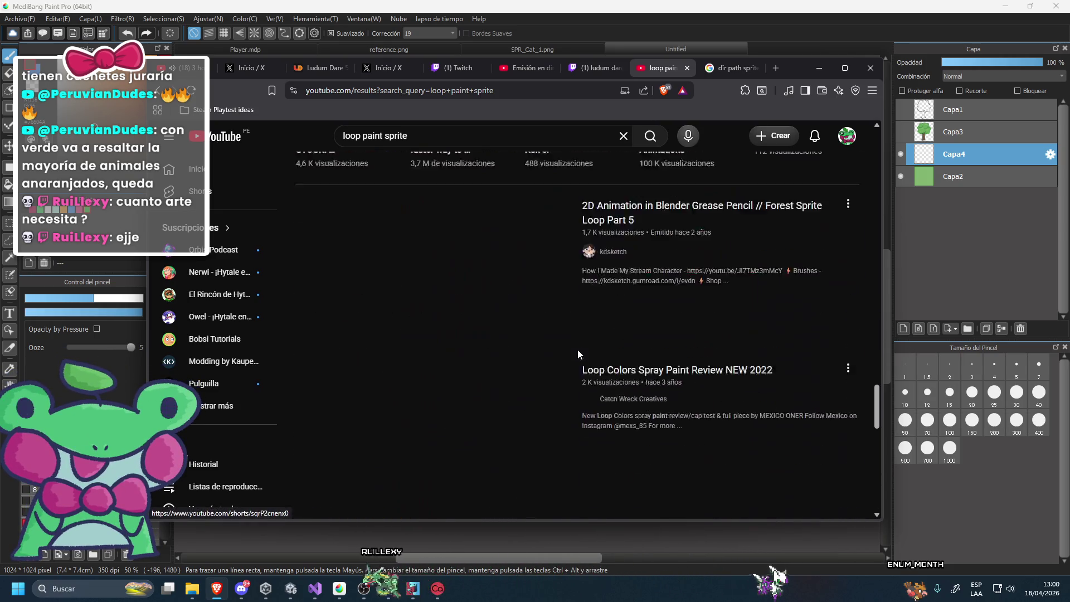
scroll(522, 313, "down", 1)
Remove 'loop' to search for 'paint sprite'.
double_click(370, 137)
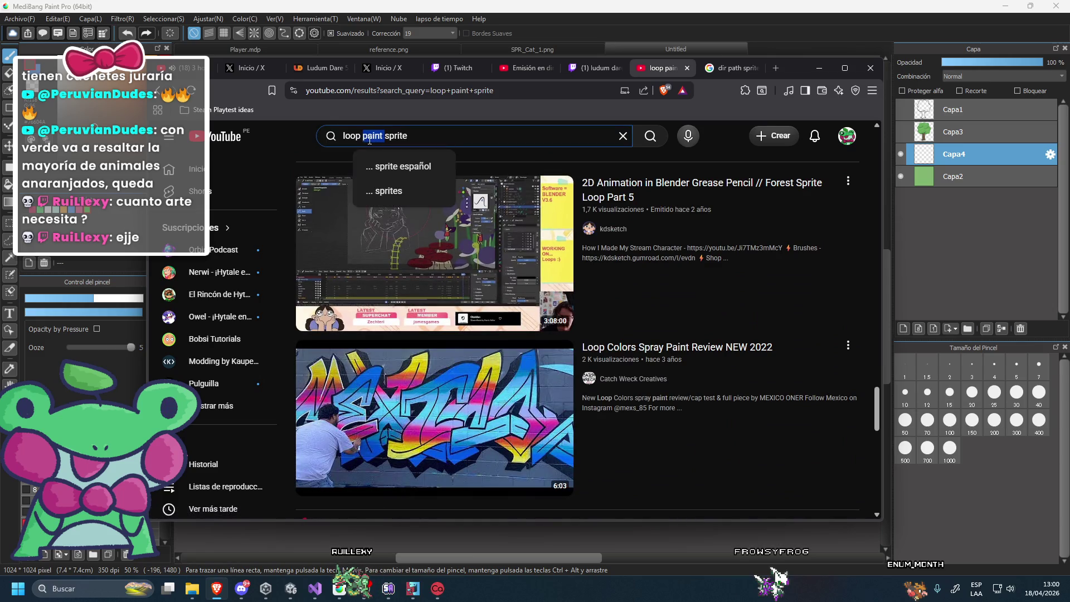
key("BackSpace")
key("Return")
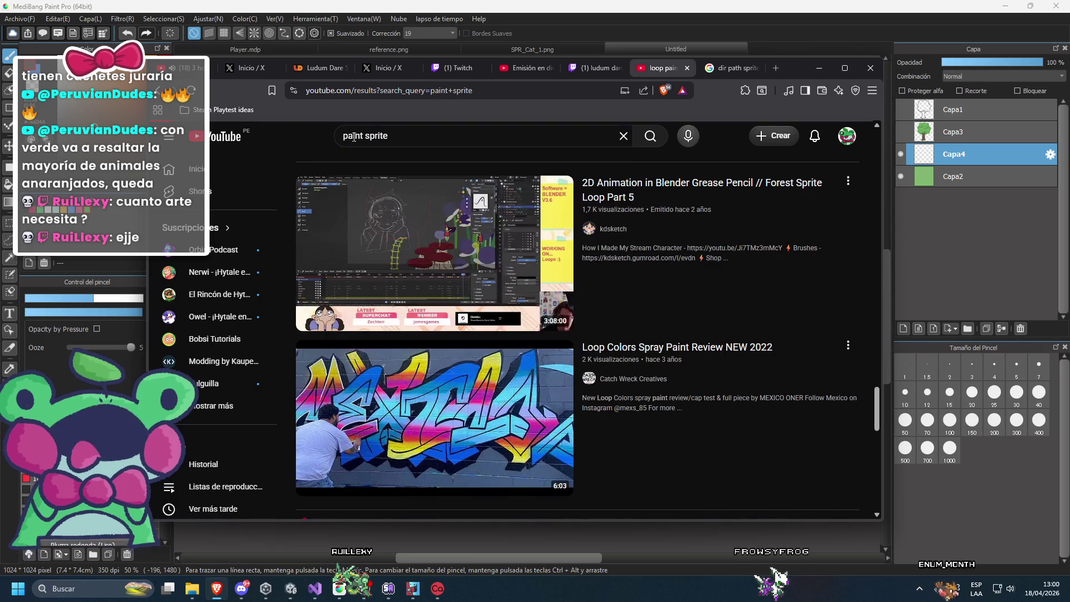
scroll(687, 322, "down", 6)
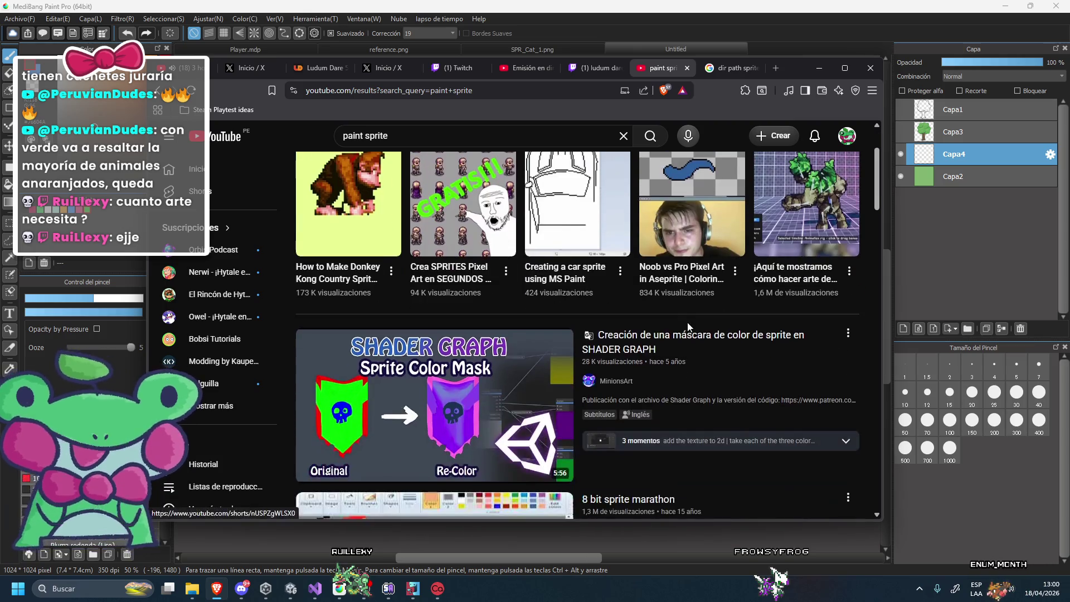
Open ChatGPT in a new browser tab.
left_click(776, 68)
type("chat")
key("Return")
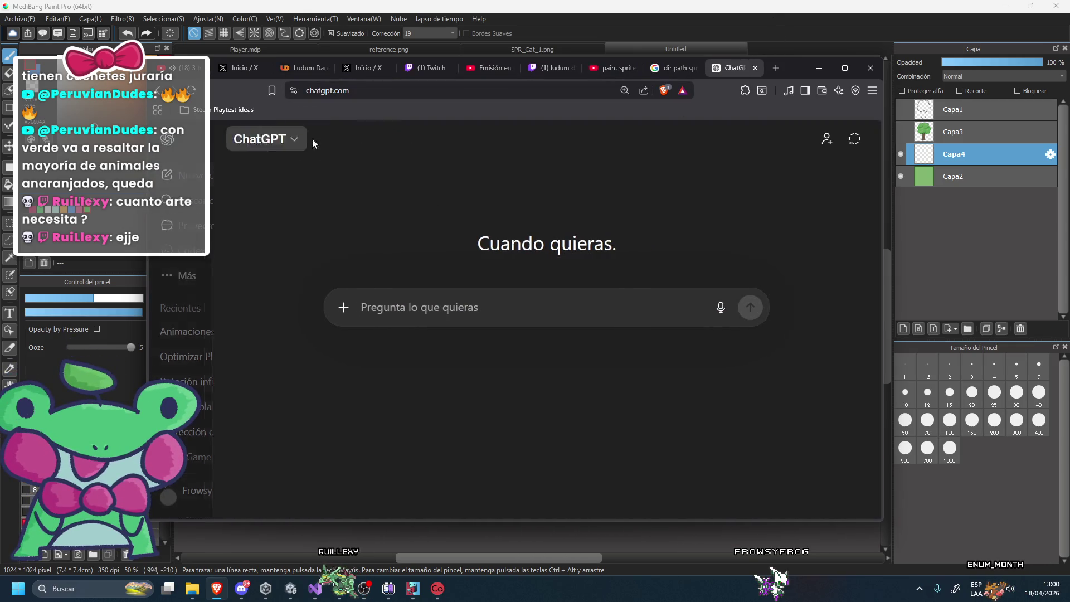
Ask ChatGPT what painting a tileset that continues from the left edge onto the right is called; highlight 'wrapping'.
type("como se llama")
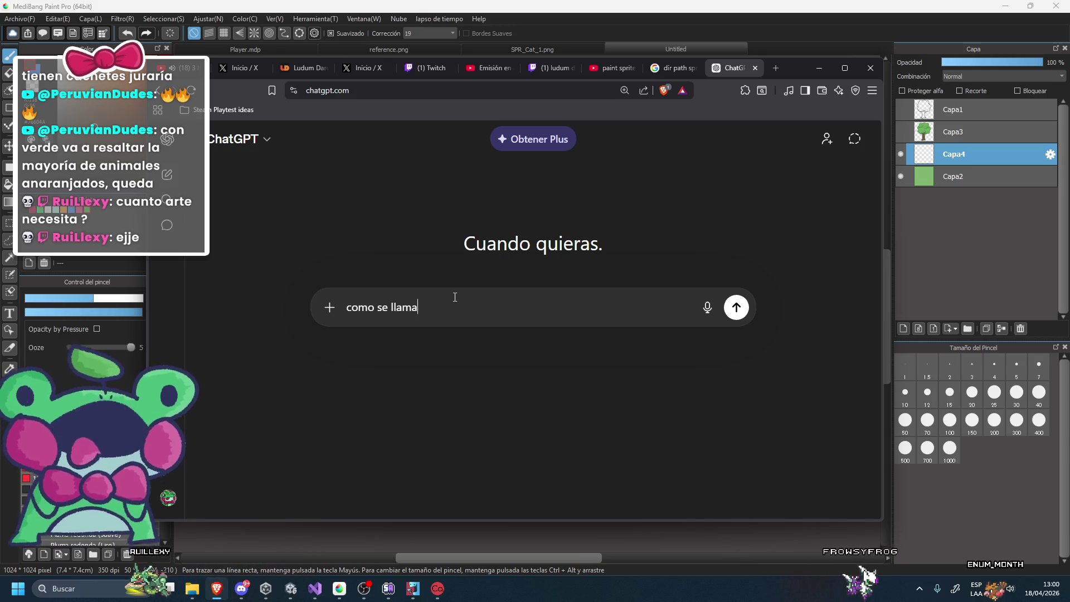
type(" eso")
key("BackSpace")
type("ar tilesets de cuando sales por")
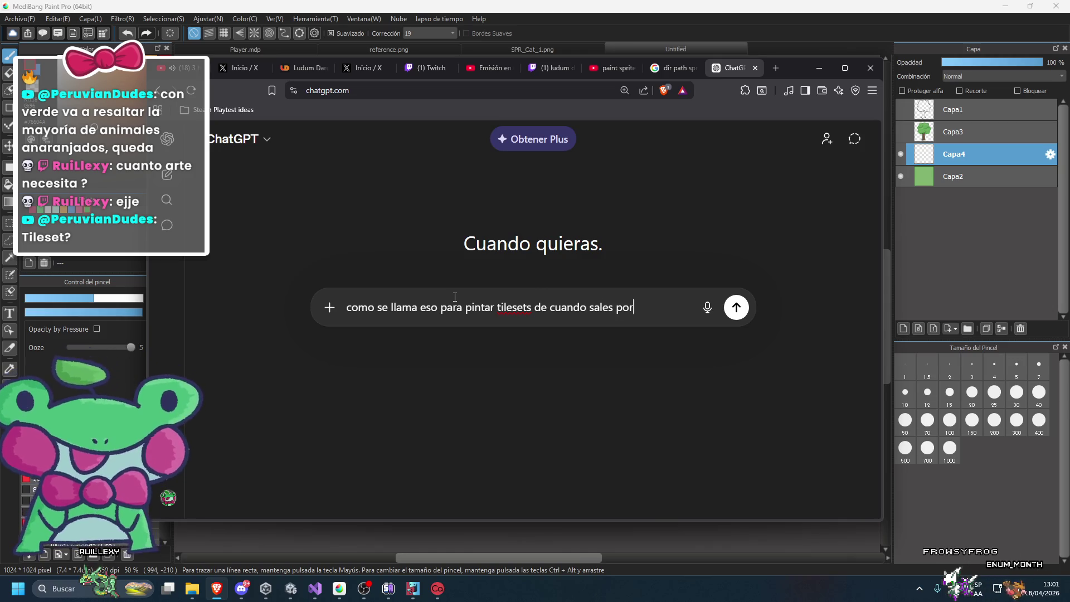
type(" la iz")
type("quierda se p")
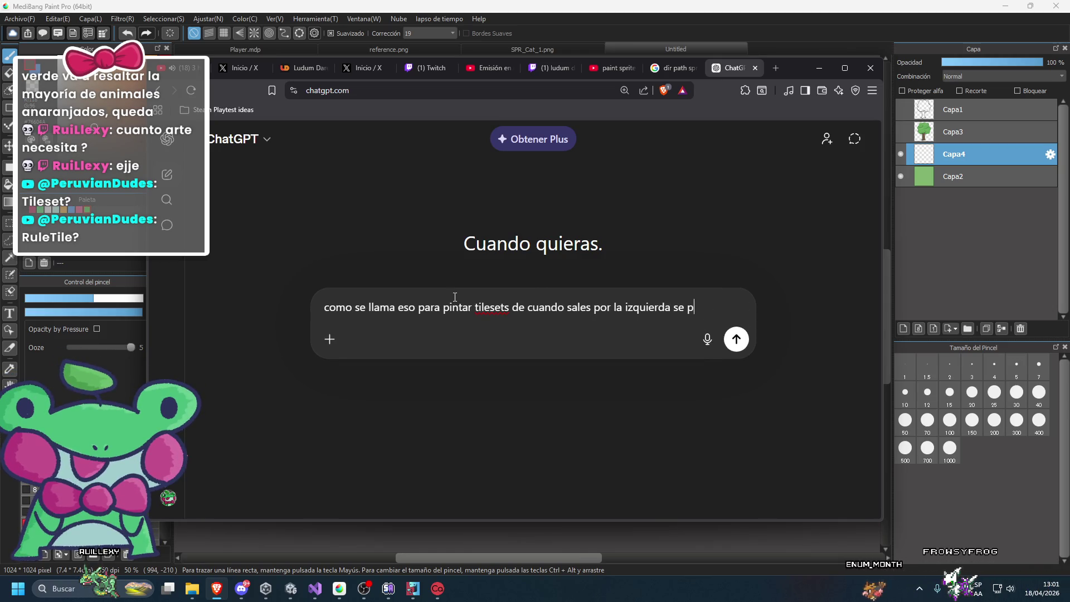
type("inta por la derecha")
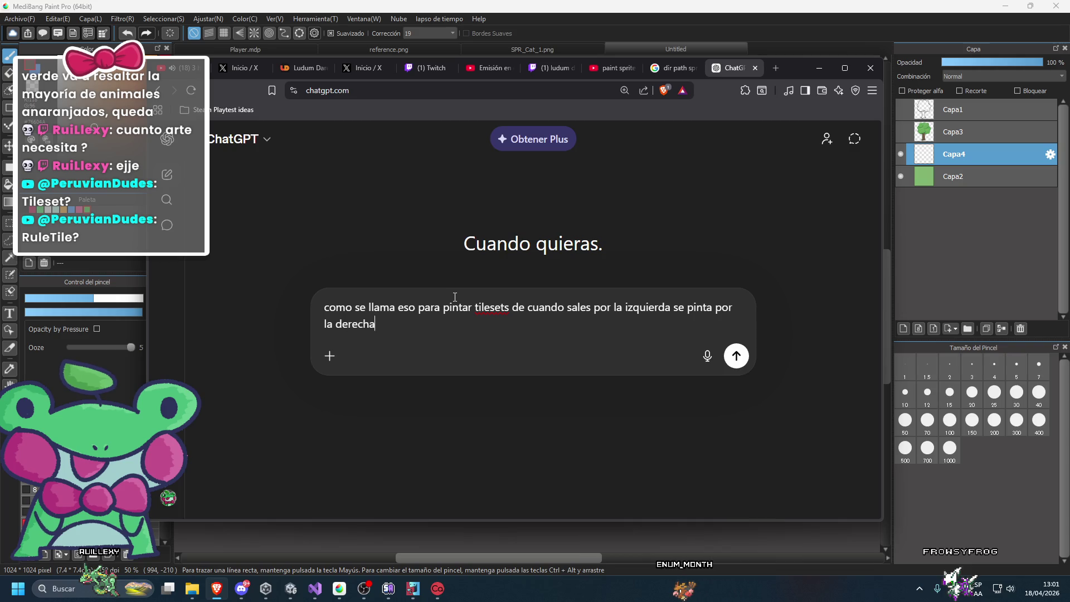
type("?")
key("Return")
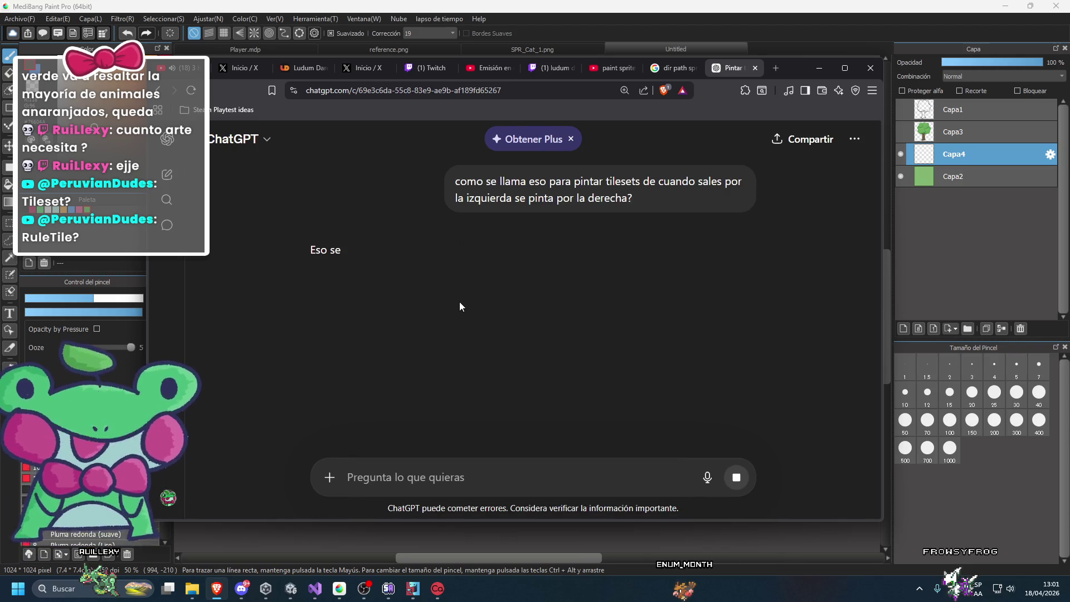
double_click(395, 250)
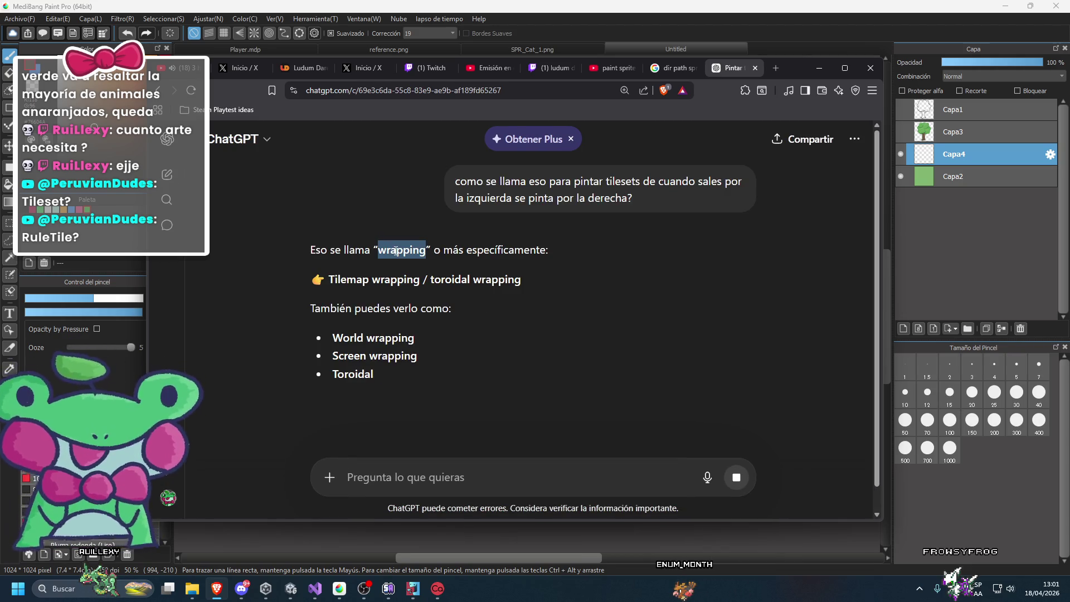
left_click(607, 68)
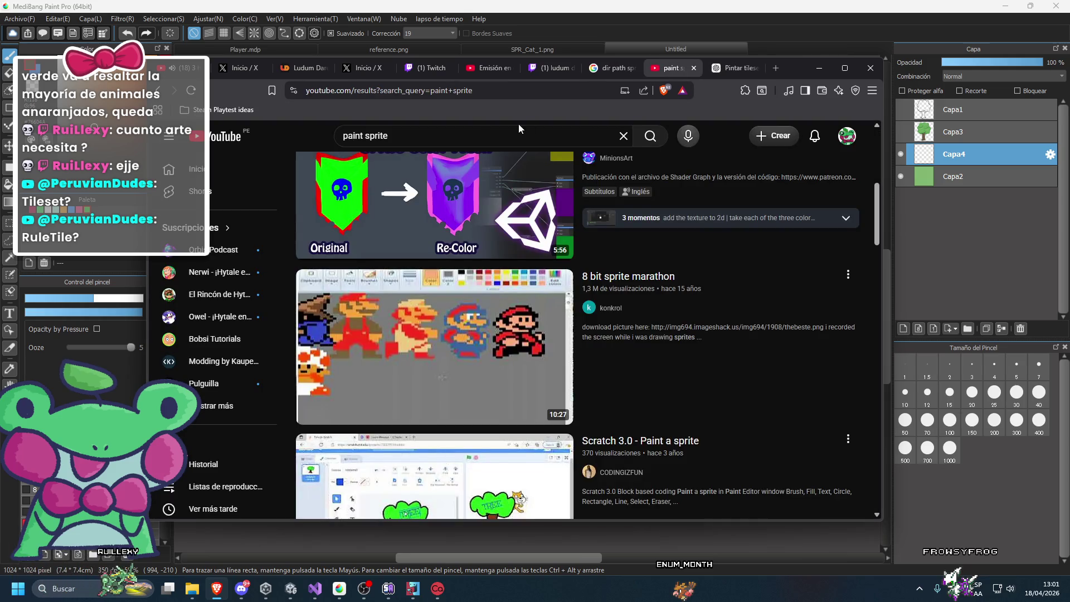
Search YouTube for 'paint wrapping medibang' and scroll through the results.
left_click(480, 135)
type("paint wrapping ")
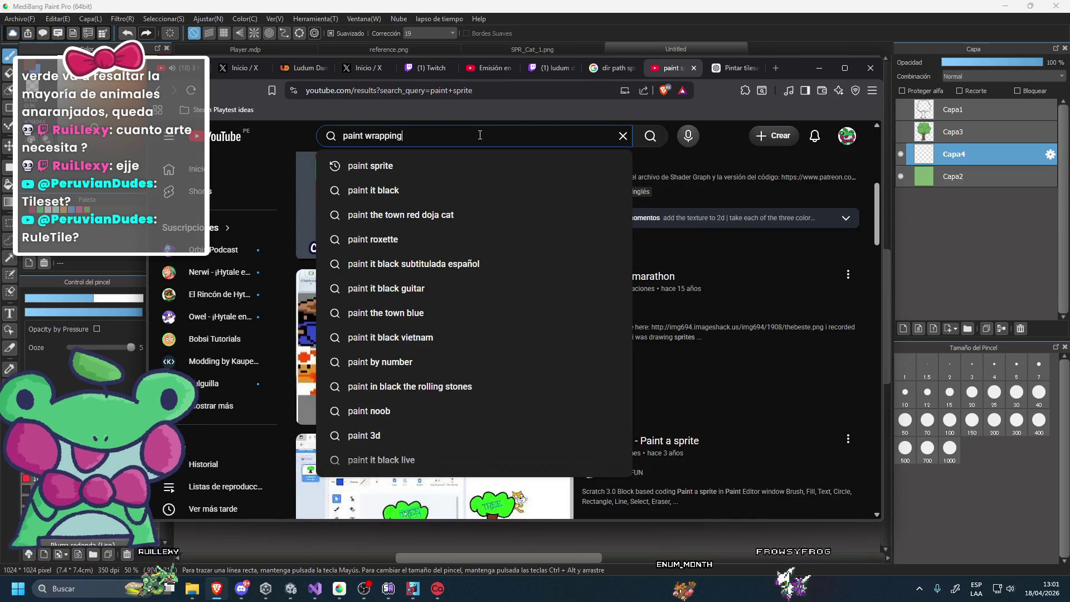
type("medibang")
key("Return")
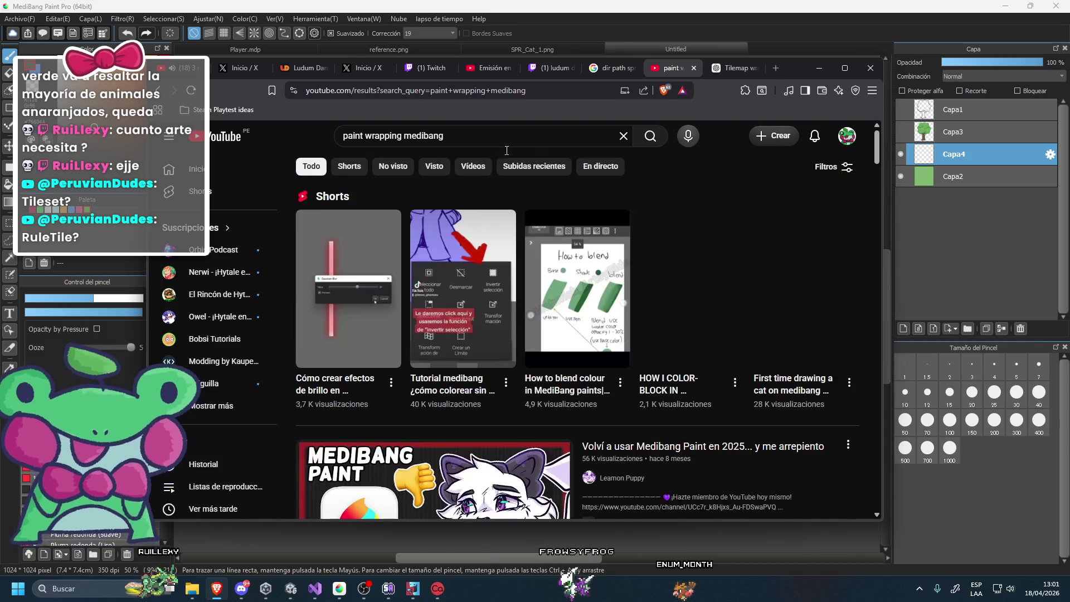
scroll(517, 296, "down", 3)
scroll(518, 298, "down", 3)
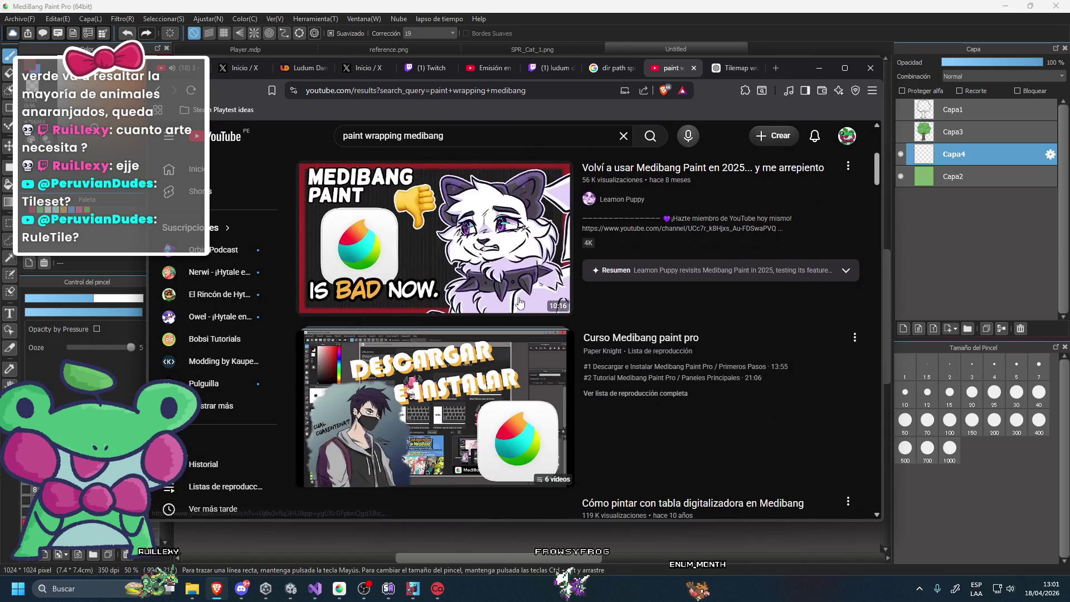
scroll(486, 215, "down", 4)
scroll(487, 215, "down", 3)
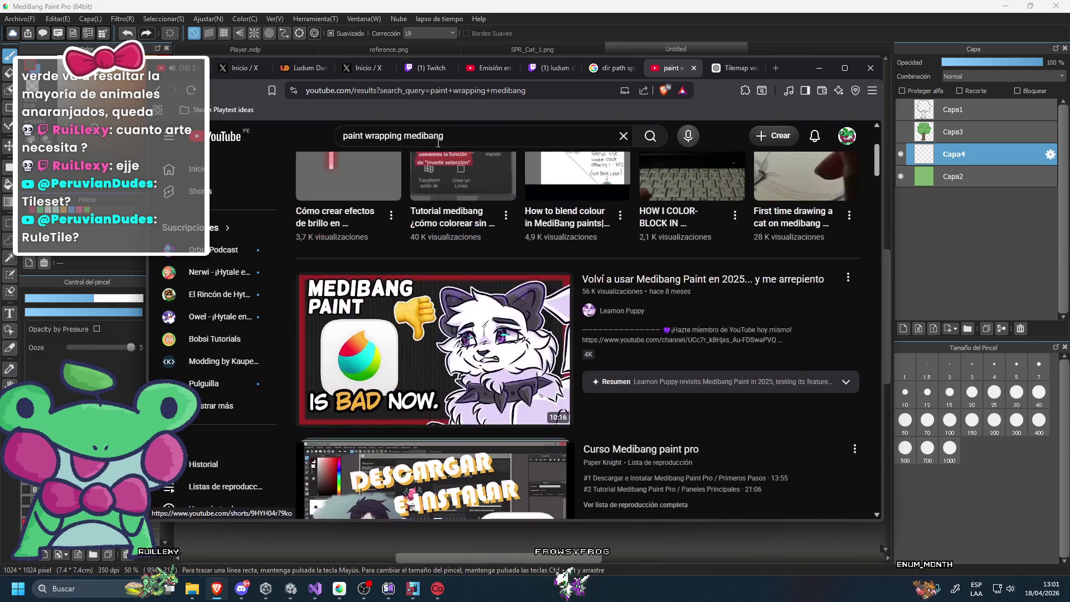
Change the search to 'paint wrapping', then 'paint wrapping photoshopo', and browse the results.
double_click(451, 137)
key("BackSpace")
key("Return")
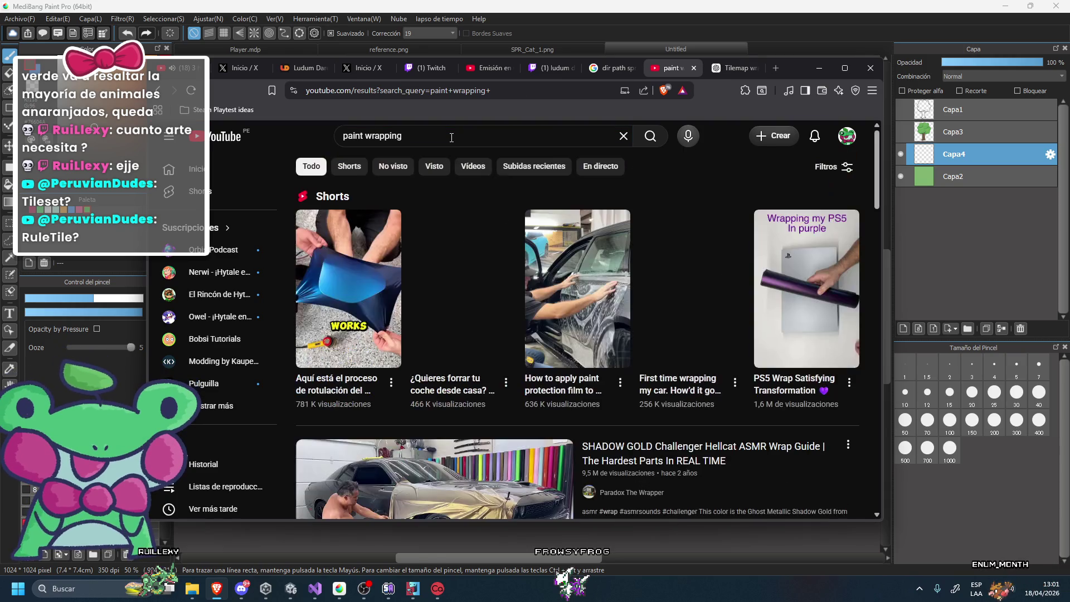
left_click(462, 135)
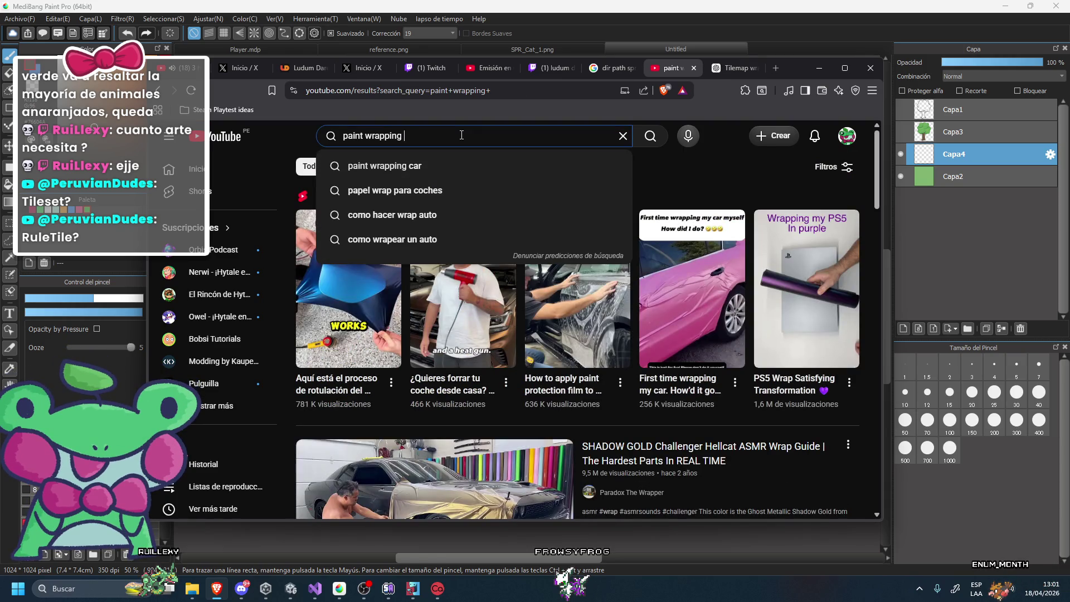
type("photoshopo")
key("Return")
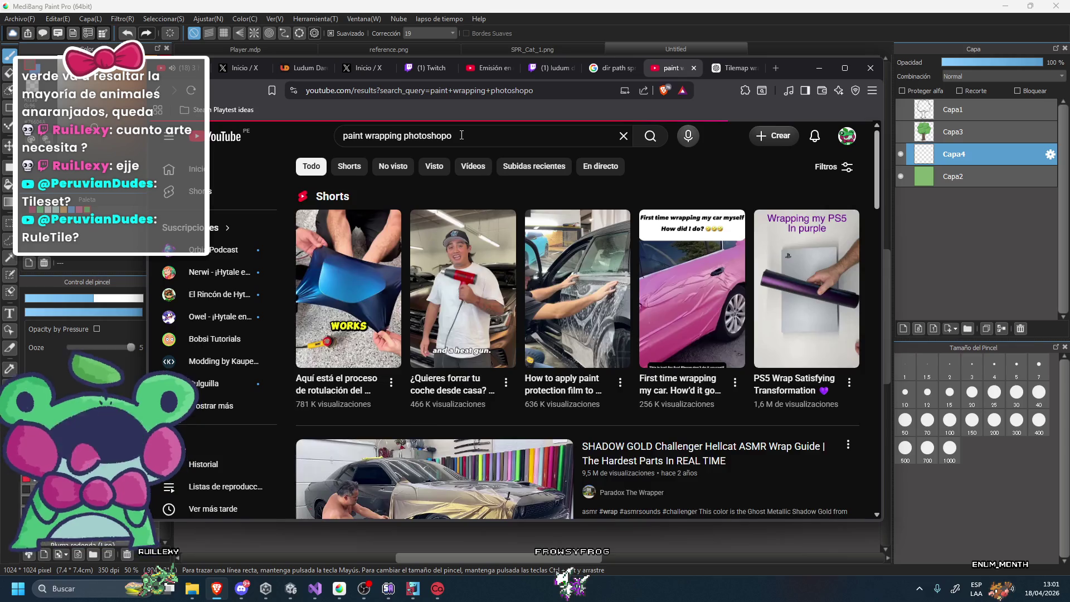
scroll(491, 147, "down", 3)
scroll(491, 146, "down", 4)
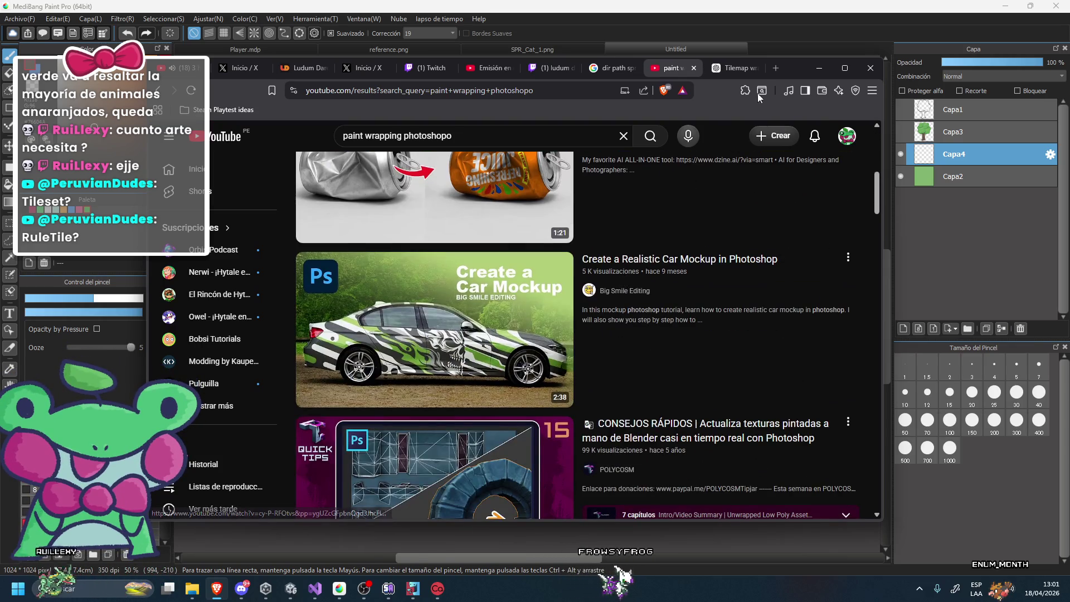
Read through ChatGPT's explanation of wrapping.
left_click(730, 67)
scroll(389, 350, "down", 1)
scroll(393, 335, "down", 2)
scroll(397, 318, "down", 1)
scroll(404, 296, "down", 2)
scroll(404, 295, "down", 1)
scroll(403, 296, "down", 2)
scroll(562, 226, "up", 8)
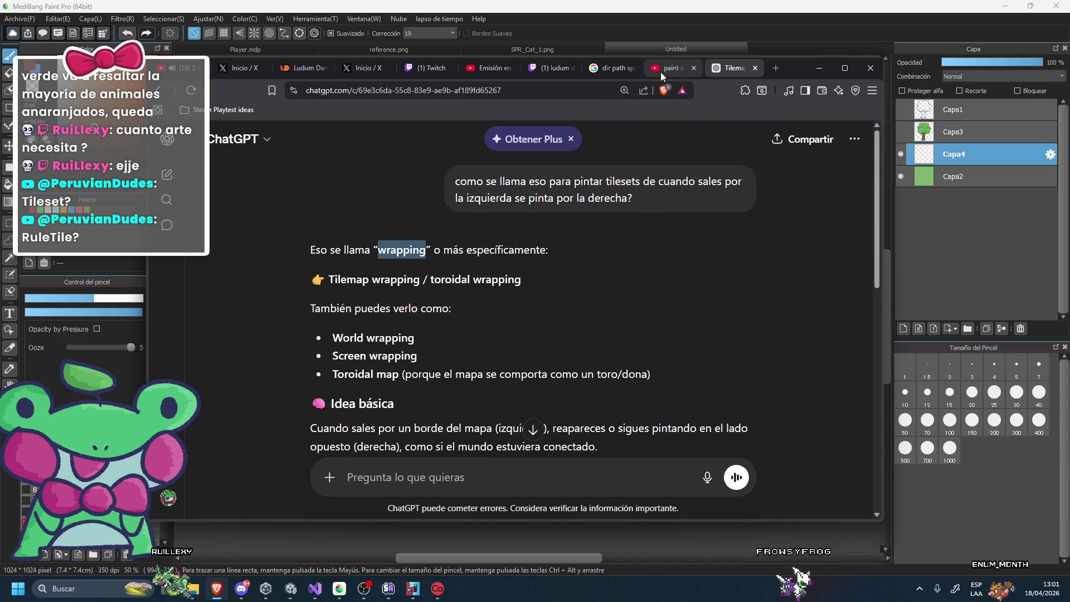
Search YouTube for 'tilemap wrapping' and browse the Godot and Unity tilemap tutorials.
left_click(660, 72)
triple_click(426, 140)
type("tilemap wrapping")
key("Return")
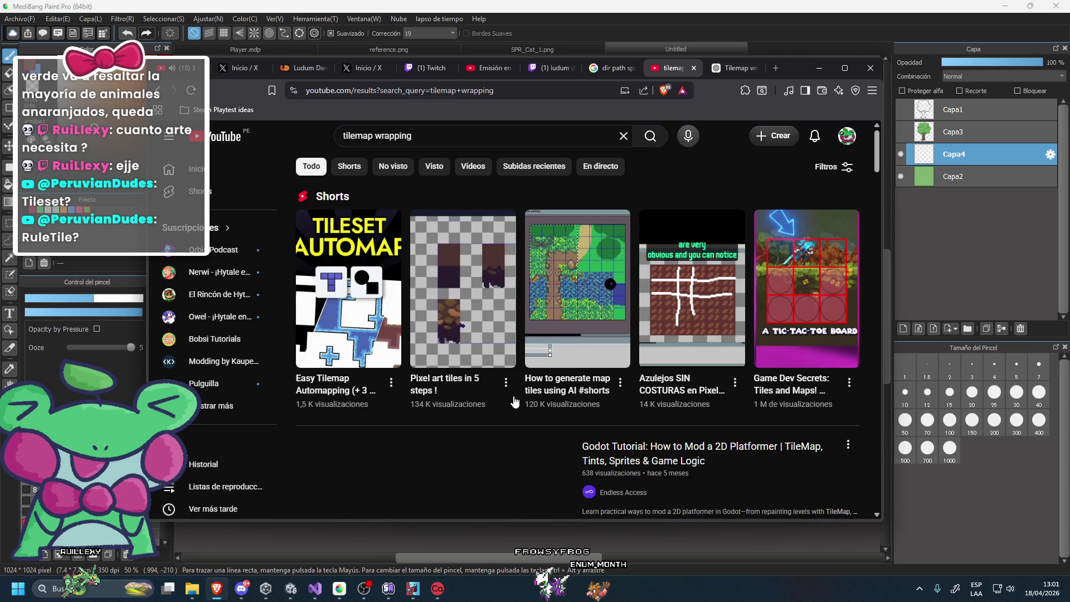
scroll(514, 401, "down", 3)
scroll(442, 340, "down", 4)
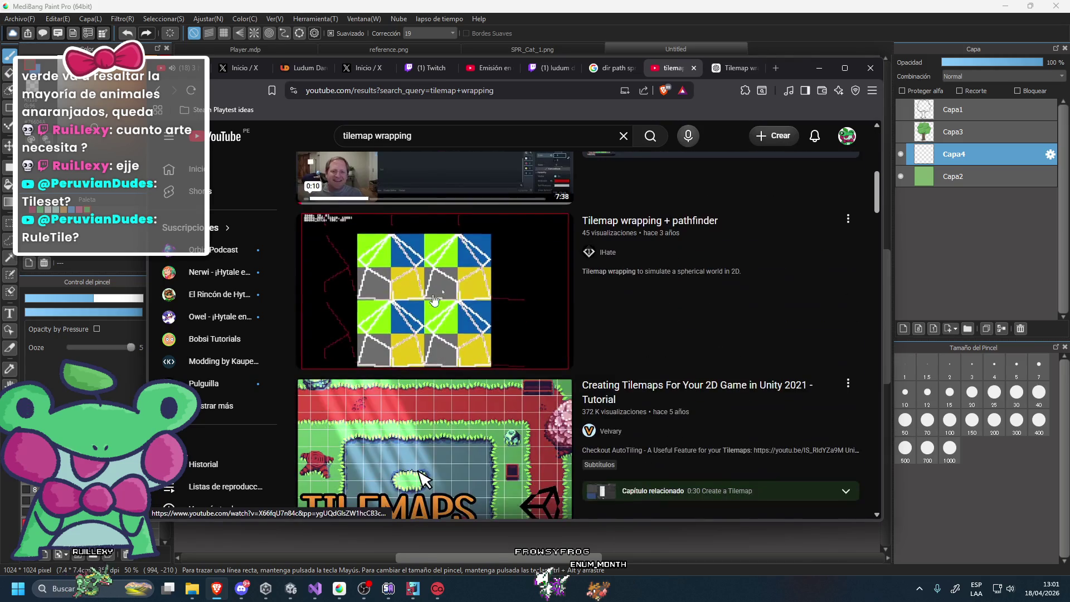
scroll(423, 478, "down", 1)
scroll(457, 412, "down", 2)
scroll(490, 342, "down", 5)
scroll(490, 342, "down", 4)
scroll(490, 341, "down", 3)
scroll(490, 342, "down", 3)
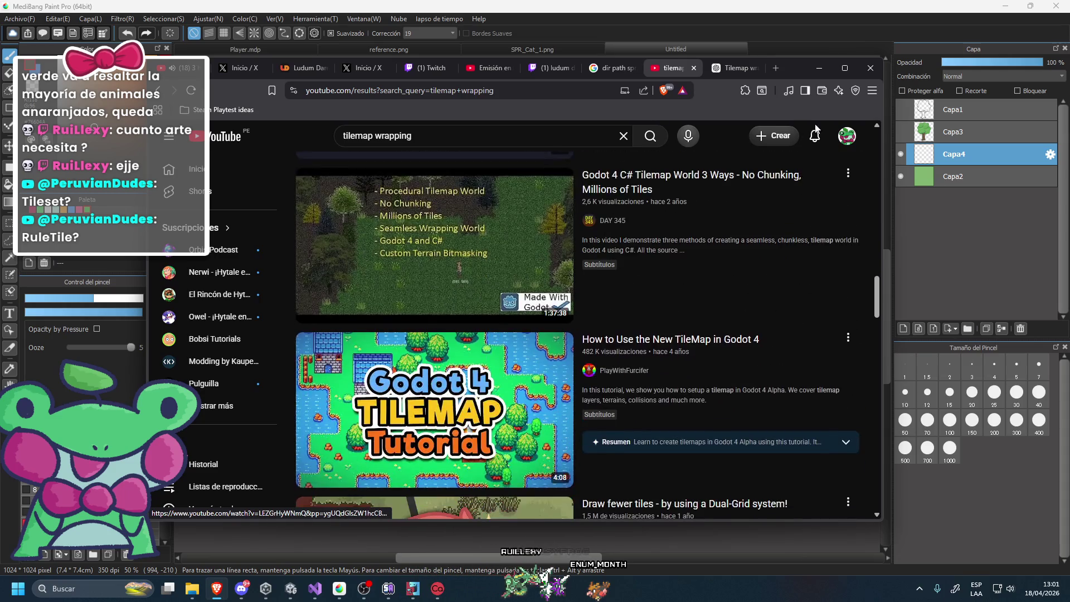
left_click(732, 73)
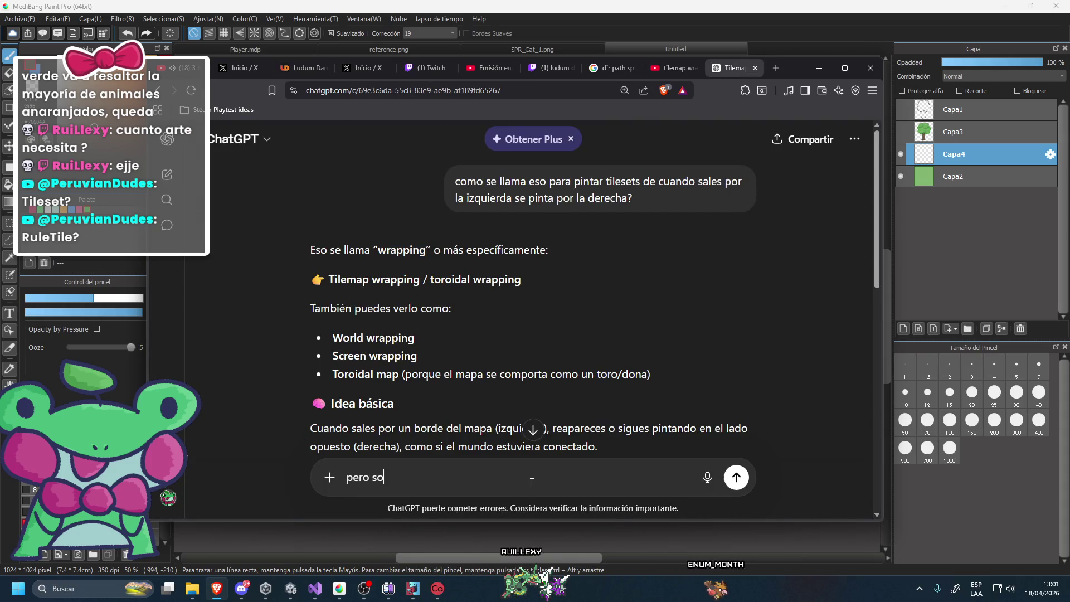
Ask ChatGPT which Photoshop tools make tilesets easier, then paste 'Wrap Around Mode' into YouTube search.
type("on cosas que tienen photosop p")
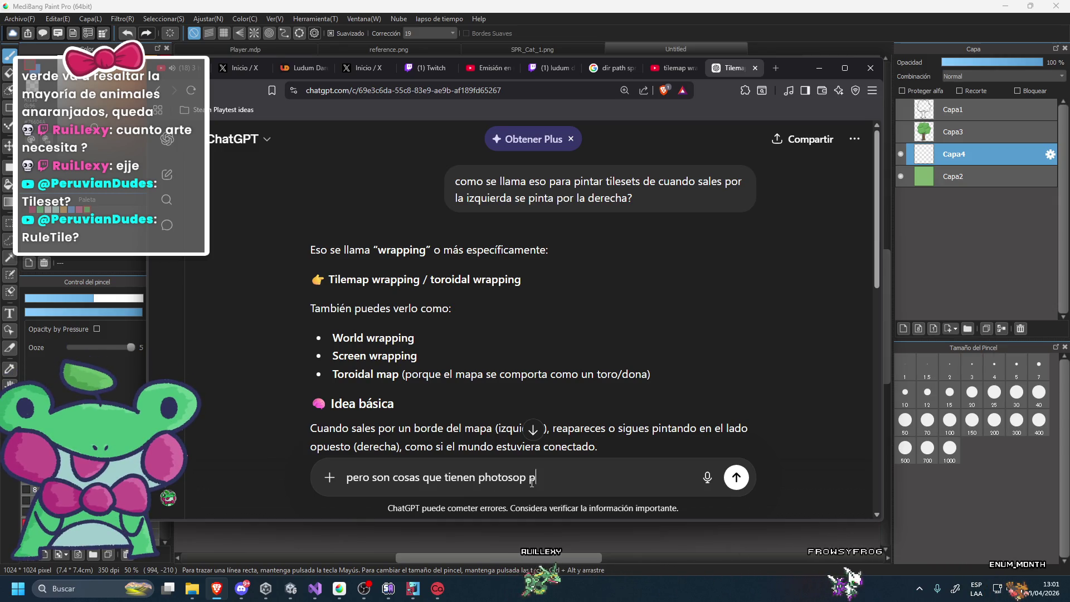
type("ara hacer los tileset")
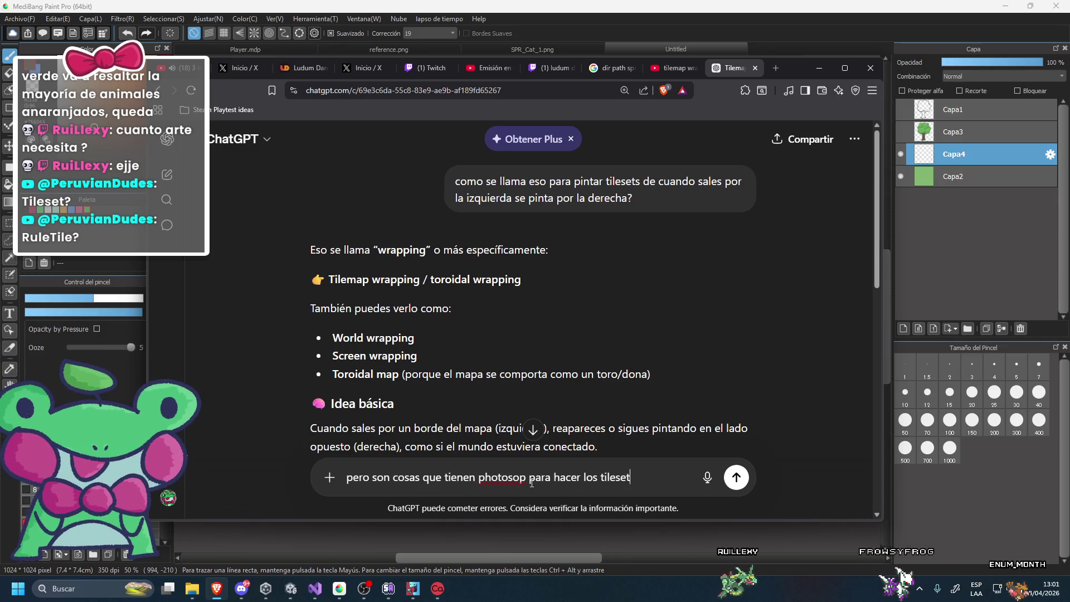
type("s mas facil")
key("Return")
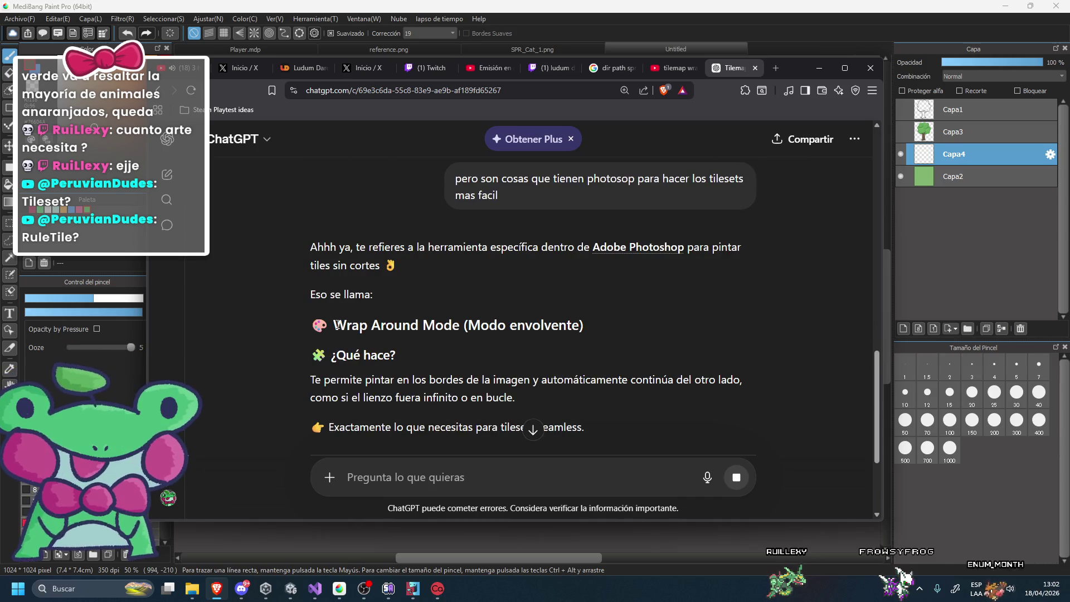
scroll(544, 188, "down", 3)
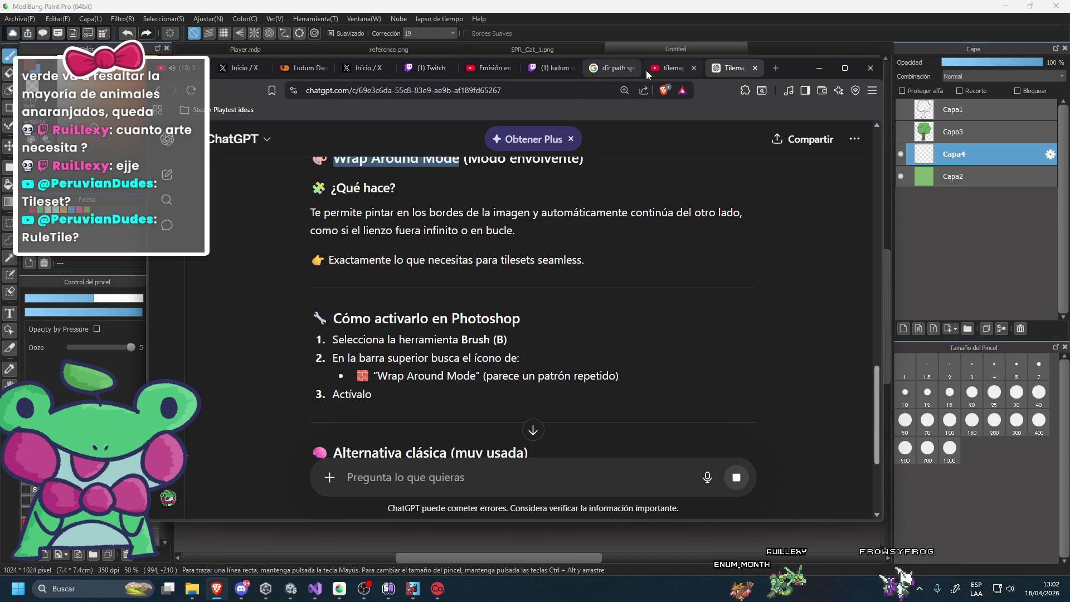
left_click(649, 69)
type("Wrap Around Mode")
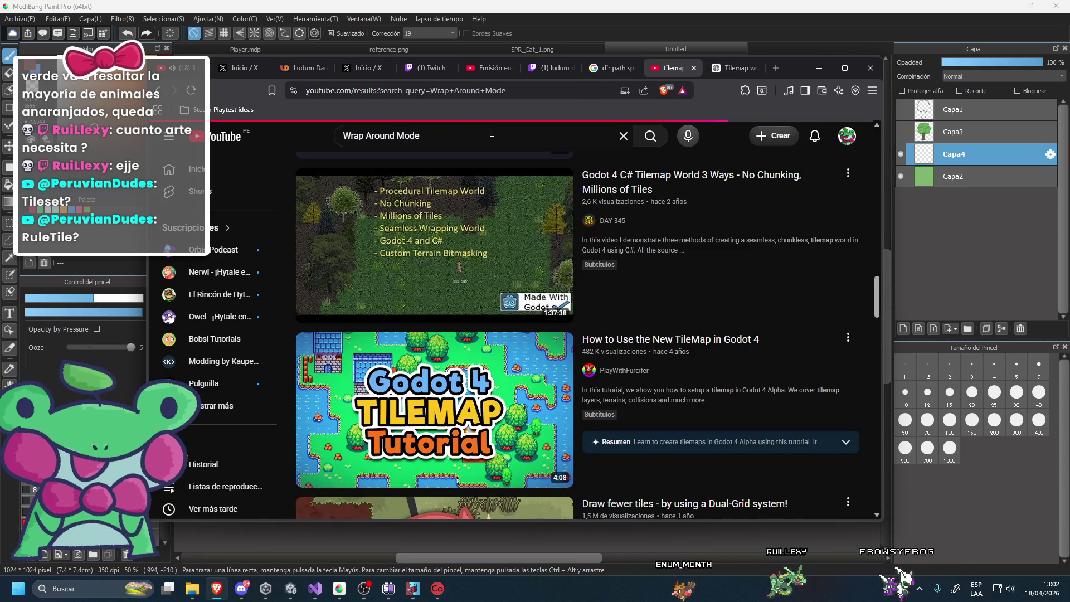
Search YouTube for 'Wrap Around Mode', try adding 'medibang', then return to the Wrap Around Mode results.
key("Return")
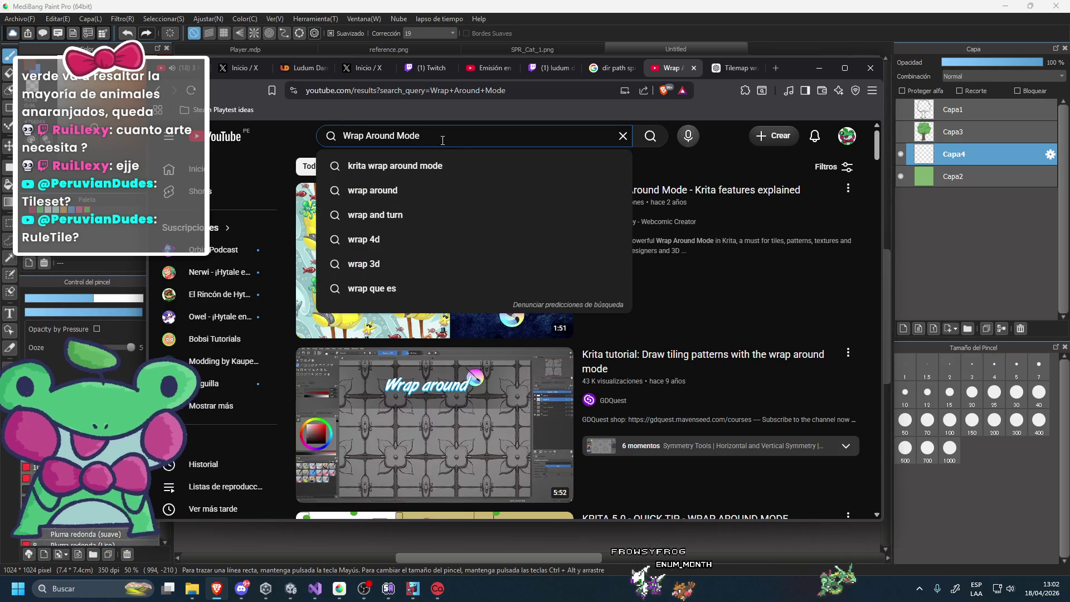
type(" medibang")
key("Return")
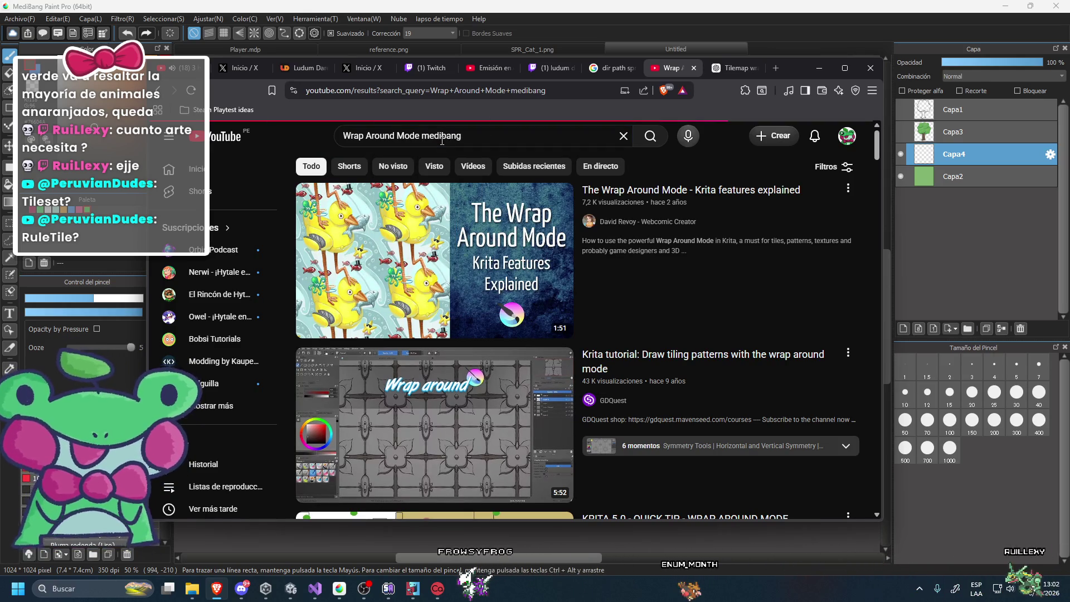
scroll(545, 365, "down", 4)
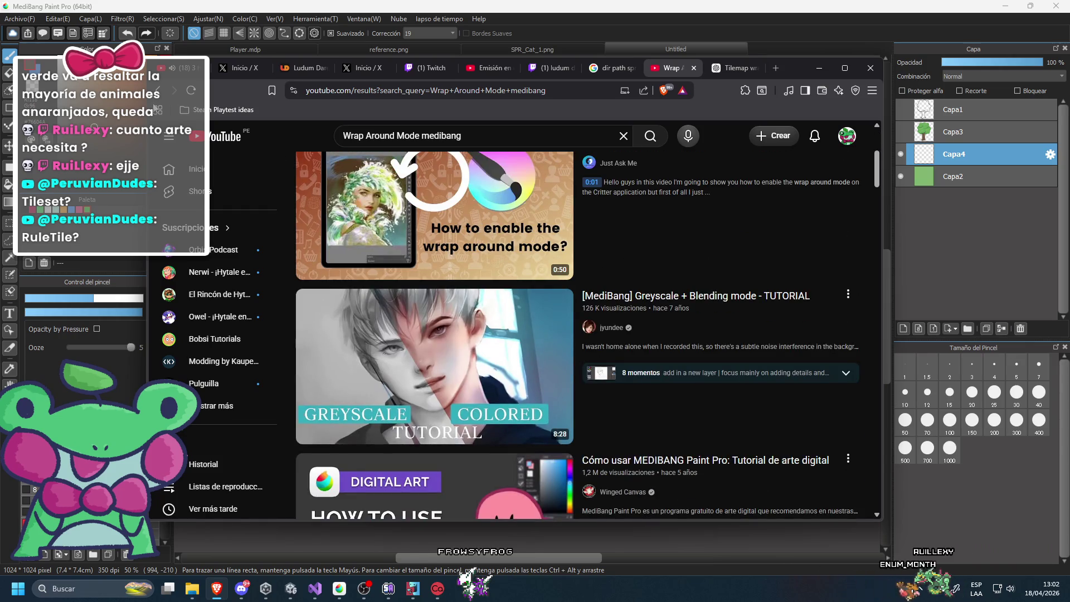
key("alt+Left")
Extend the query toward 'Wrap Around Mode photoshop' and scroll through the results.
double_click(456, 137)
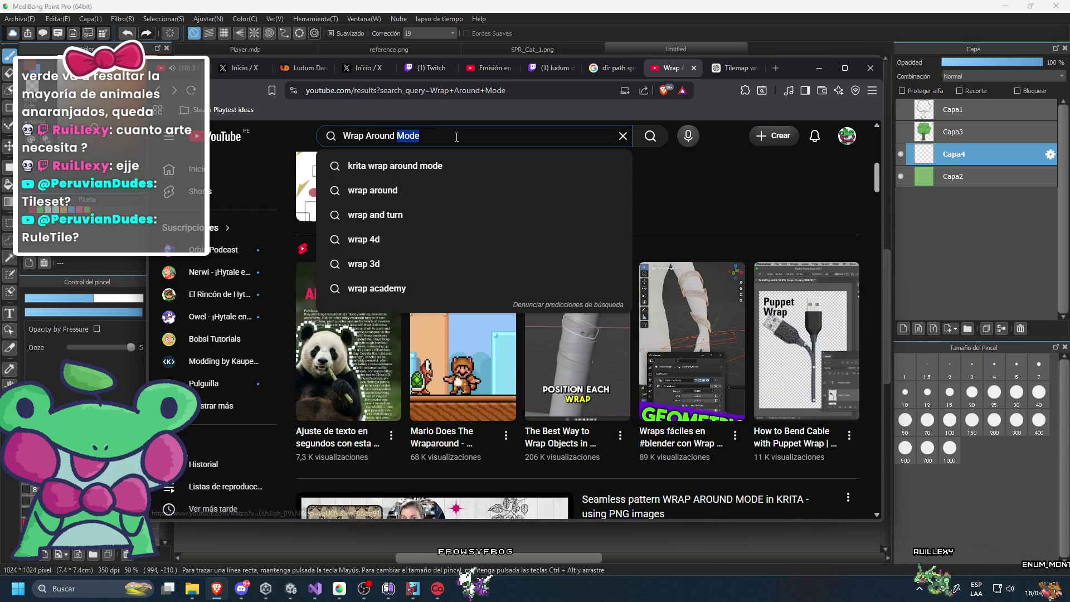
type("photoshop")
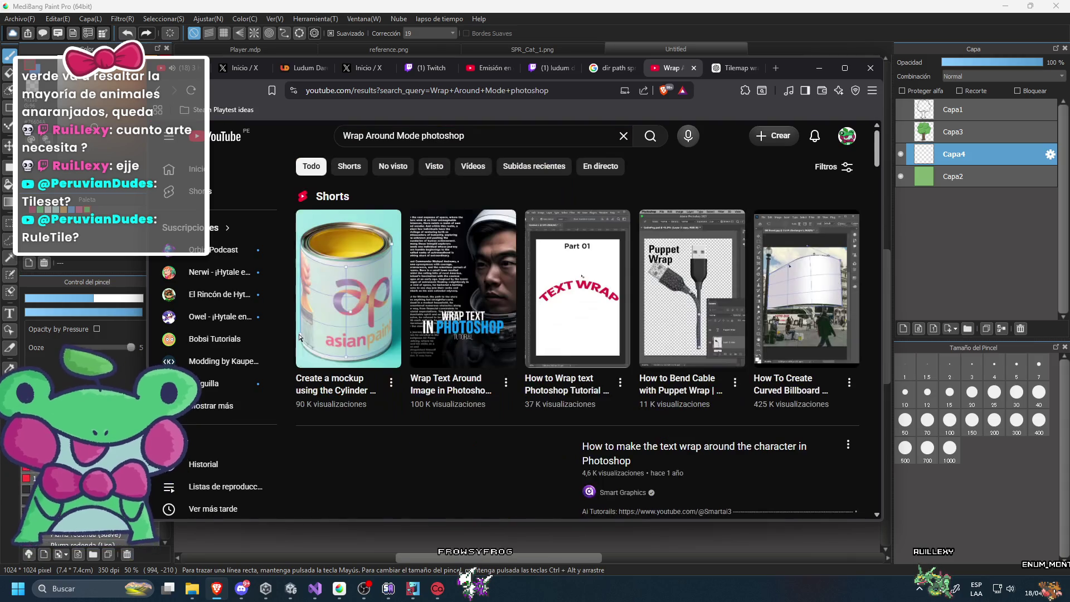
scroll(569, 376, "down", 4)
scroll(570, 376, "down", 4)
scroll(570, 376, "down", 5)
scroll(570, 376, "down", 5)
scroll(569, 376, "down", 5)
scroll(570, 377, "up", 1)
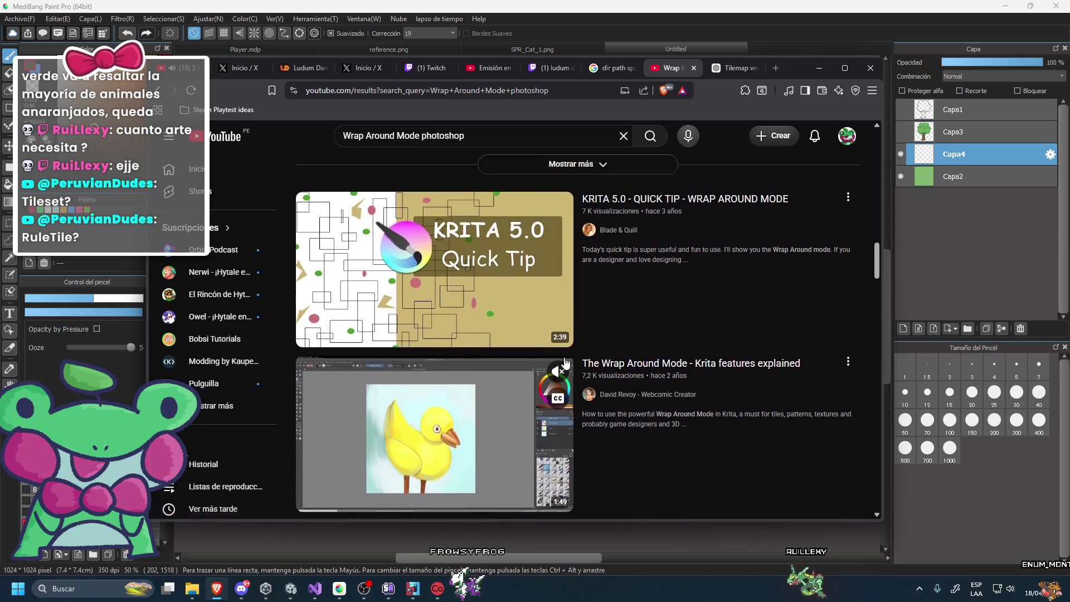
Open the KRITA wrap around mode tutorial, launch Krita, and skip the video to about 0:36.
left_click(539, 289)
left_click(1, 596)
type("krita")
key("Escape")
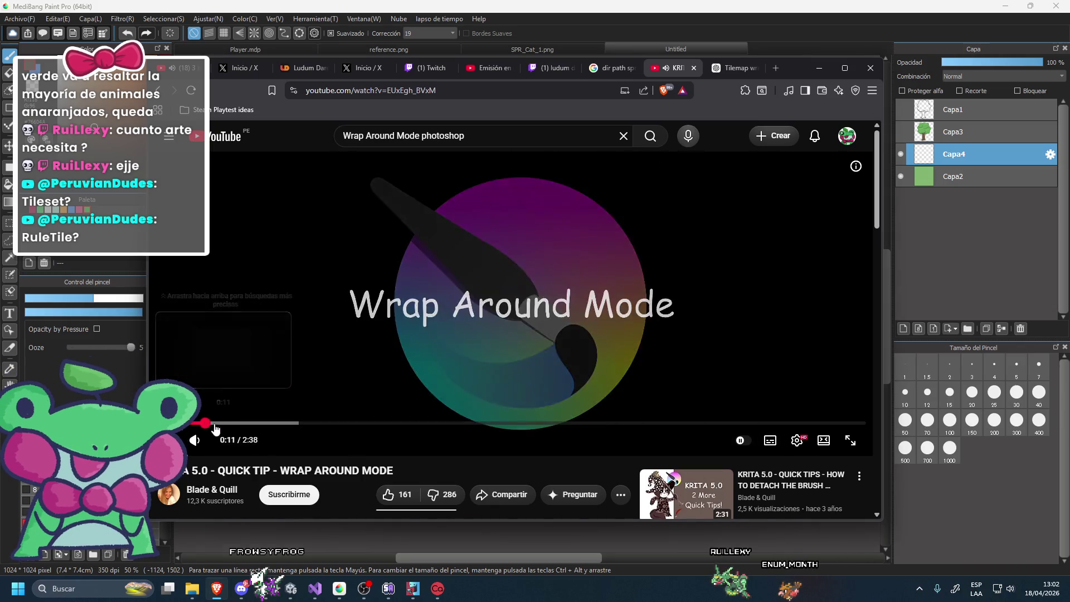
left_click(225, 423)
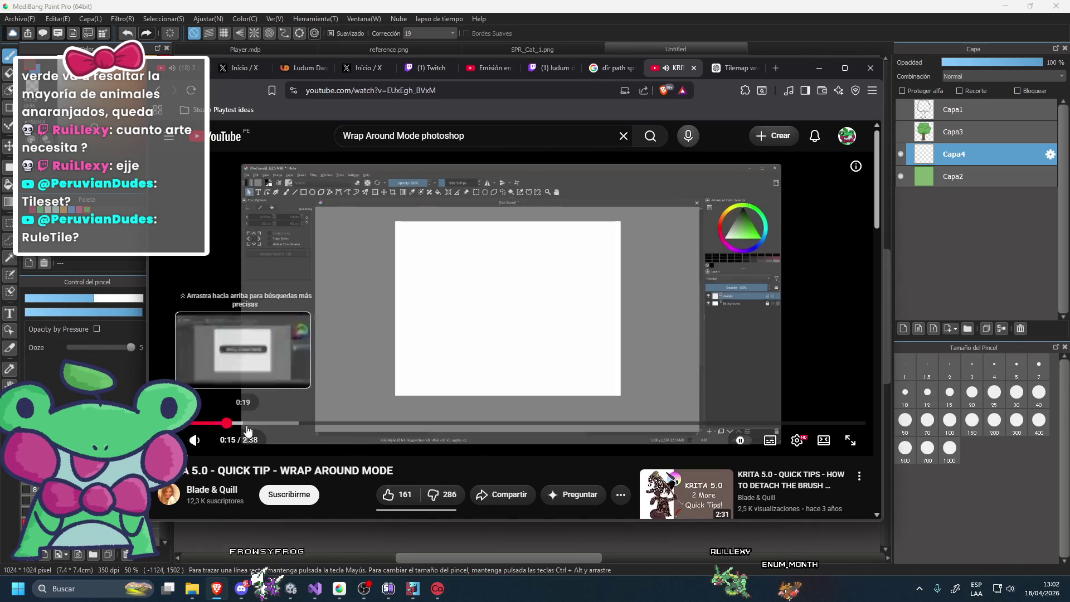
left_click_drag(290, 428, 322, 423)
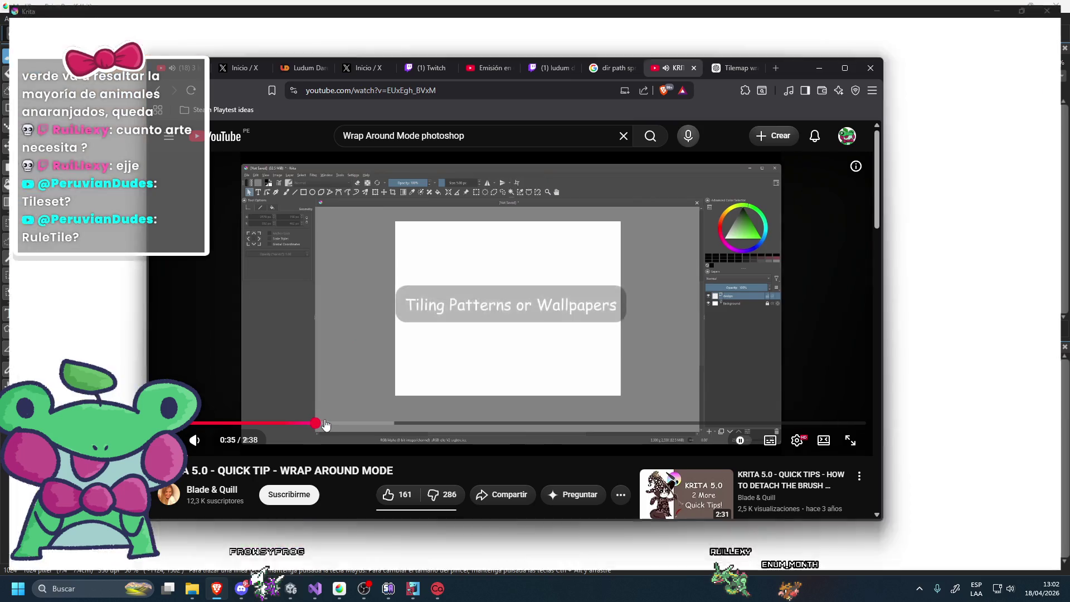
Search YouTube for 'tiling patterns photosho' and scroll through the results.
triple_click(472, 131)
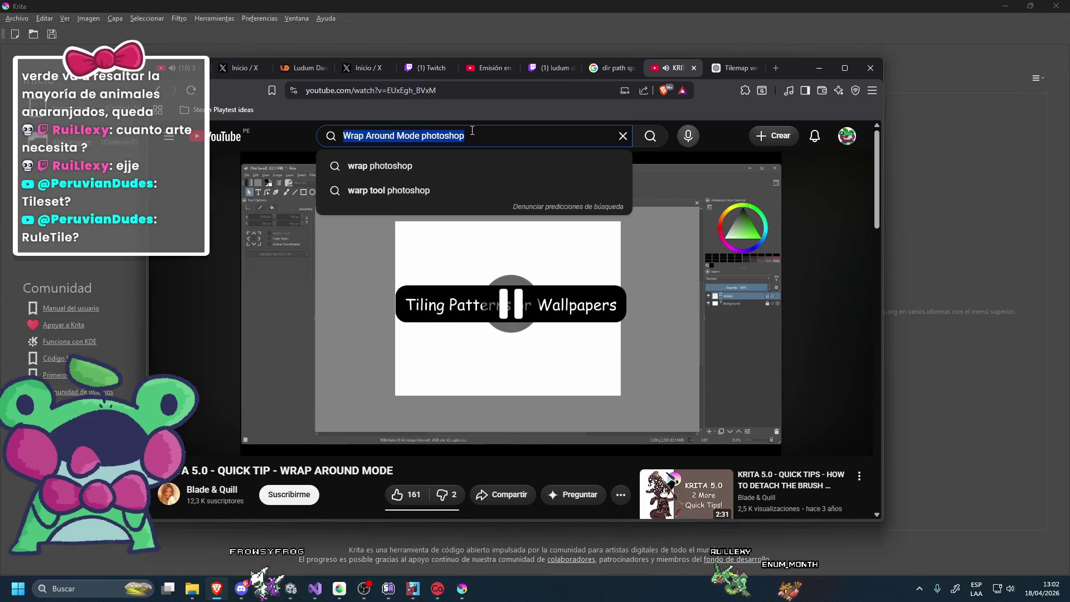
type("tiling patte")
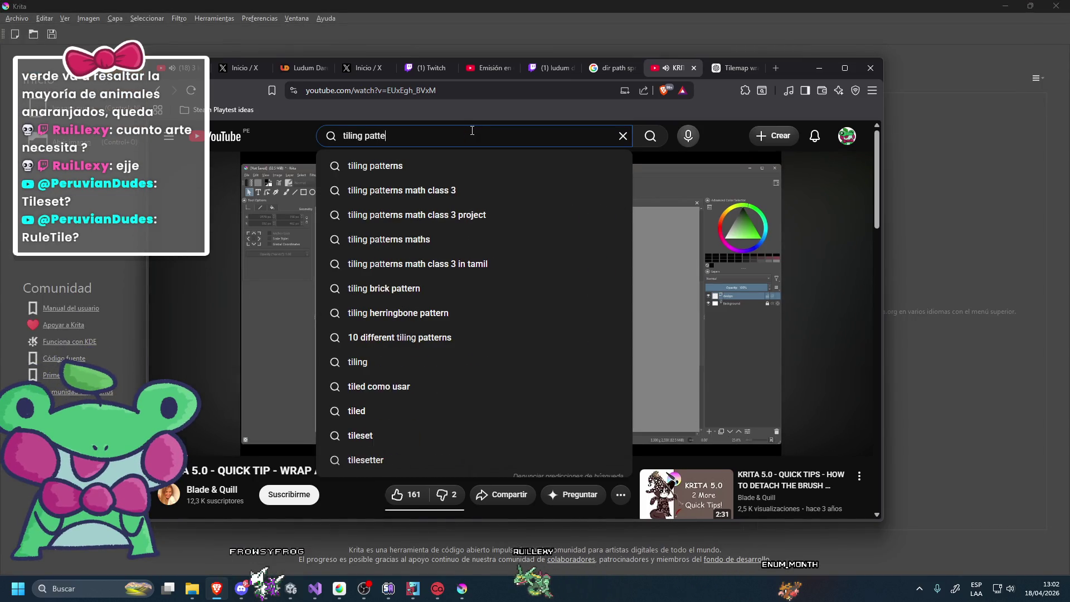
type("rns photosh")
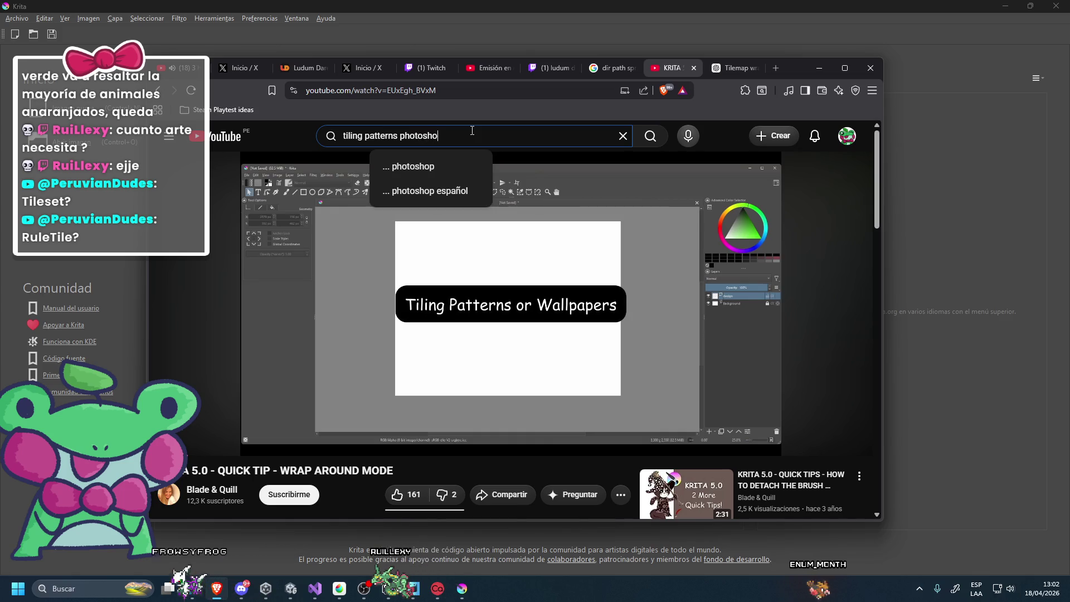
type("o")
key("Return")
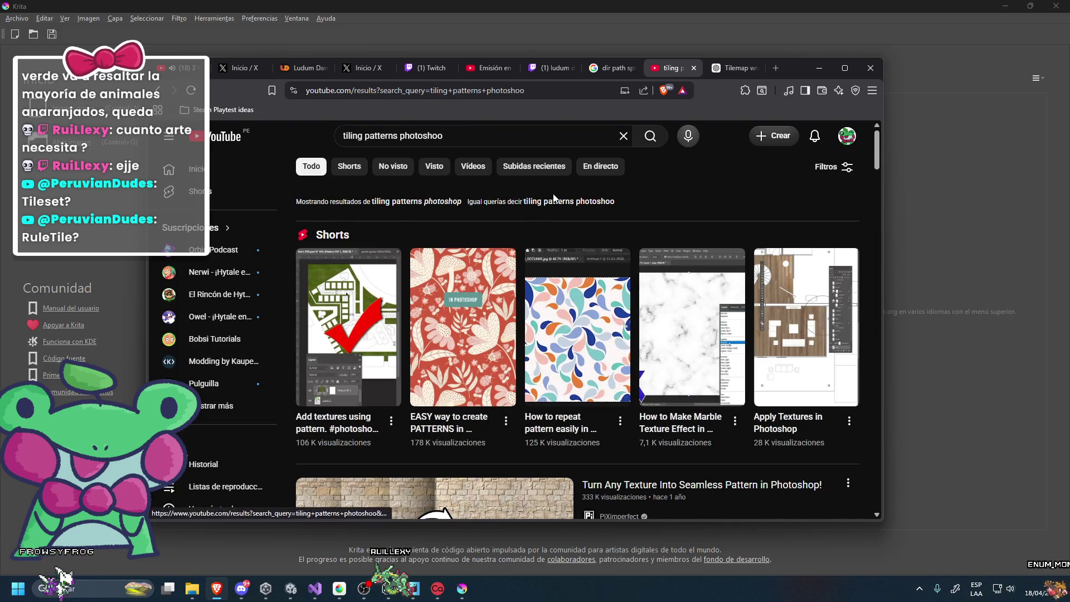
scroll(530, 279, "down", 4)
scroll(497, 298, "down", 3)
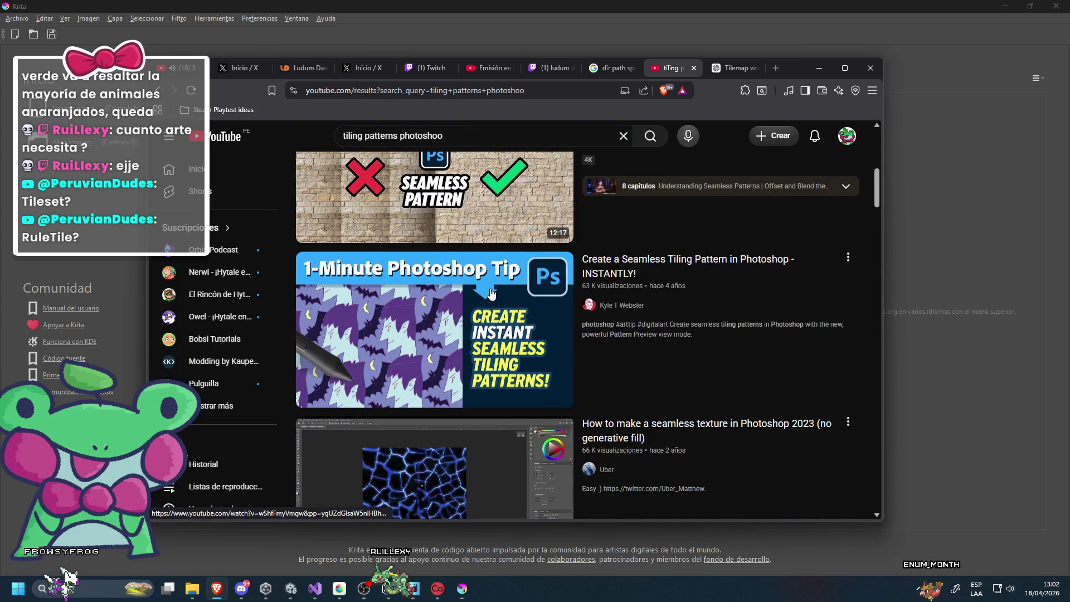
scroll(491, 295, "down", 5)
scroll(491, 304, "down", 3)
scroll(491, 313, "down", 3)
scroll(492, 322, "down", 2)
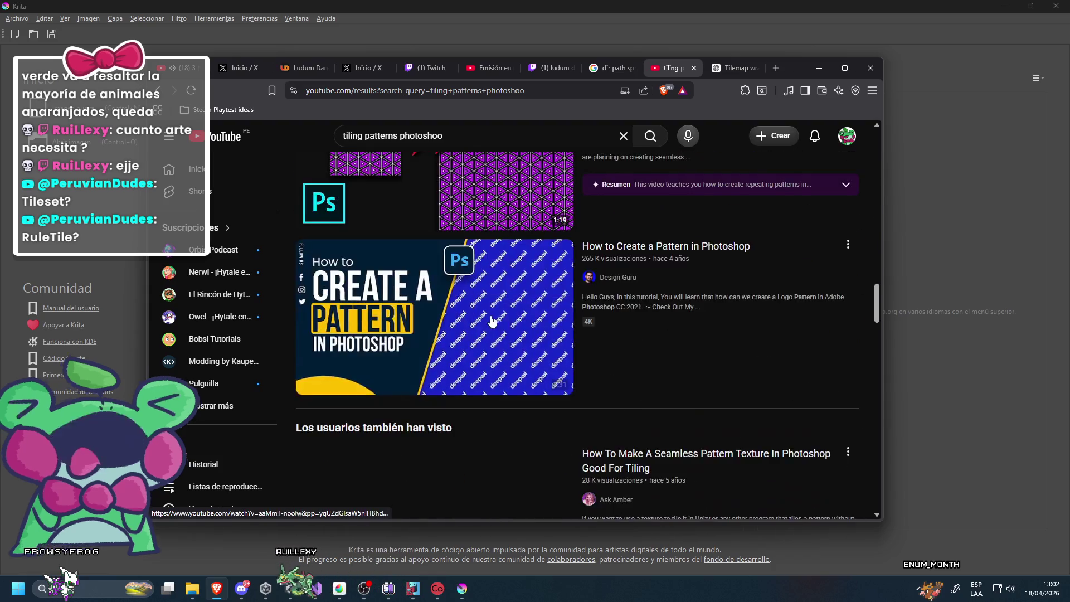
scroll(492, 321, "up", 3)
Search 'tiling patterns medibang', watch the MediBang tile and repeating-pattern tutorials, then close the tab.
double_click(457, 138)
type("medibang")
key("Return")
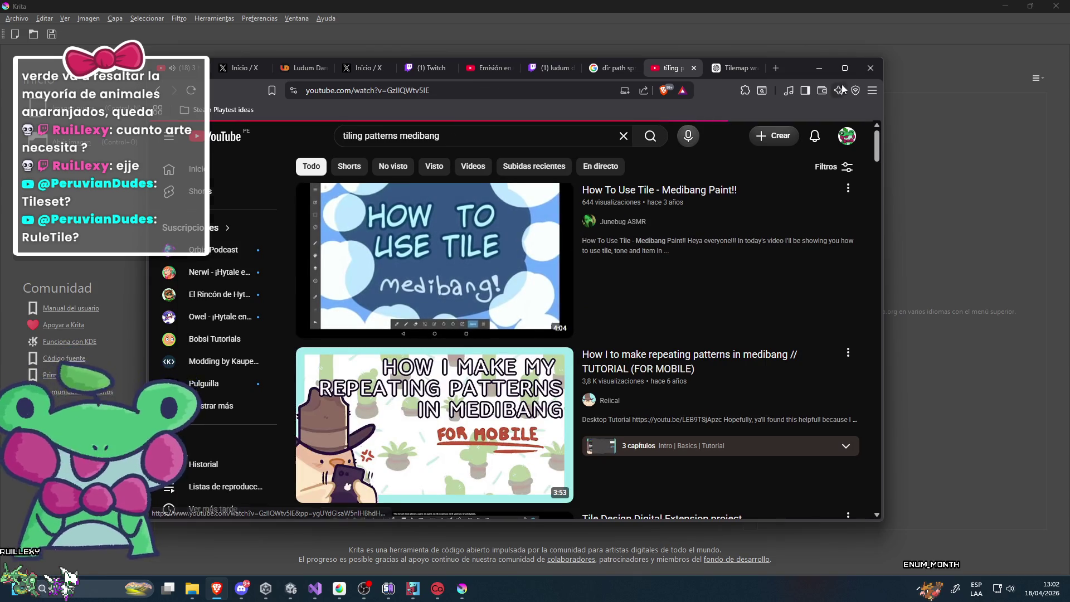
left_click(506, 243)
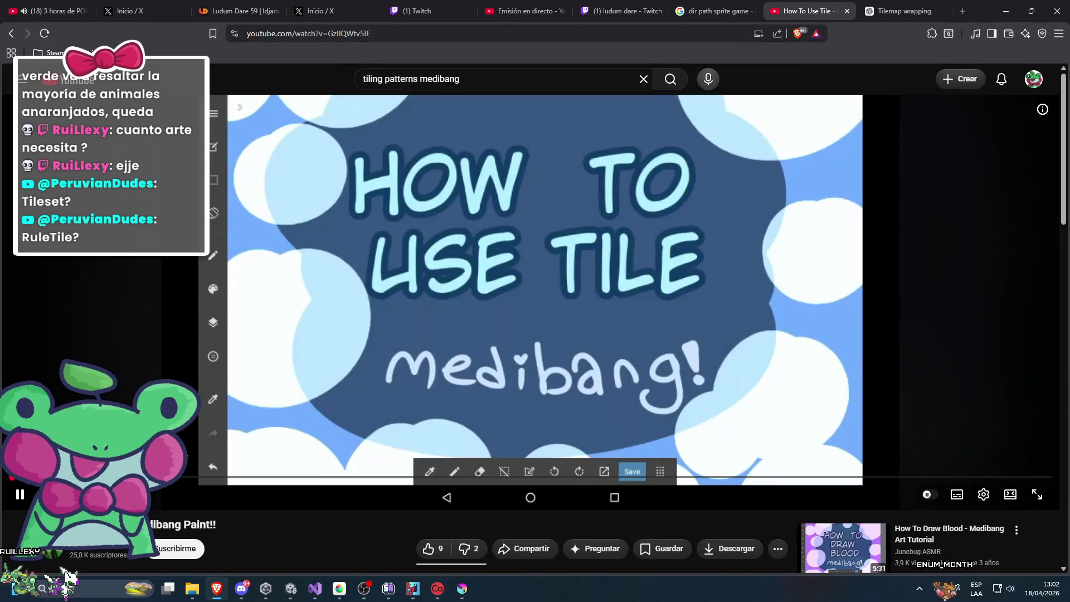
left_click_drag(78, 479, 388, 480)
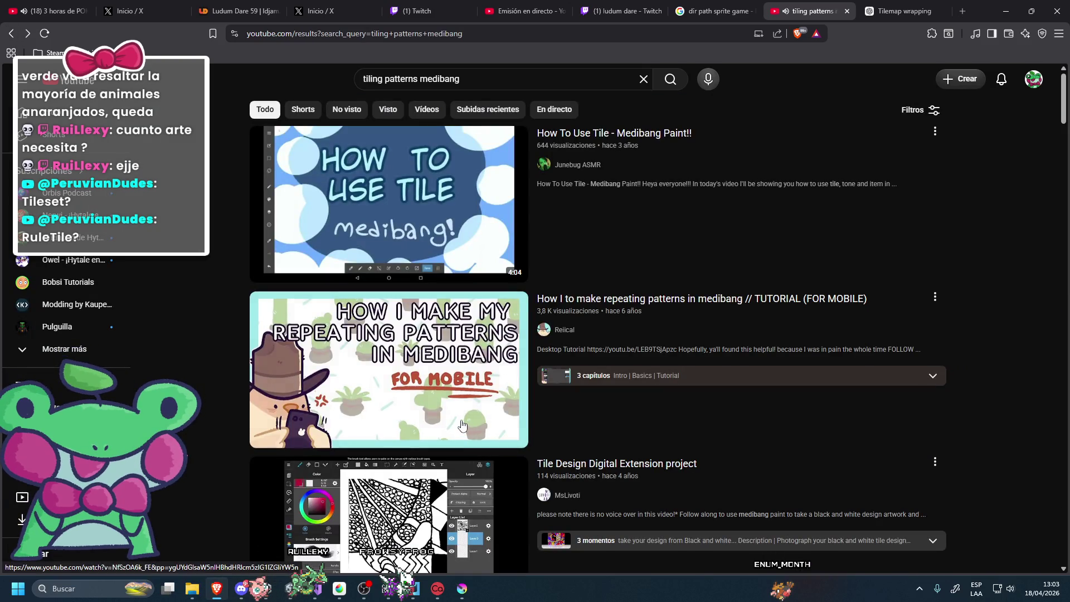
left_click(462, 426)
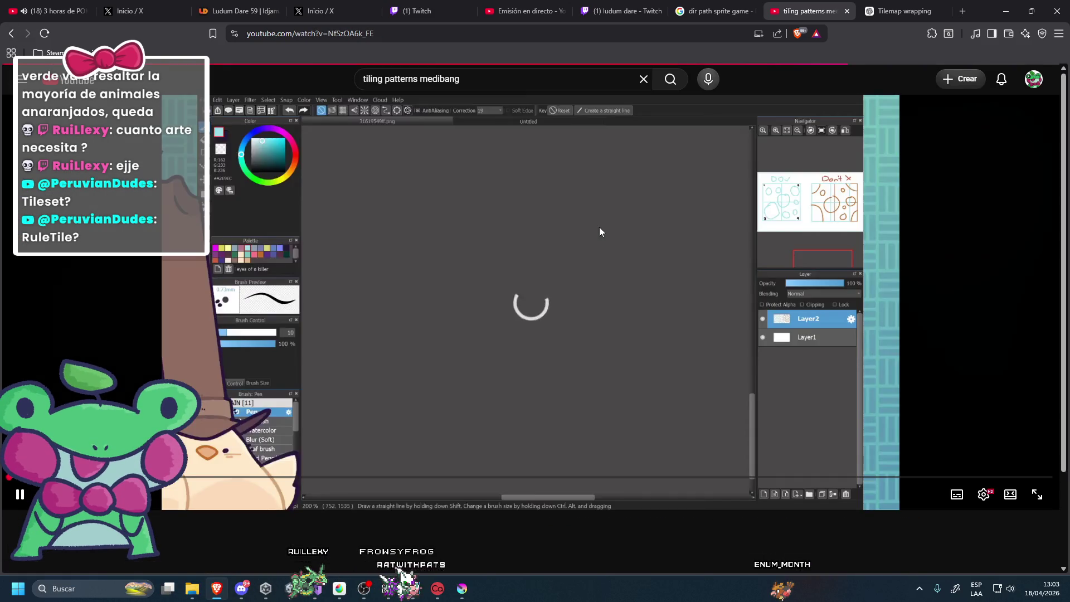
left_click(847, 11)
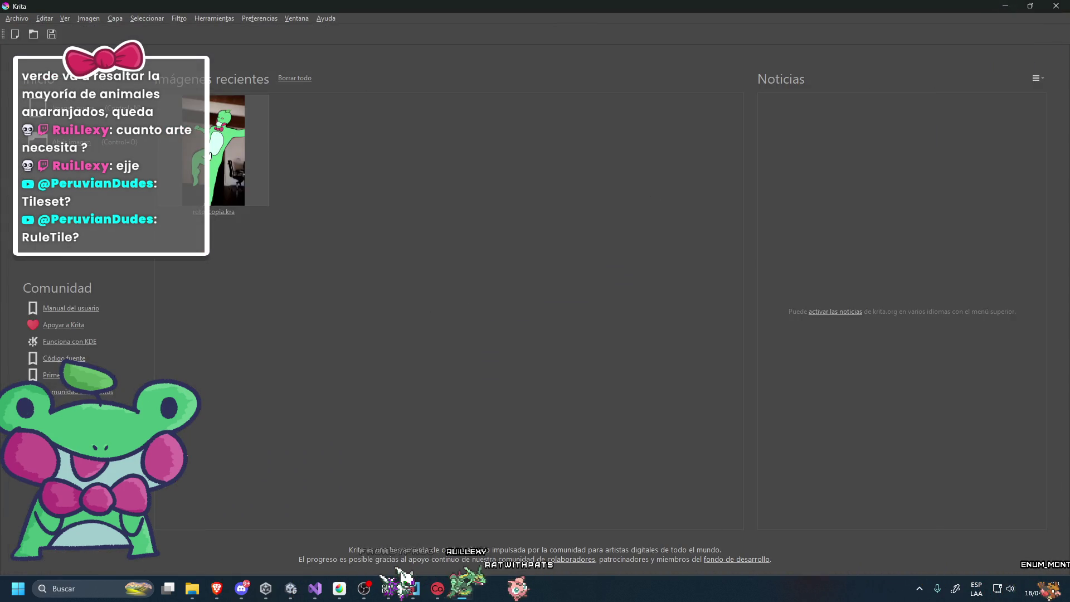
Open rotoscopia.kra and play it, then create a new blank 512 × 512 px document.
left_click(210, 156)
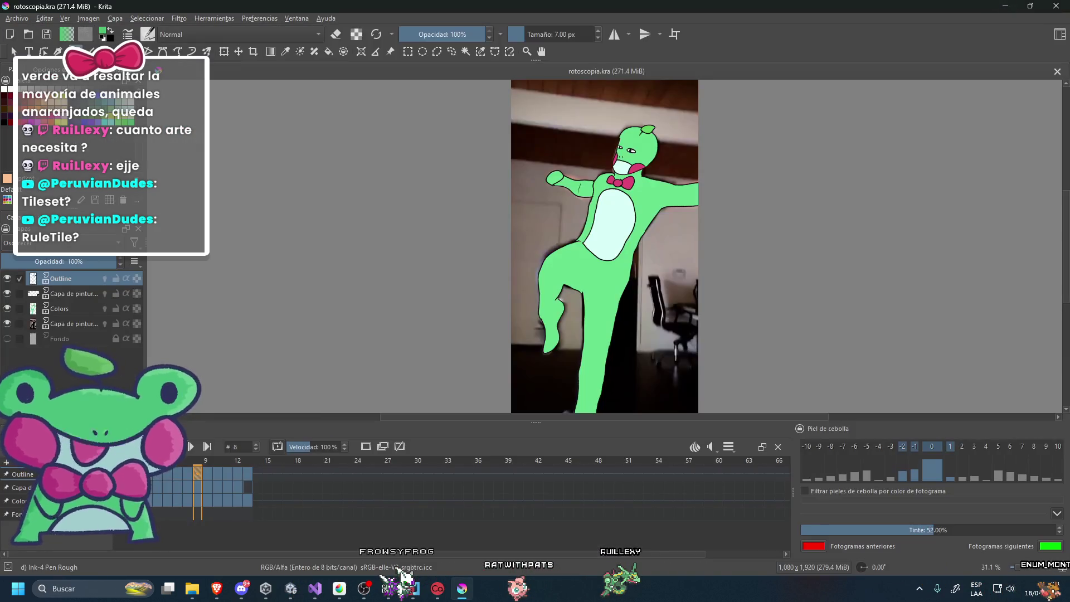
key("space")
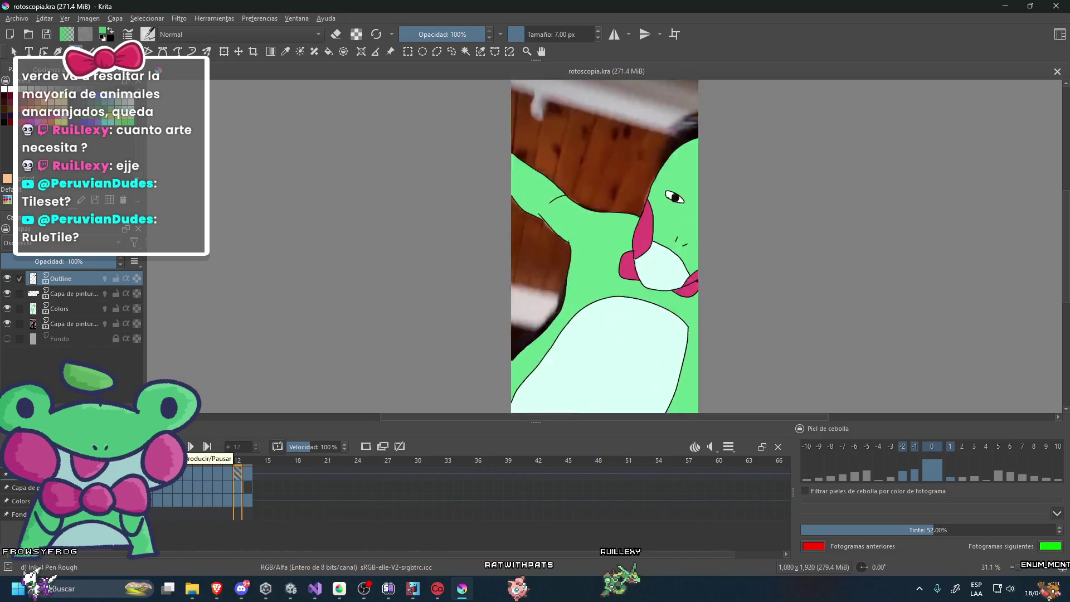
left_click(15, 18)
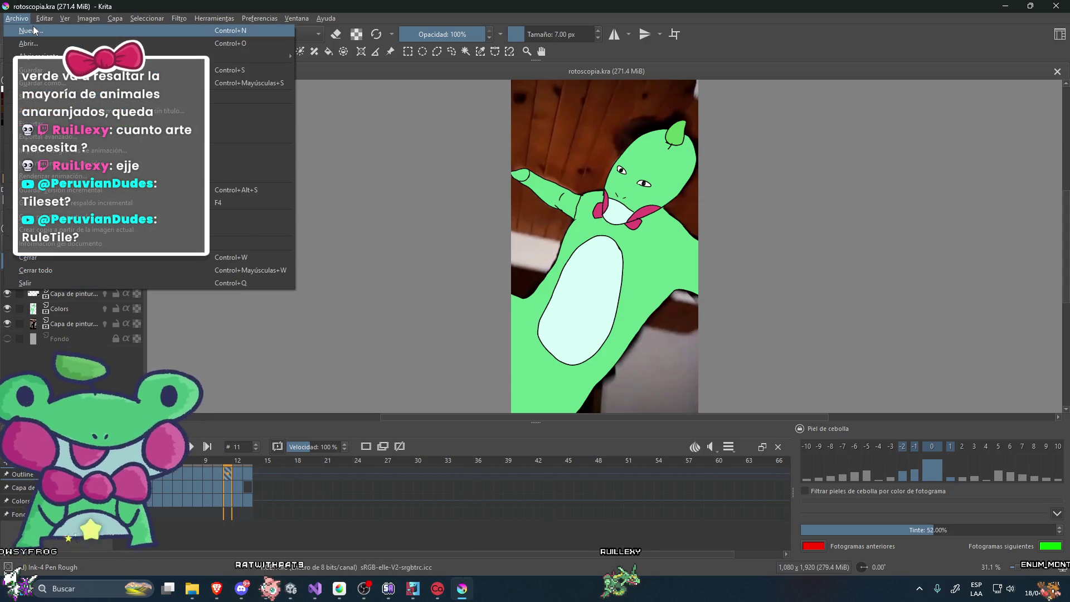
left_click(35, 31)
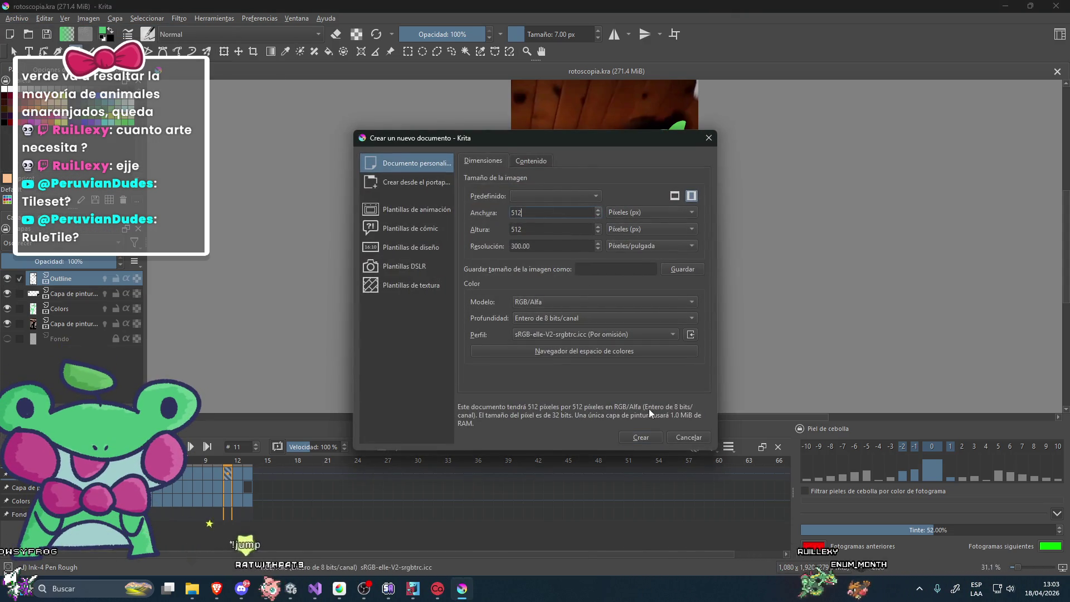
left_click(646, 436)
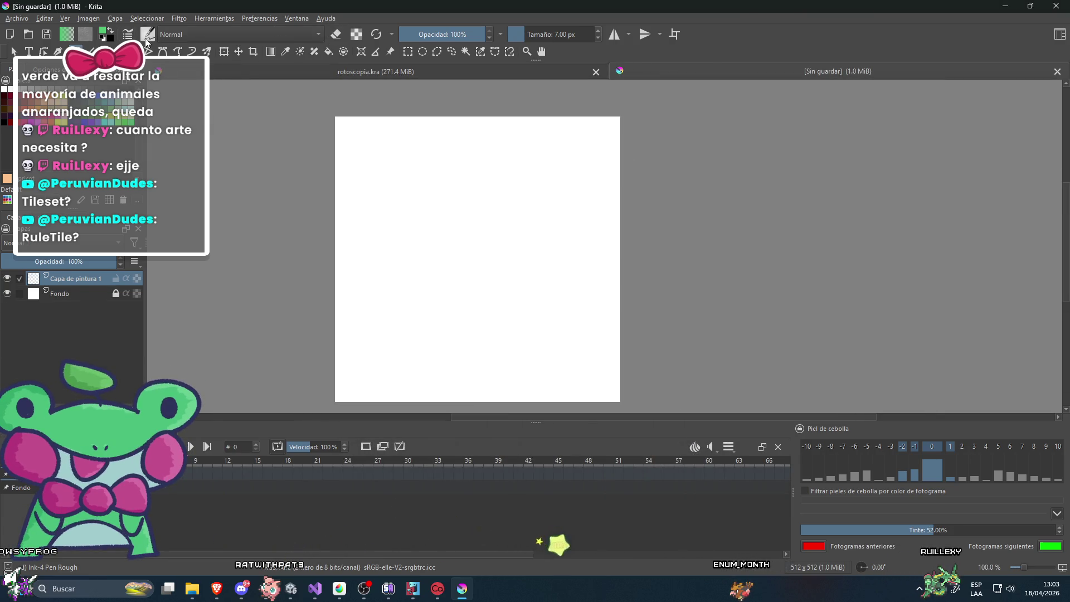
key("alt+Tab")
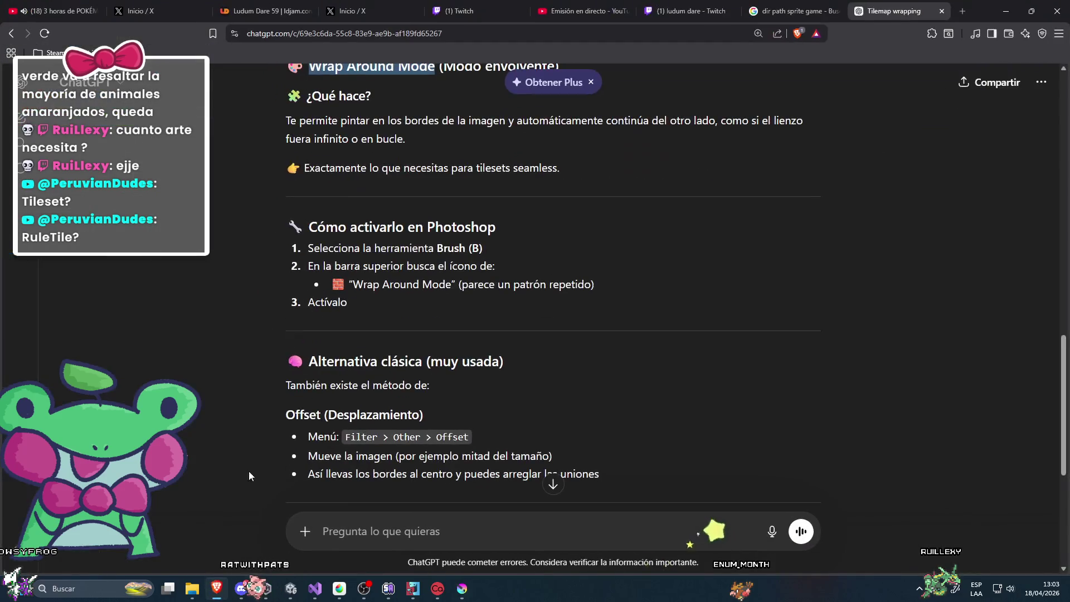
Cancel a second new document and switch Krita to the Default workspace layout.
key("alt+Tab")
left_click(22, 19)
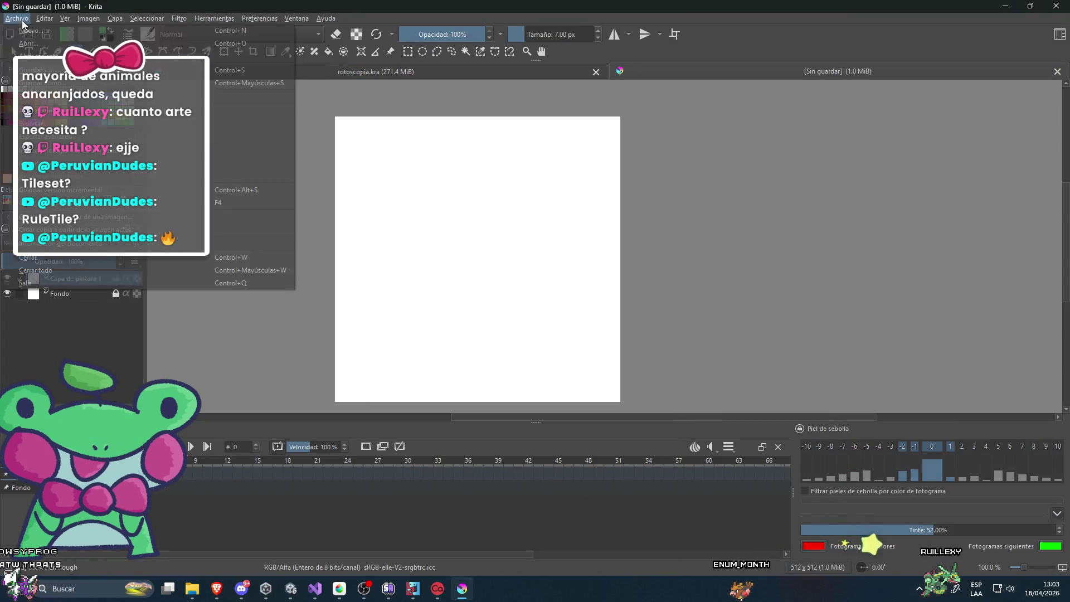
left_click(26, 31)
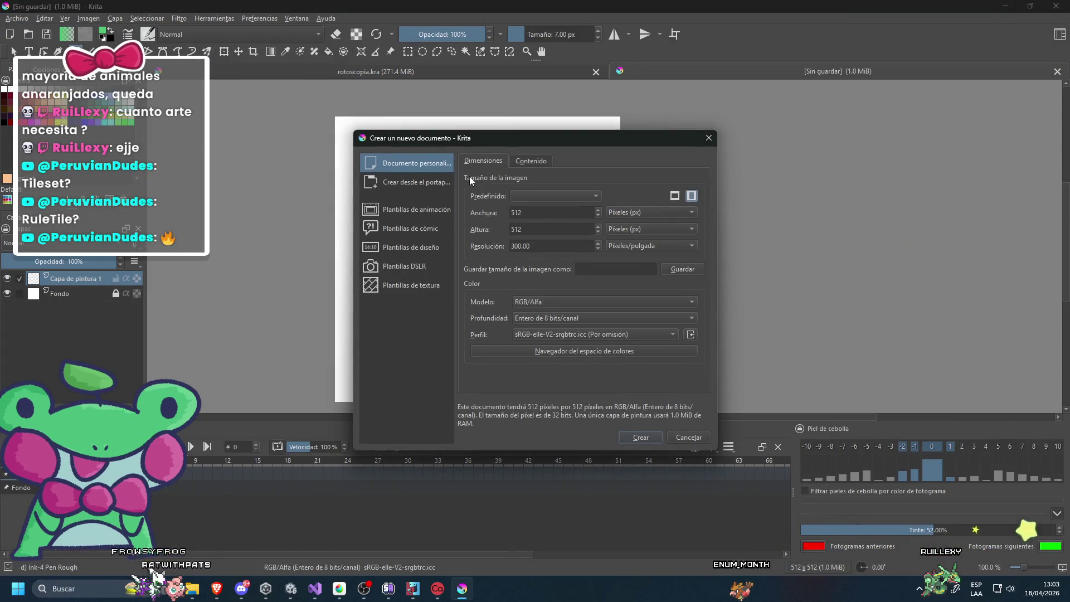
left_click(682, 440)
left_click(288, 19)
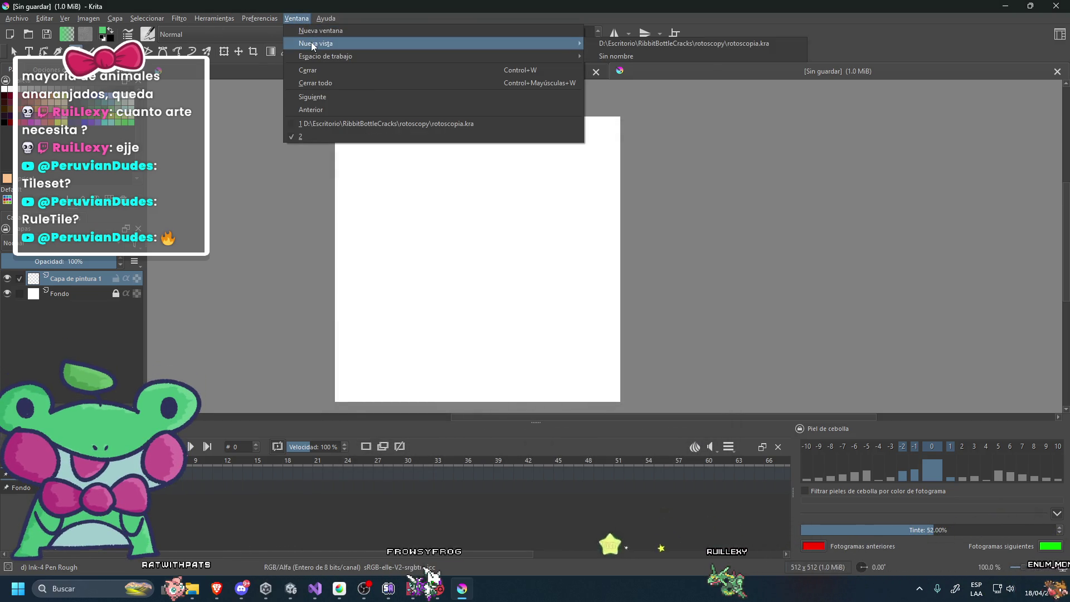
mouse_move(320, 58)
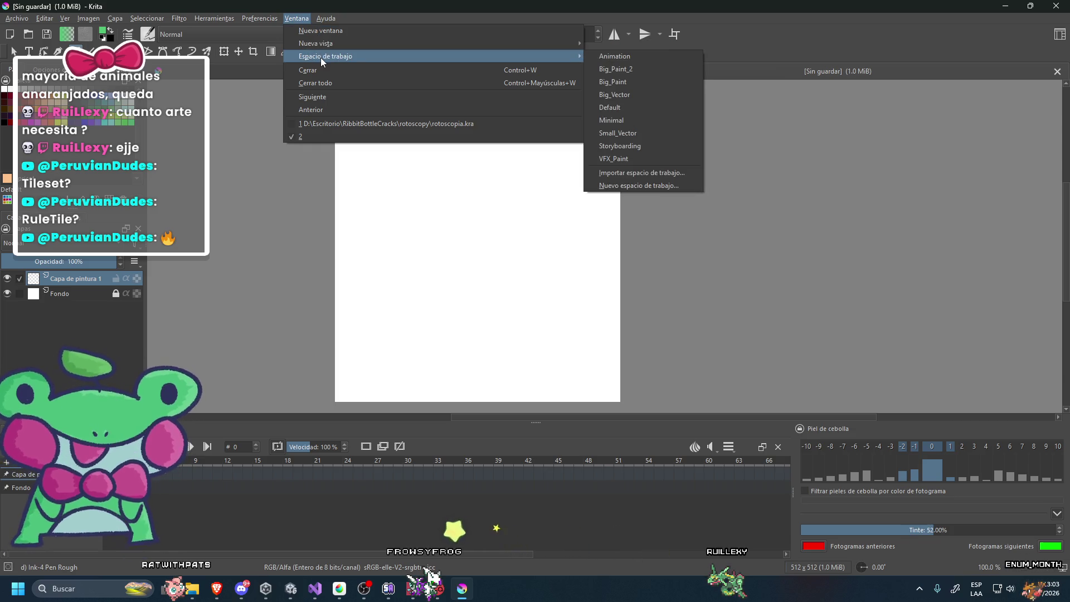
left_click(617, 107)
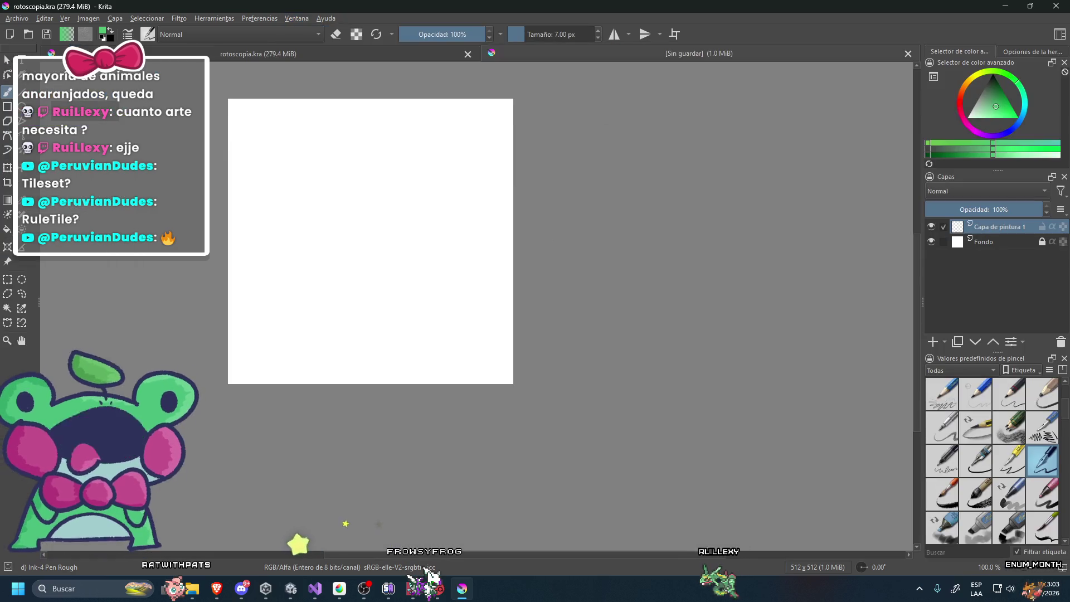
In the browser, replace the 'dir path sprite game' image search tab with YouTube's home page.
left_click(218, 589)
left_click(580, 11)
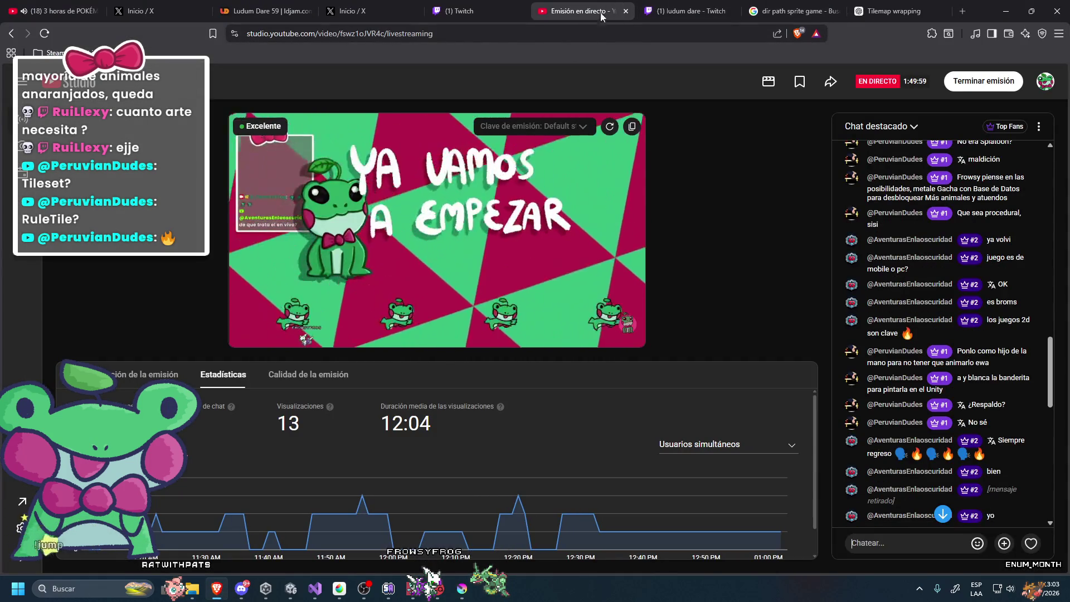
left_click(889, 8)
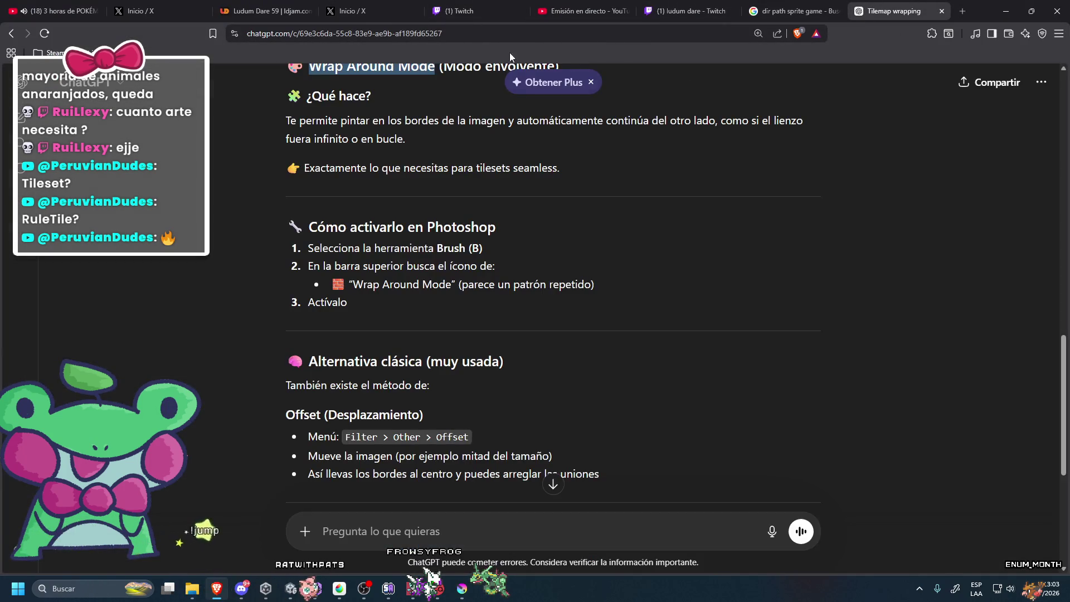
left_click(791, 11)
left_click(657, 35)
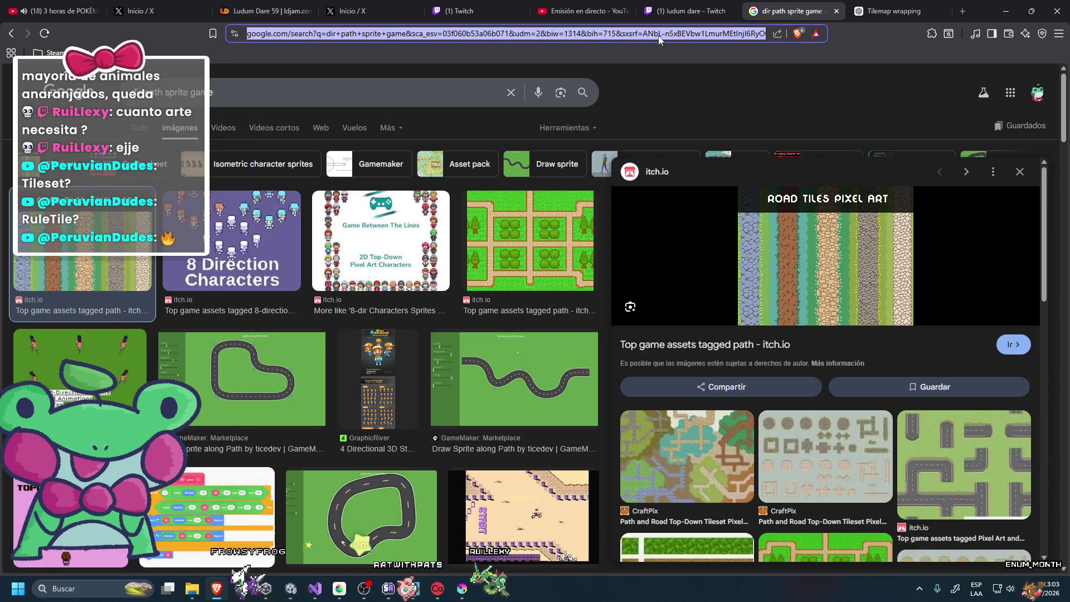
type("y")
key("Return")
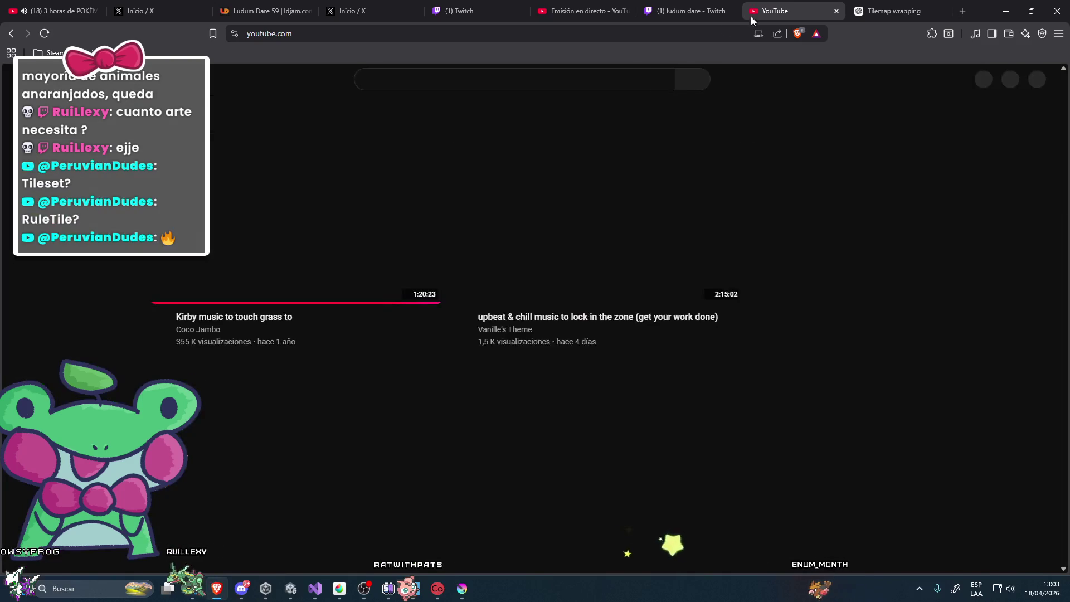
Search YouTube for 'tileable texture' and skim through the top tutorial.
left_click(577, 88)
type("krita")
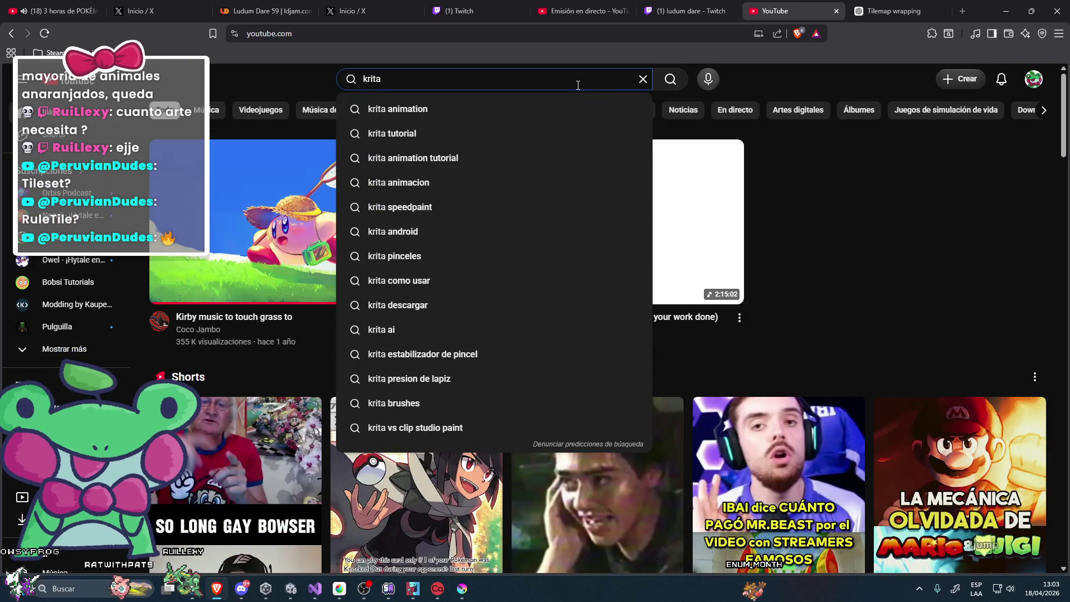
type(" p tile")
key("Return")
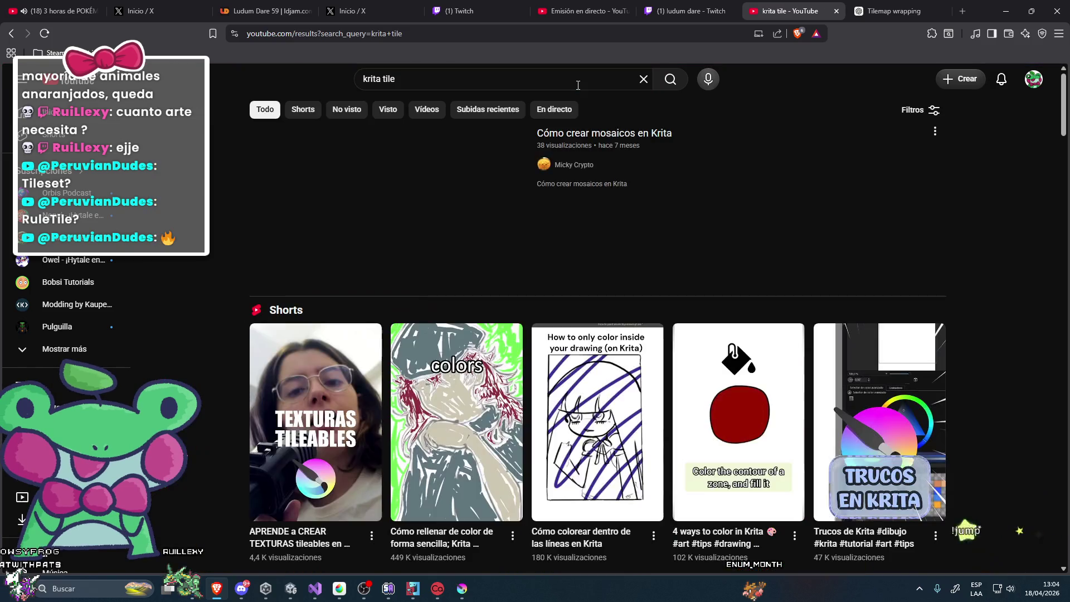
left_click(577, 85)
type("t")
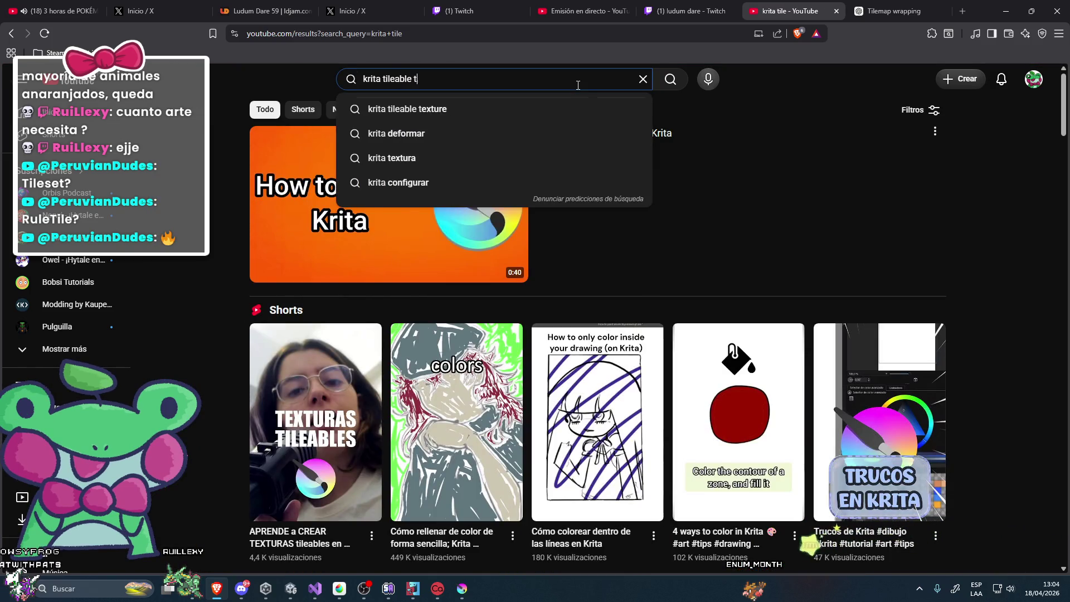
left_click(401, 108)
double_click(372, 79)
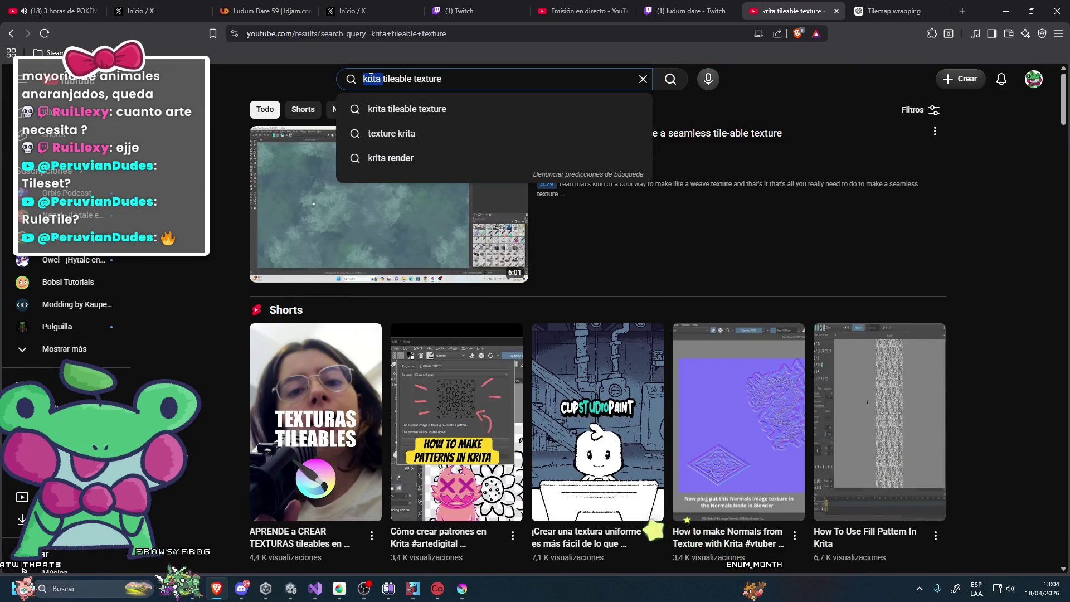
key("BackSpace")
key("Return")
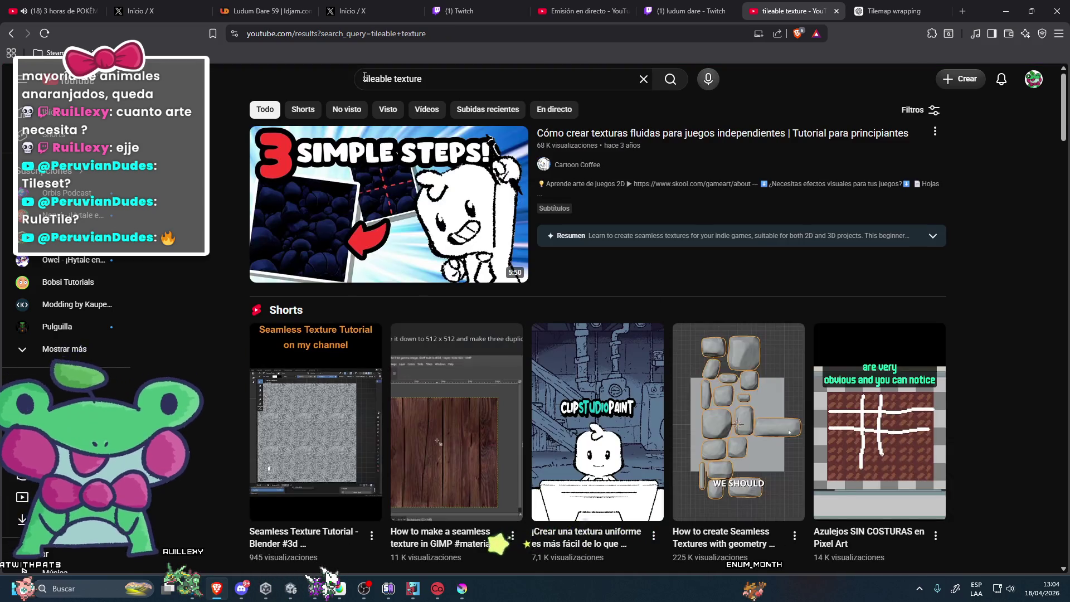
left_click(457, 230)
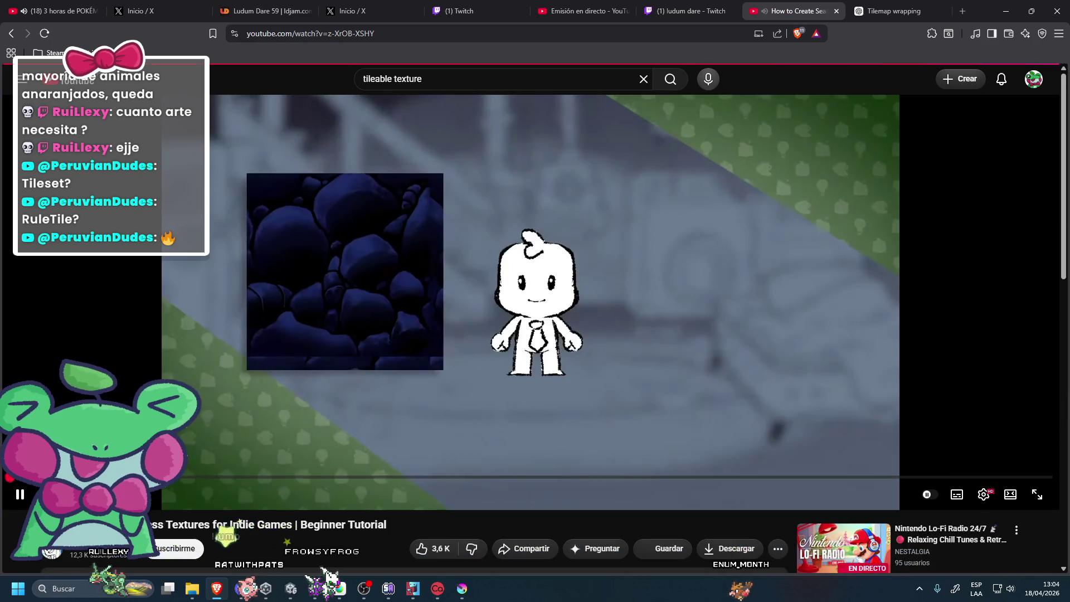
left_click_drag(238, 478, 439, 476)
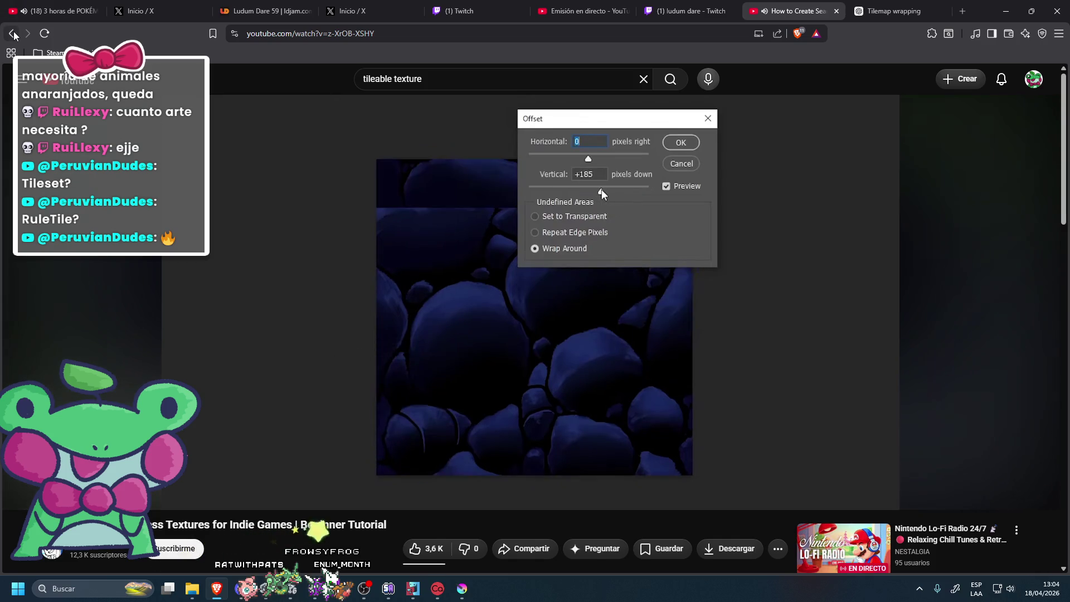
Search 'tileable texture krita', watch the Krita seamless tile-able texture tutorial, then pause it.
key("alt+Left")
left_click(437, 72)
type("krita")
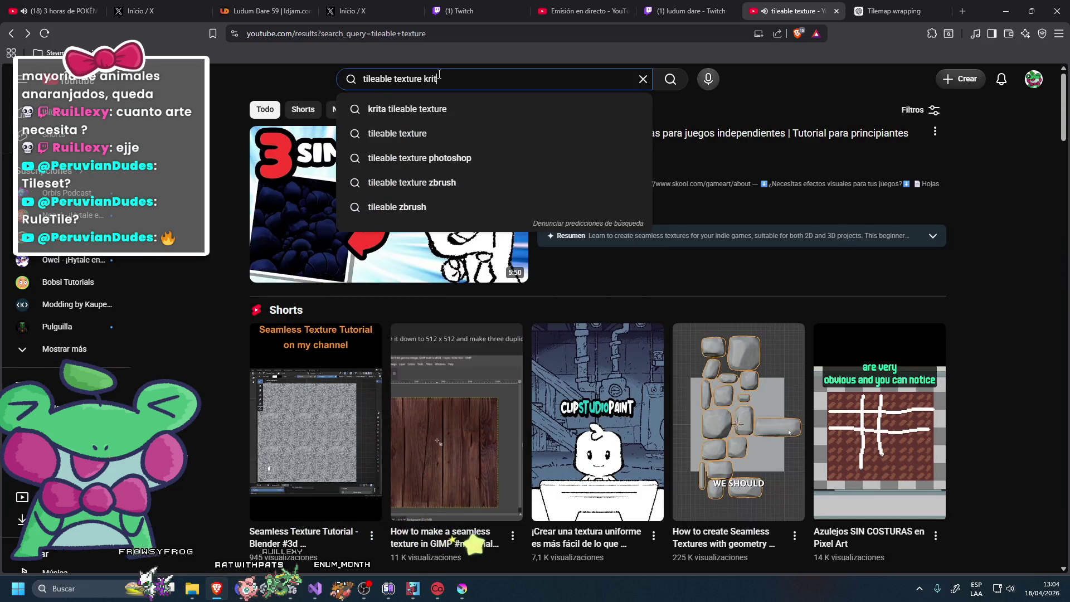
key("Return")
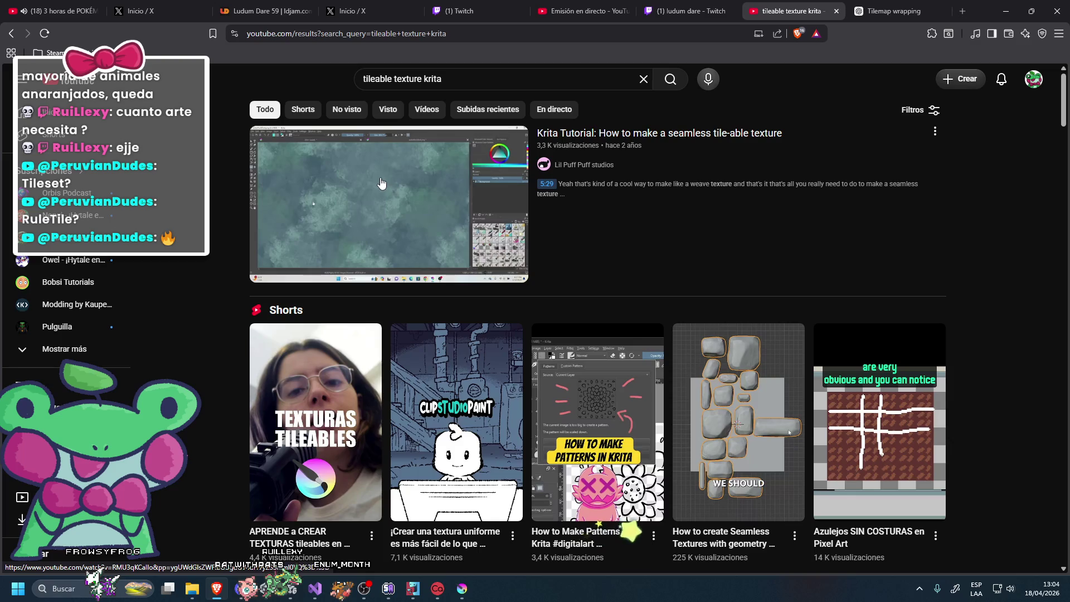
left_click(381, 183)
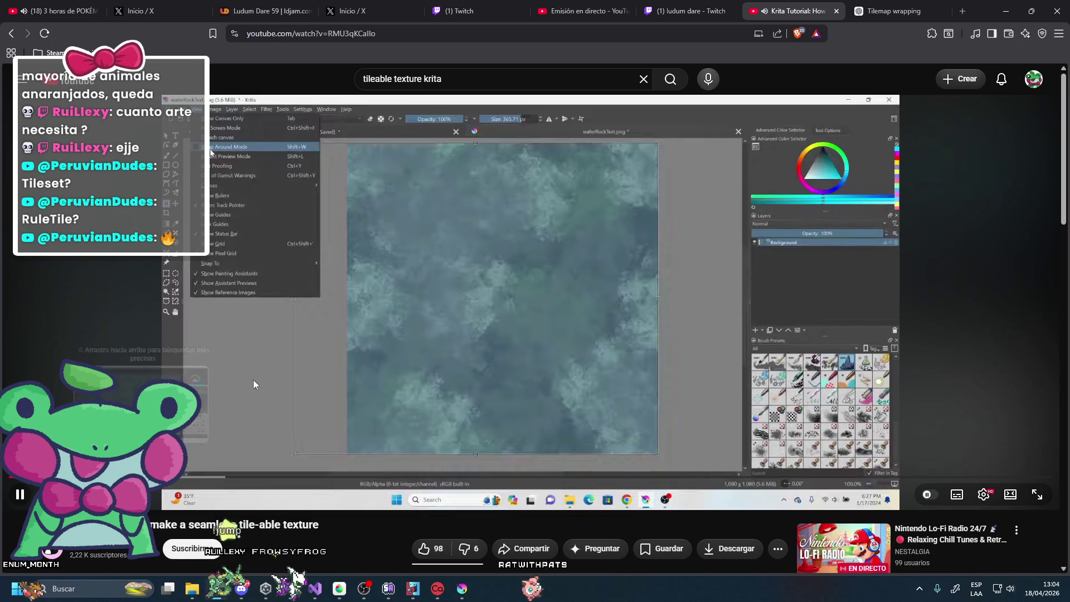
left_click(275, 352)
key("alt+Tab")
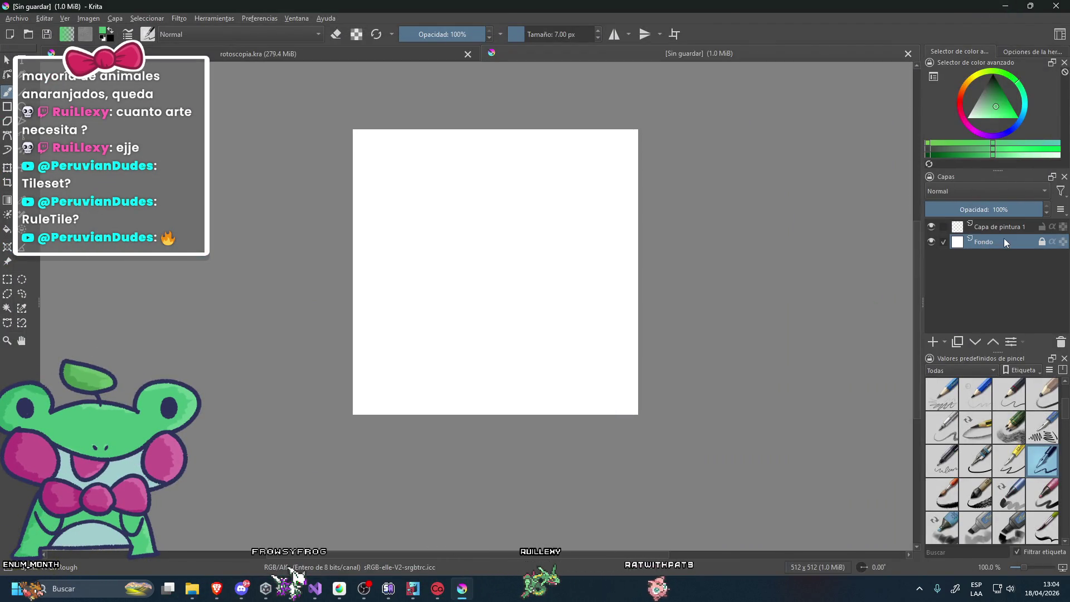
Fill the white Fondo canvas with green using the Fill tool.
key("alt+Tab")
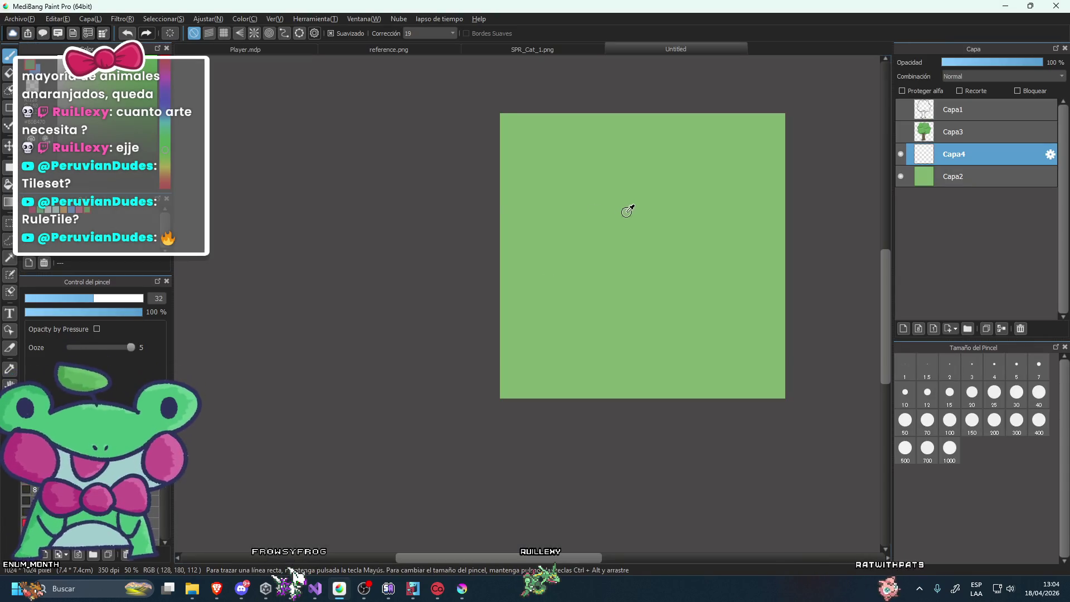
key("alt+Tab")
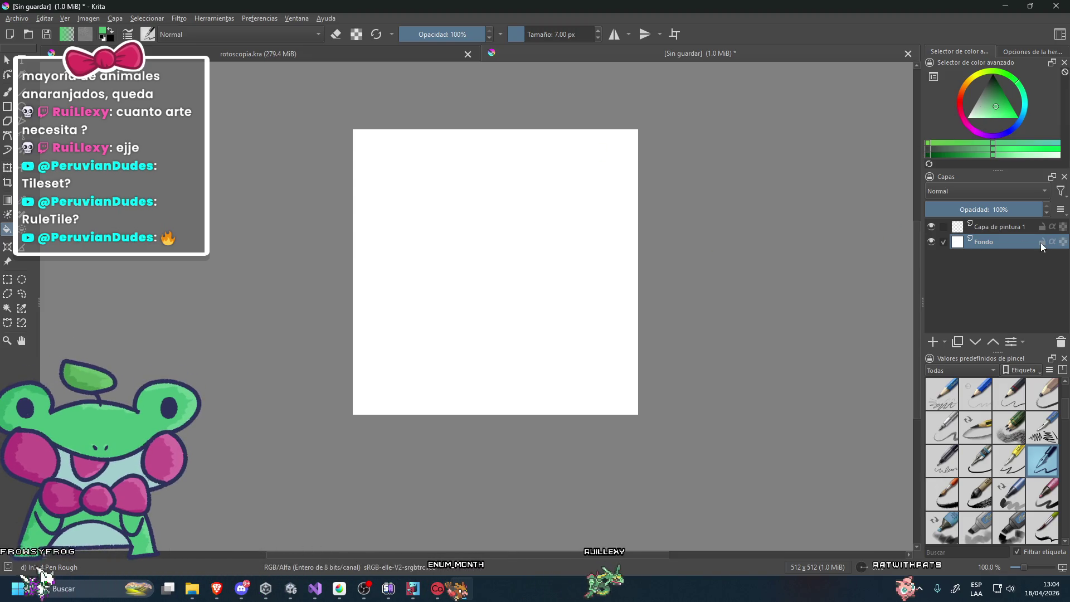
left_click(553, 247)
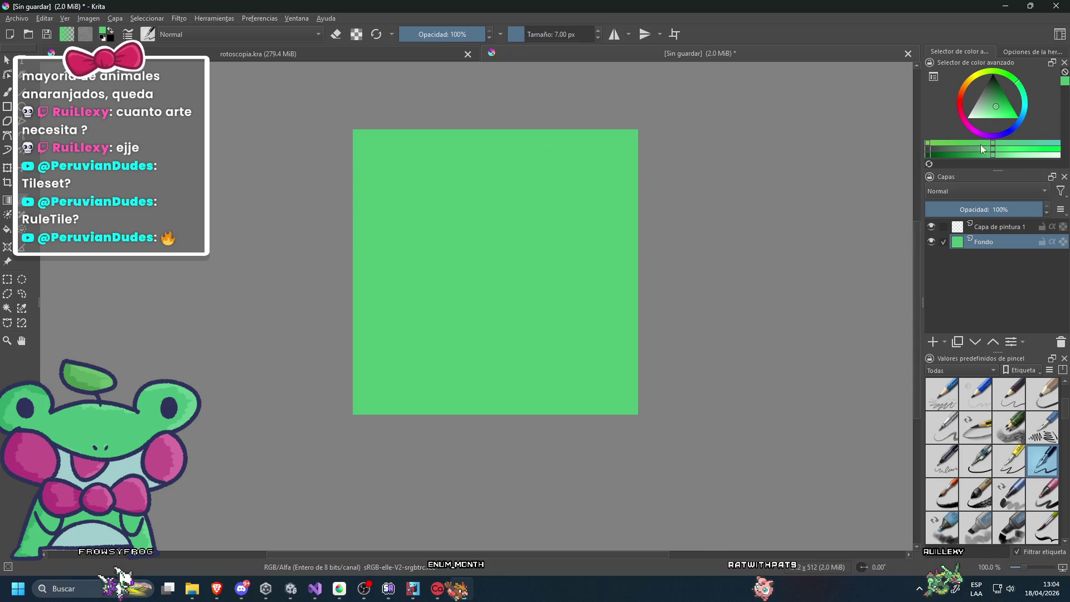
Adjust the green shade in the Advanced Color Selector, widening the panel.
left_click(983, 94)
left_click_drag(983, 93, 1007, 103)
left_click_drag(923, 148, 829, 148)
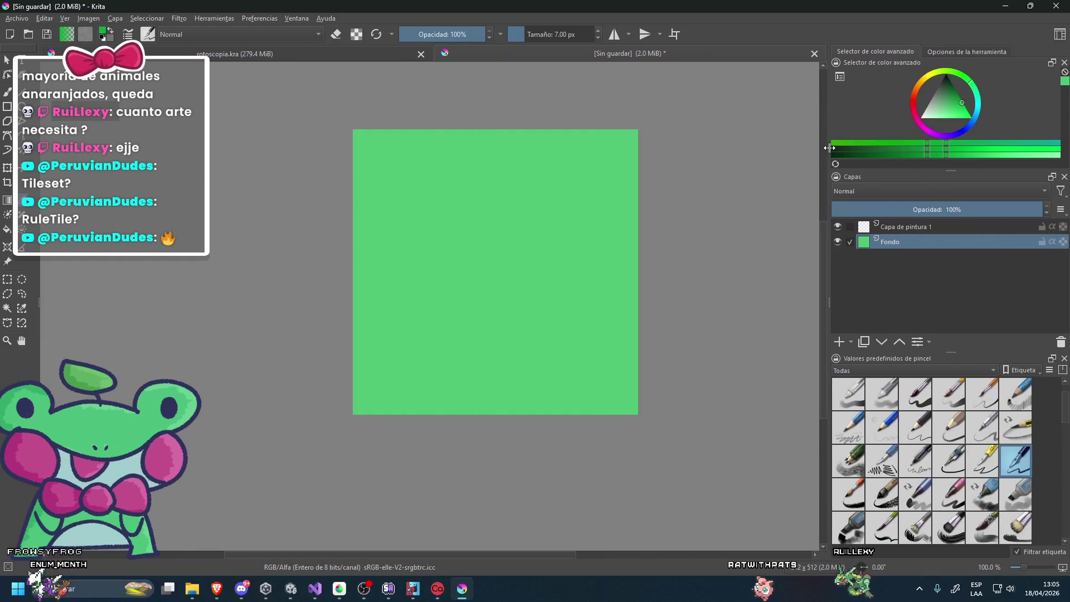
left_click_drag(950, 103, 950, 98)
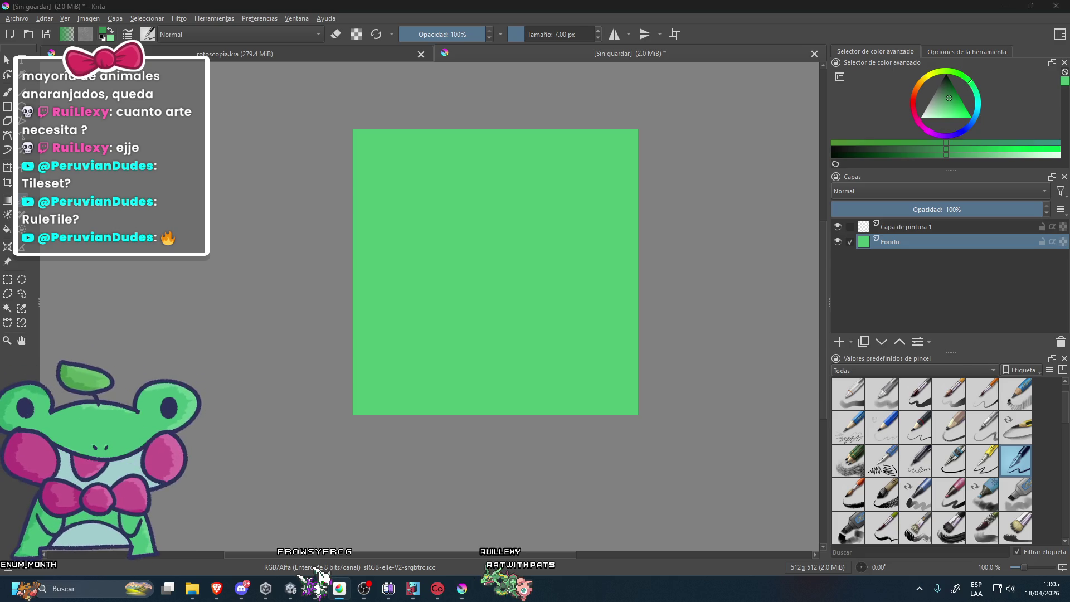
key("super+shift+s")
key("Escape")
Paste the reference snip, sample its muted green, and delete the pasted reference layer.
key("ctrl+v")
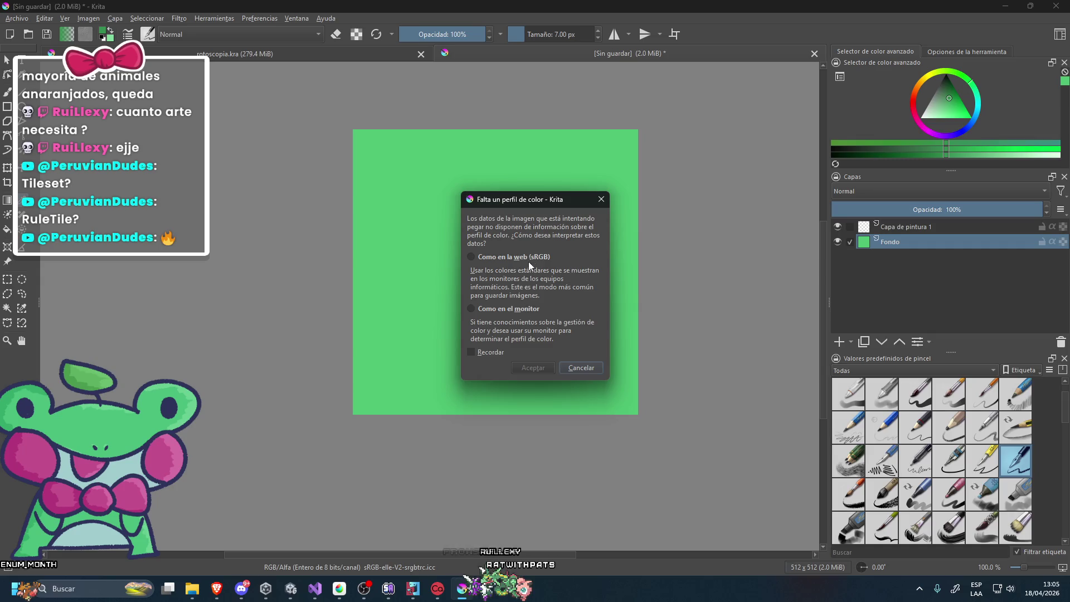
left_click(533, 368)
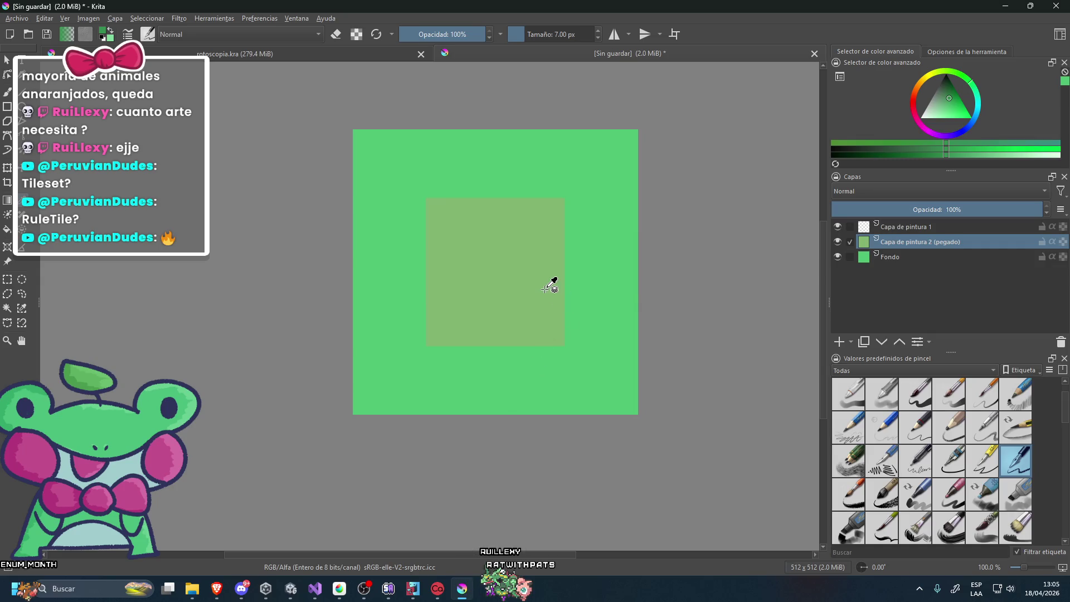
left_click(532, 271)
left_click(838, 242)
left_click(838, 242)
key("shift+Delete")
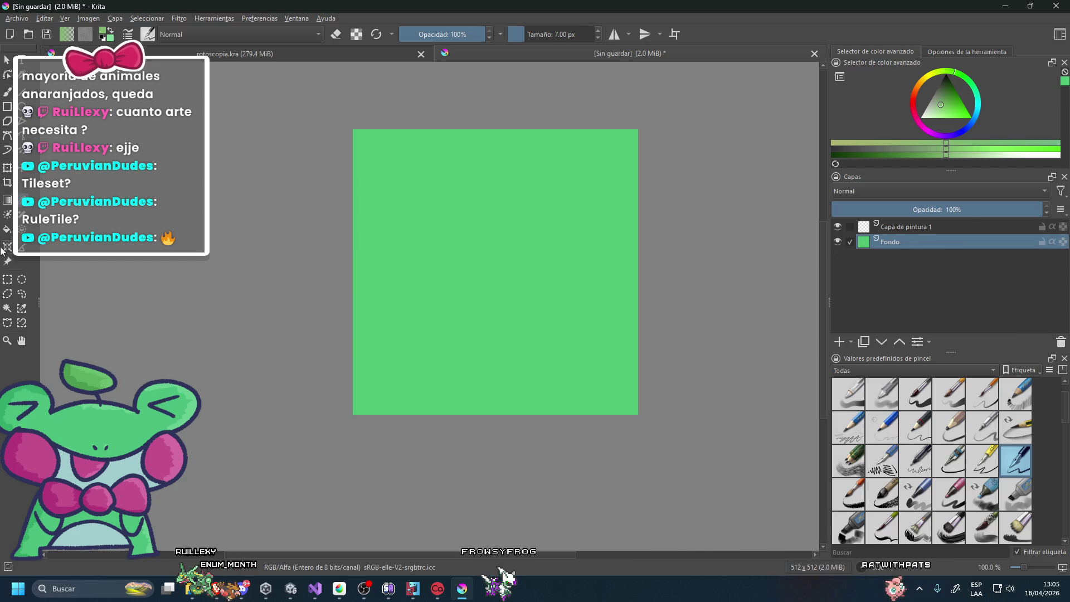
Search the Window and Select menus for a wrap-around mode option.
scroll(509, 266, "up", 3)
scroll(558, 259, "down", 3)
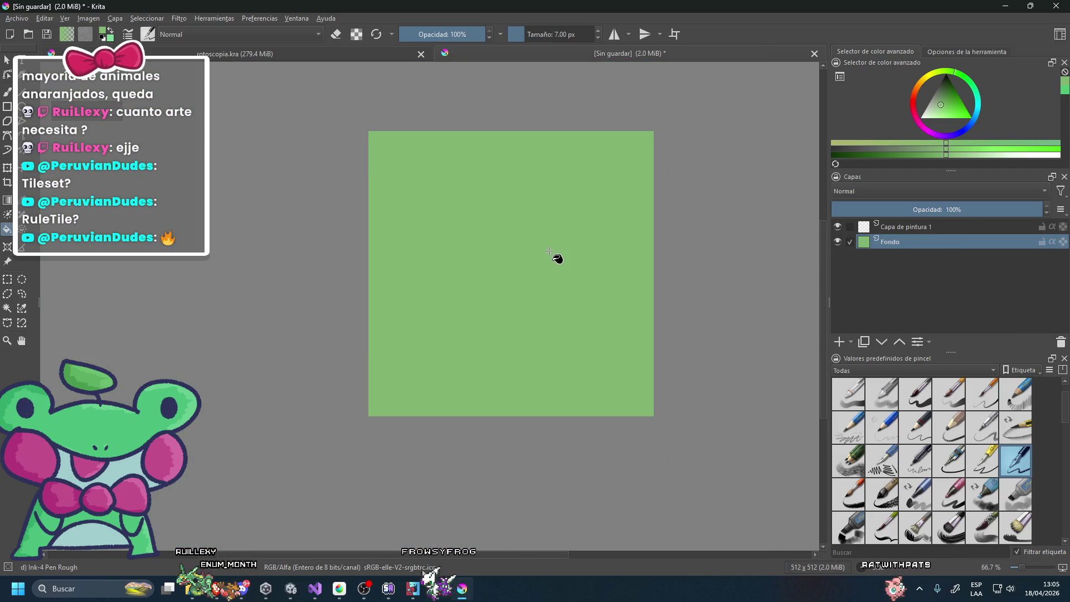
left_click(288, 19)
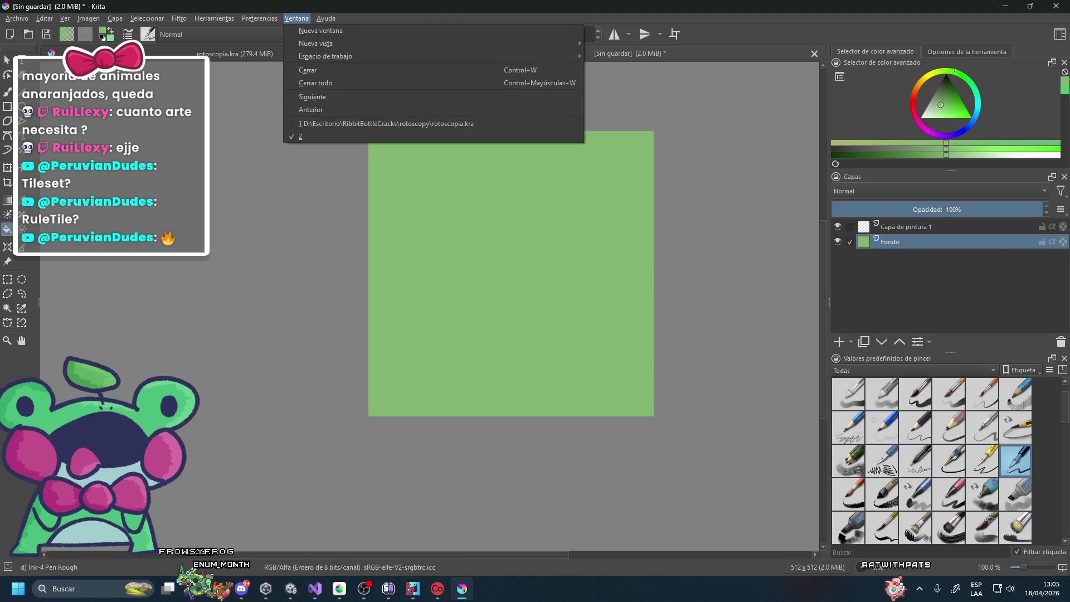
left_click(423, 306)
left_click(295, 18)
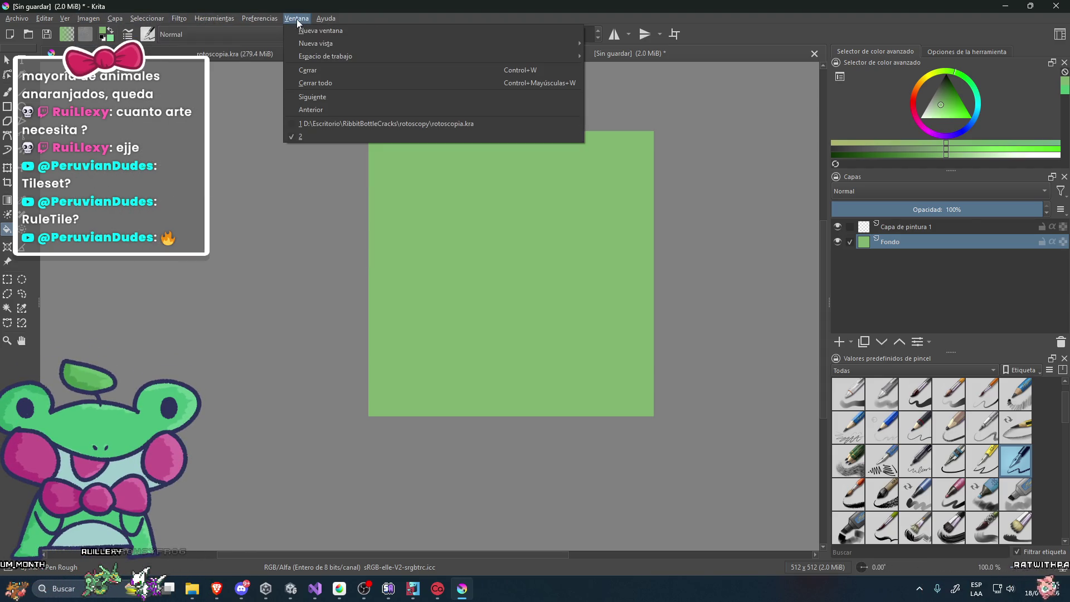
mouse_move(341, 49)
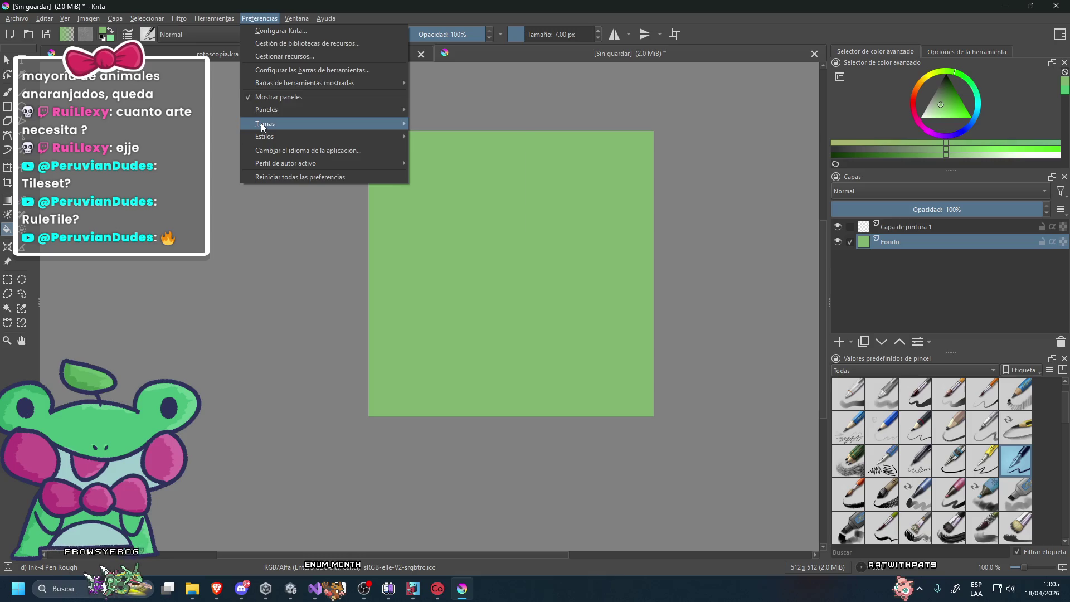
left_click(535, 134)
Turn View > Wrap Around Mode on and back off, then pick orange as the painting colour.
left_click(64, 20)
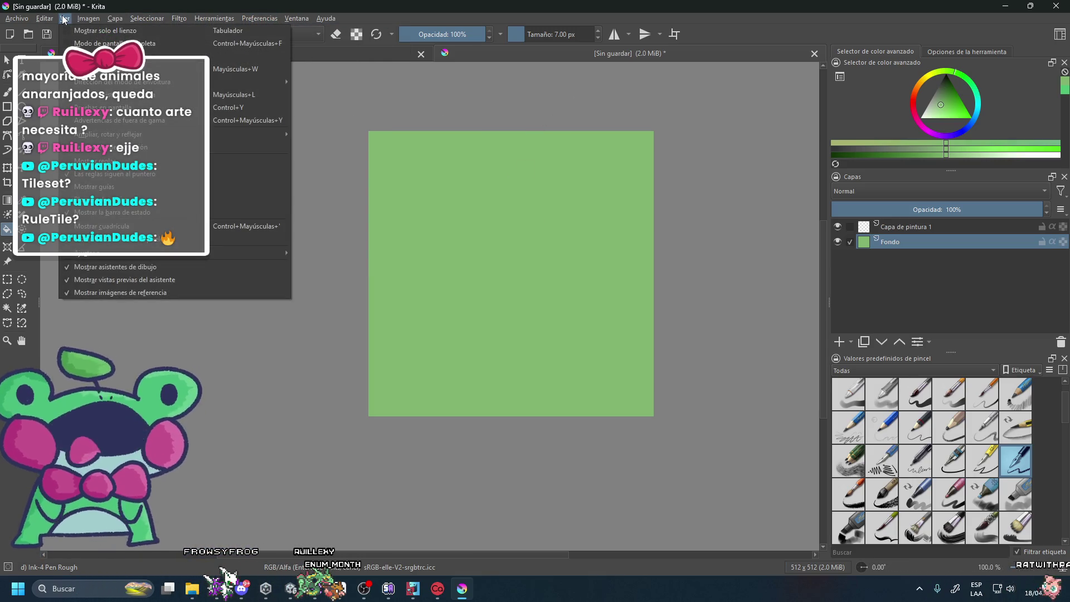
mouse_move(113, 140)
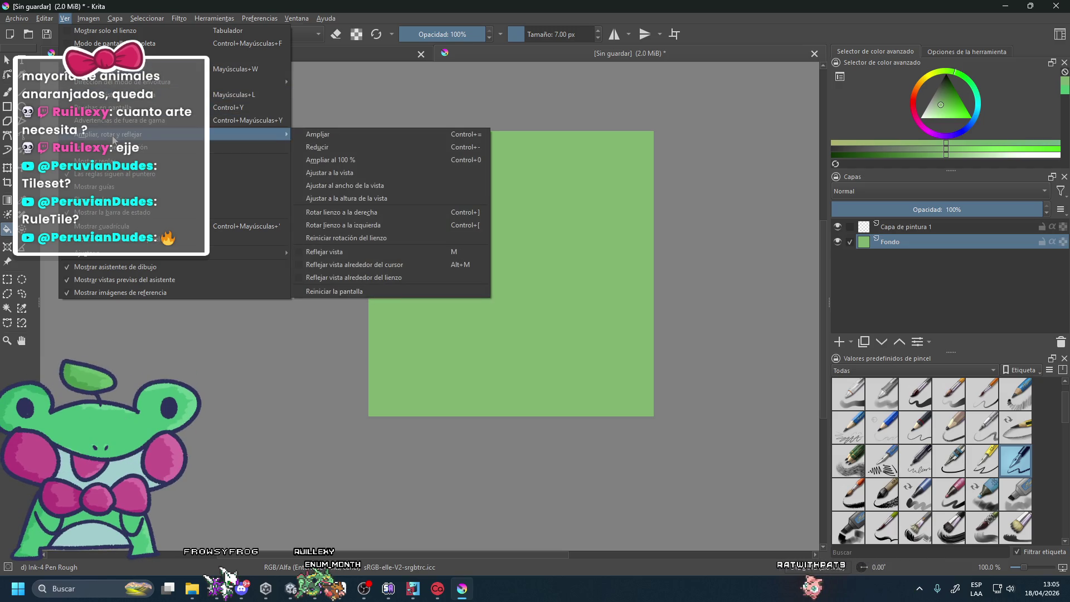
left_click(363, 289)
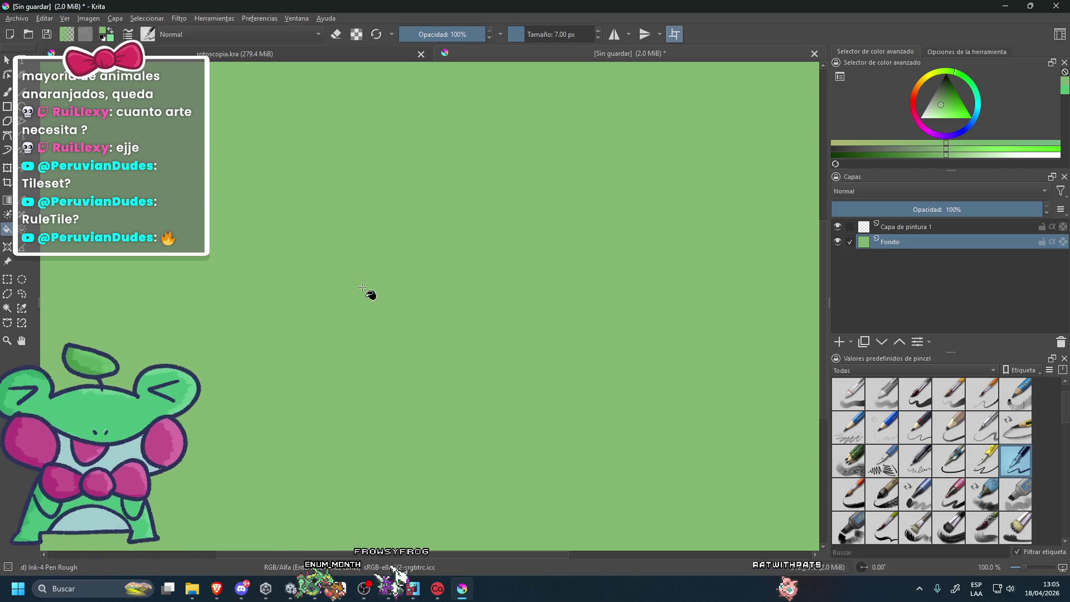
left_click(71, 20)
mouse_move(113, 140)
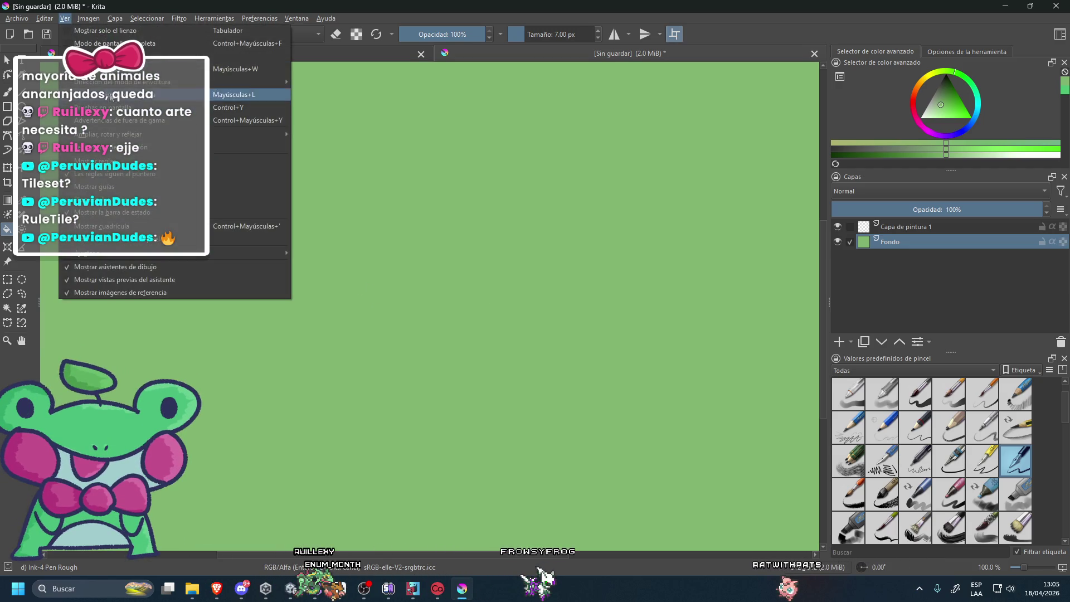
left_click(246, 95)
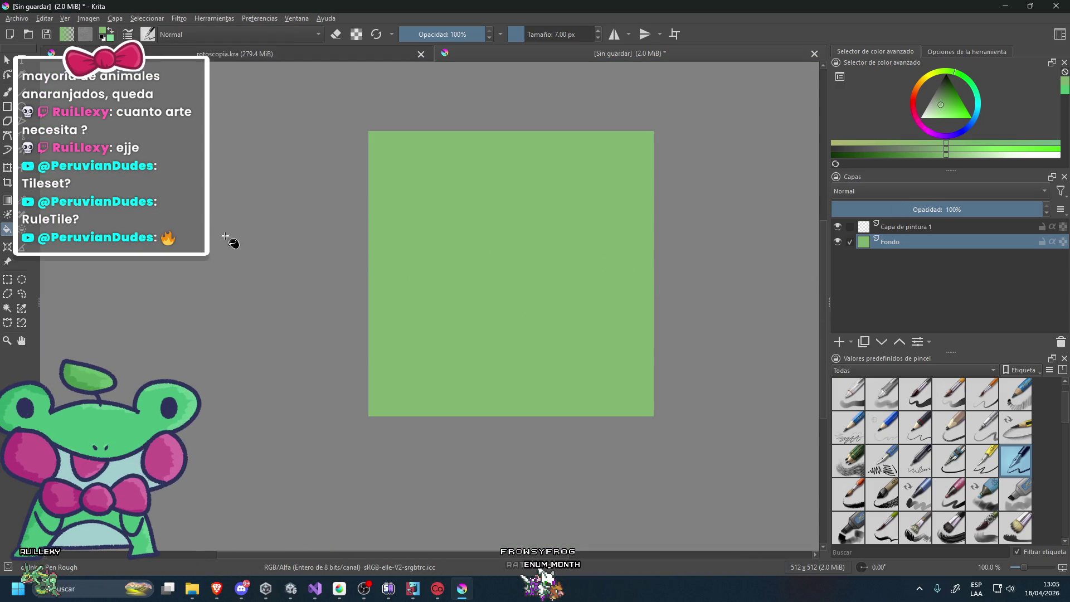
left_click_drag(914, 95, 916, 85)
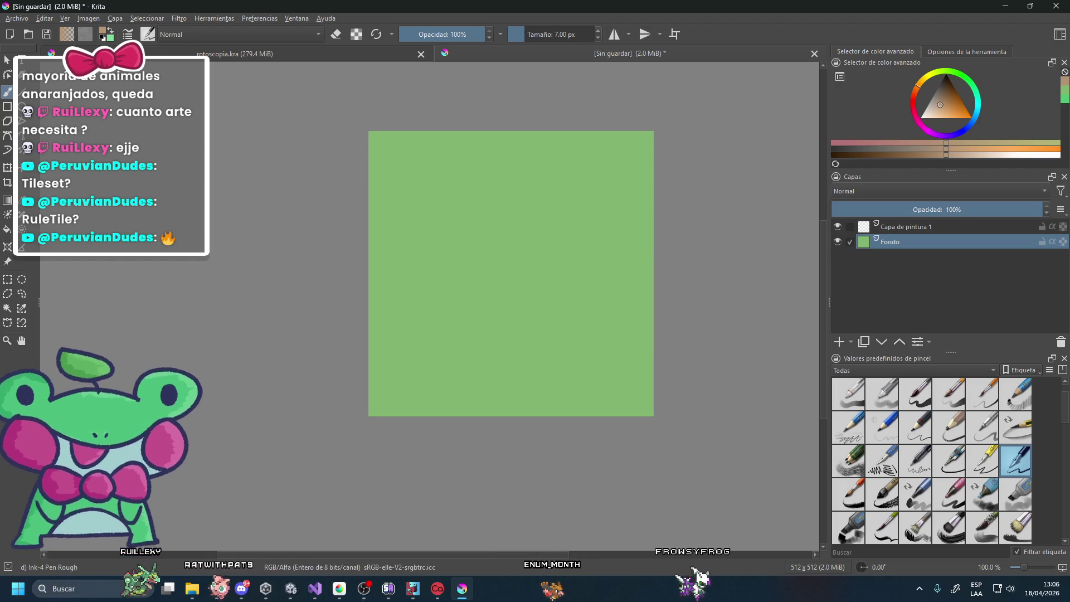
In MediBang, hide the canvas grid, then bring up Player.mdp and the reference.png bush document.
key("alt+Tab")
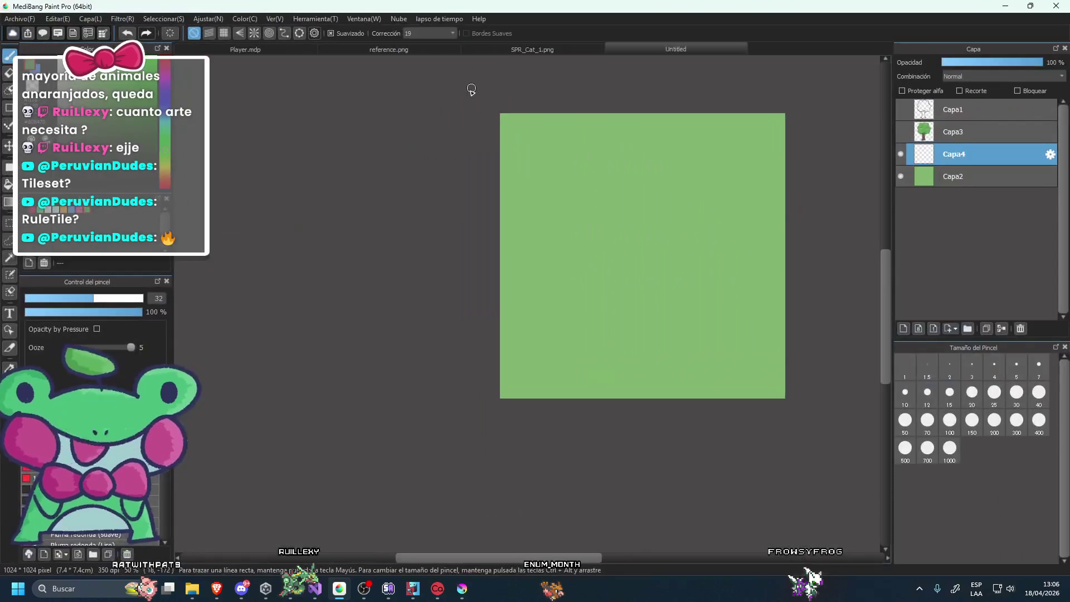
scroll(455, 371, "up", 2)
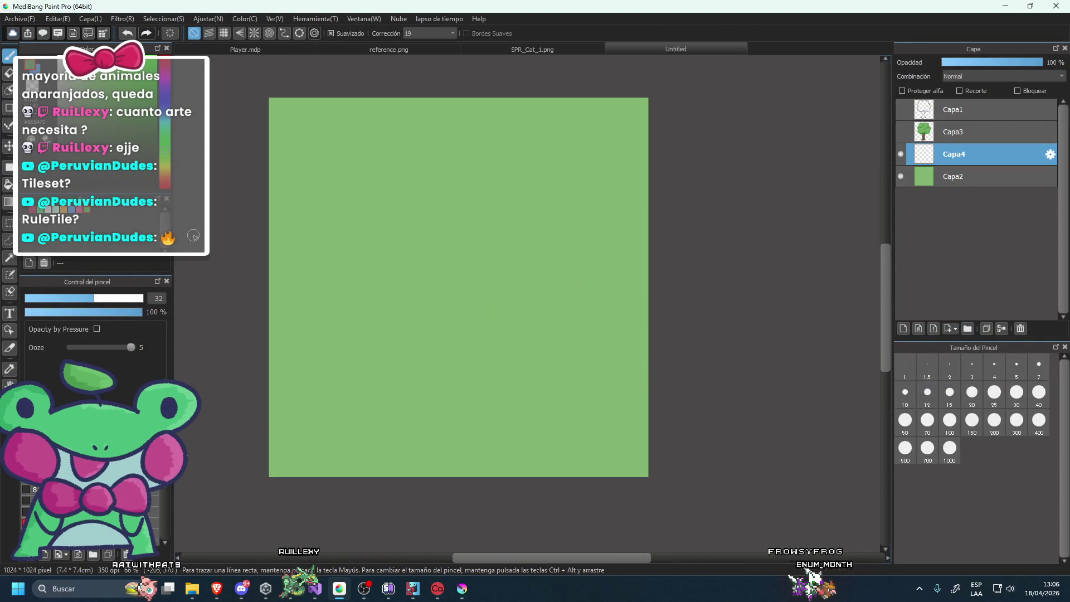
scroll(467, 240, "down", 1)
left_click(122, 18)
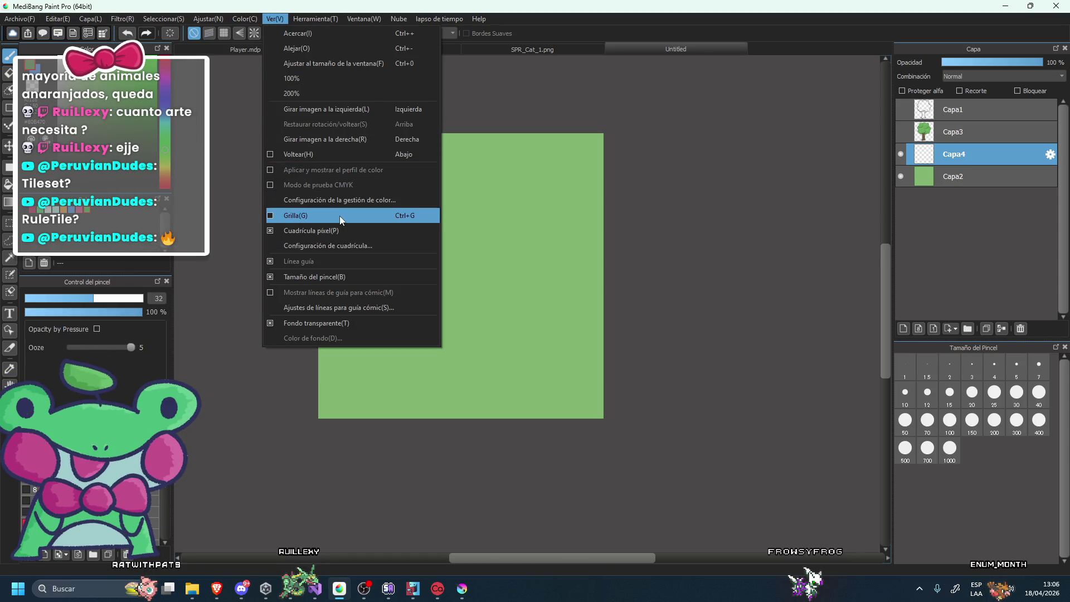
left_click(340, 217)
key("alt+v")
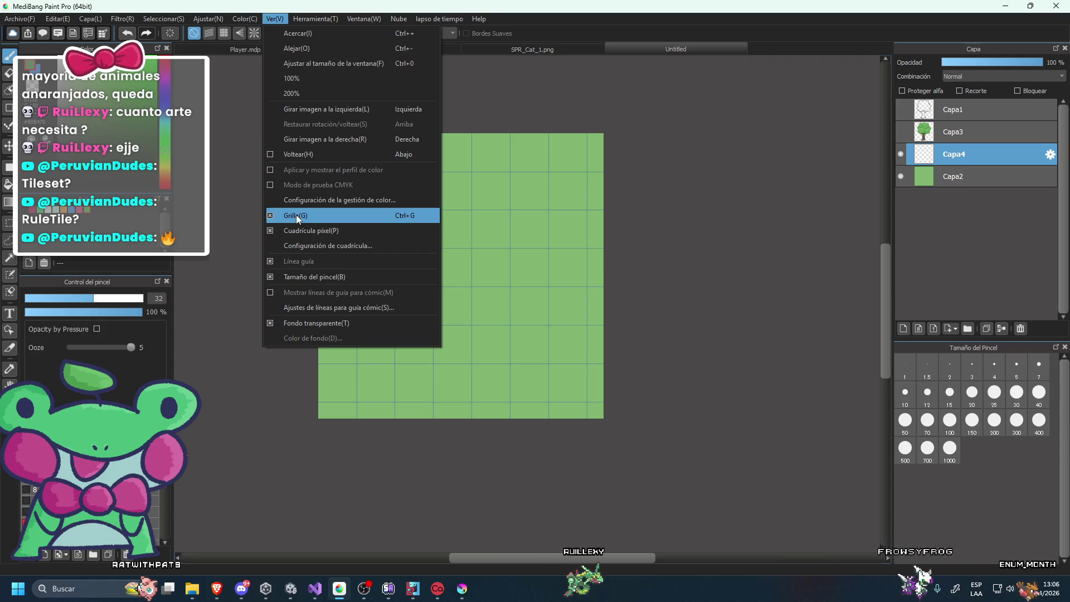
left_click(296, 215)
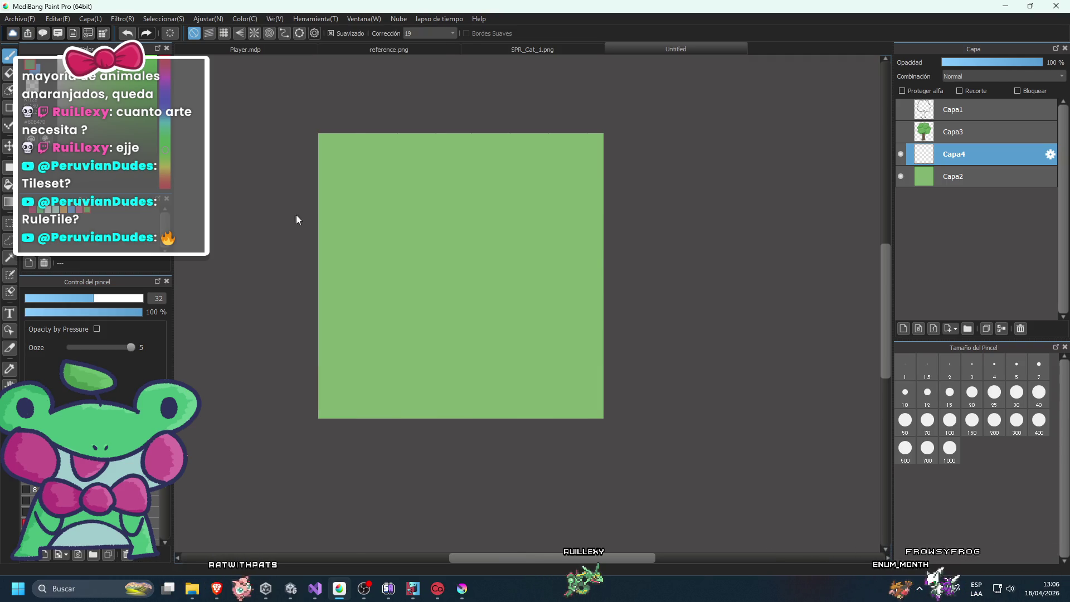
left_click(283, 52)
left_click(357, 49)
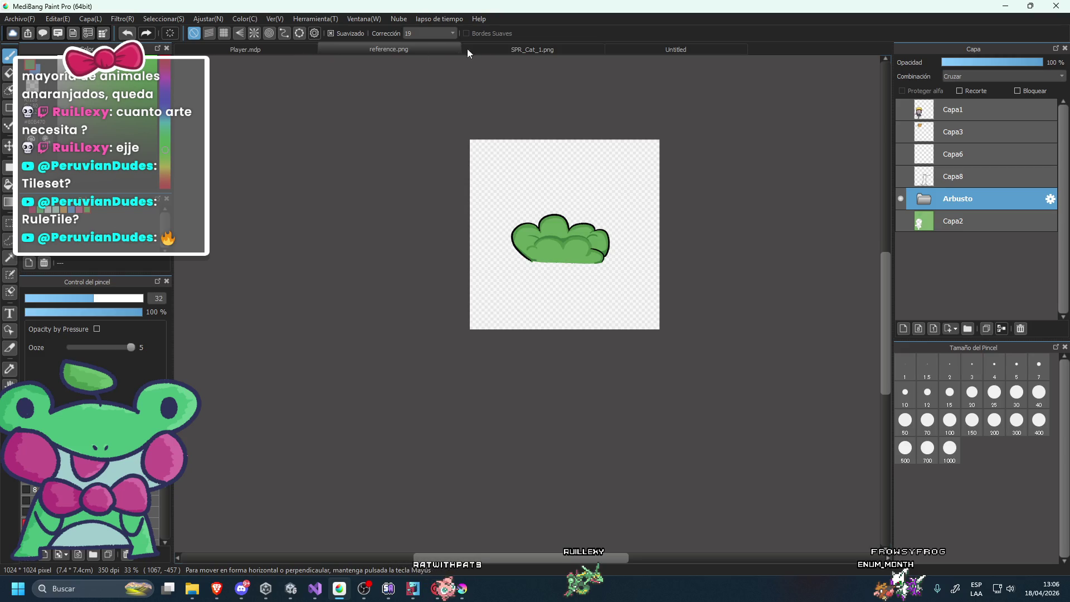
Rectangle-select and copy the cat from SPR_Cat_1.png, and test-paste it into the Untitled document.
left_click(463, 50)
left_click(9, 223)
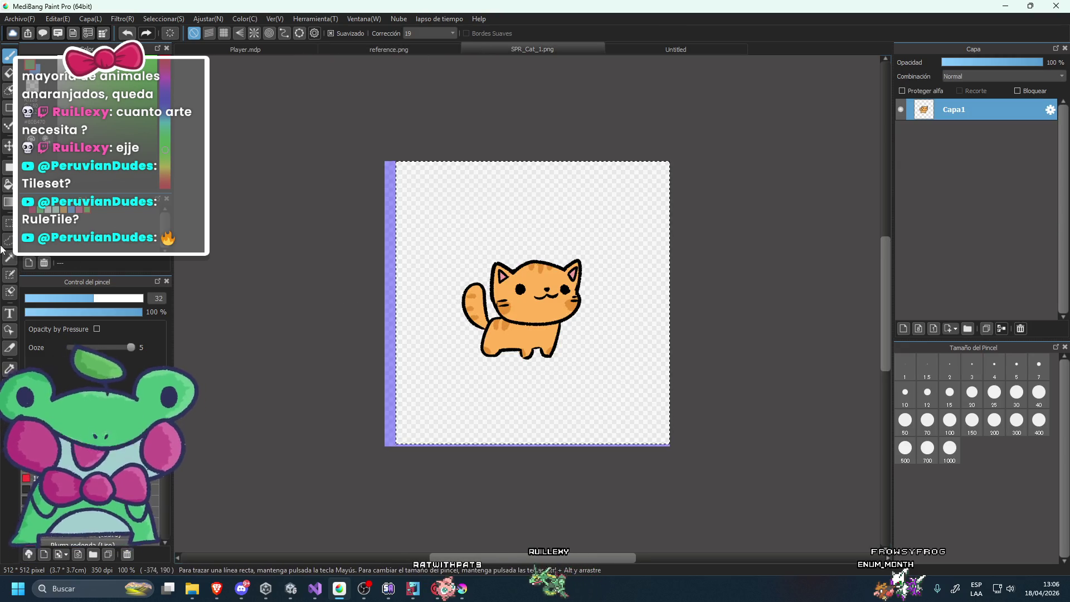
left_click_drag(432, 228, 577, 357)
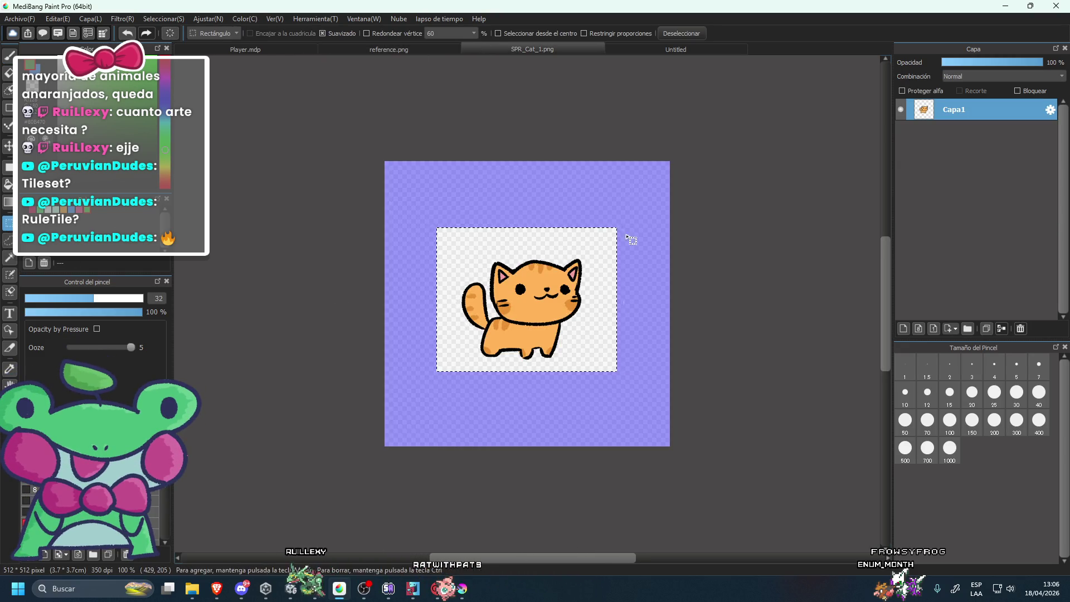
key("super")
key("Escape")
key("ctrl+c")
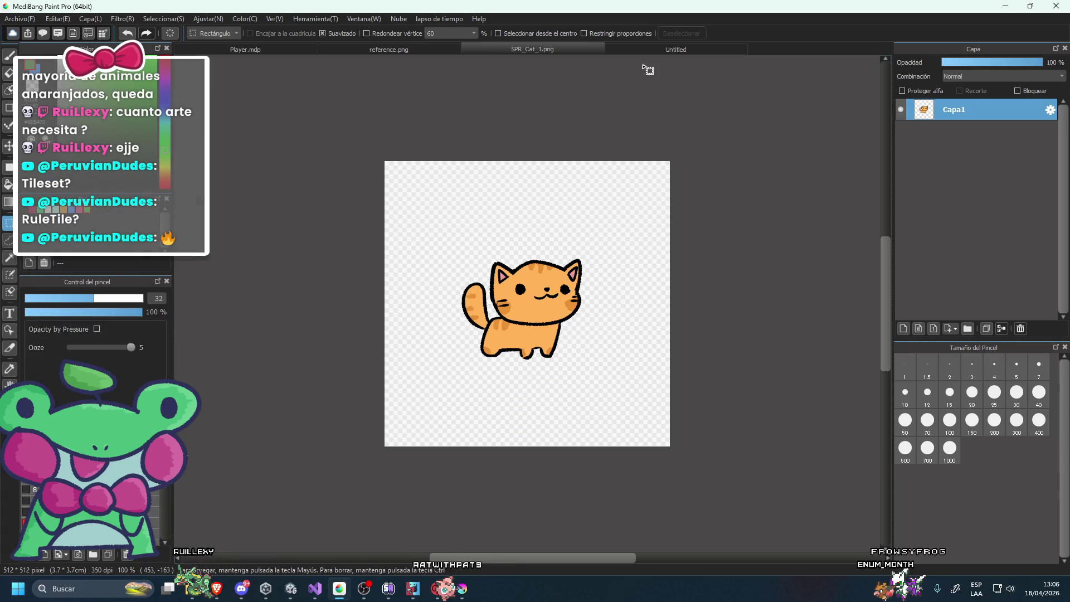
key("ctrl+Tab")
key("ctrl+v")
key("ctrl+t")
left_click_drag(373, 167, 432, 248)
key("Escape")
Create a new 512×512 canvas, paste the cat, and nudge it slightly right and down.
left_click(19, 18)
left_click(39, 33)
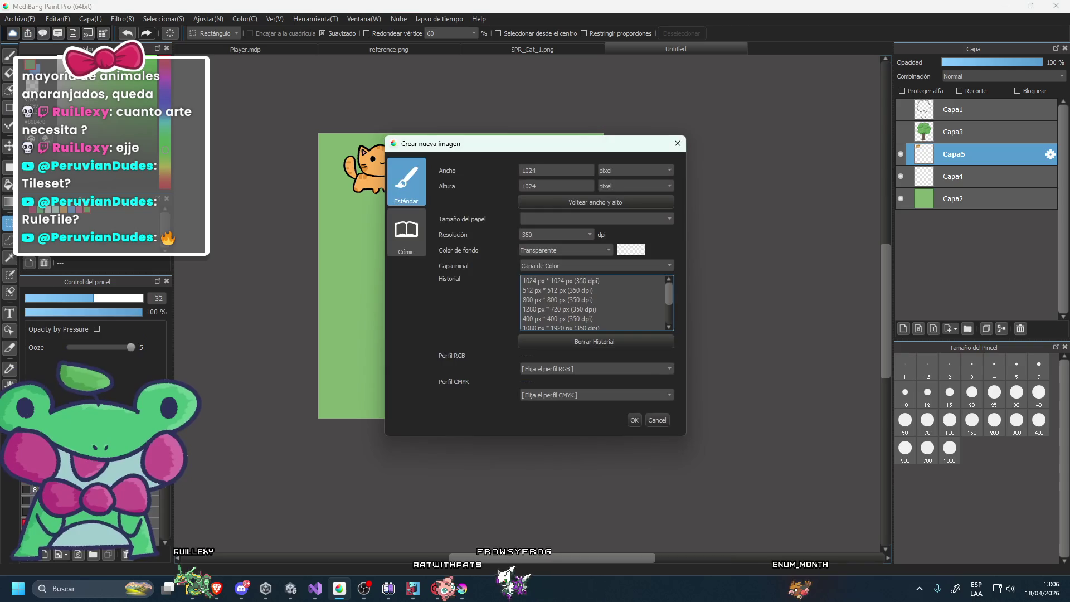
type("512")
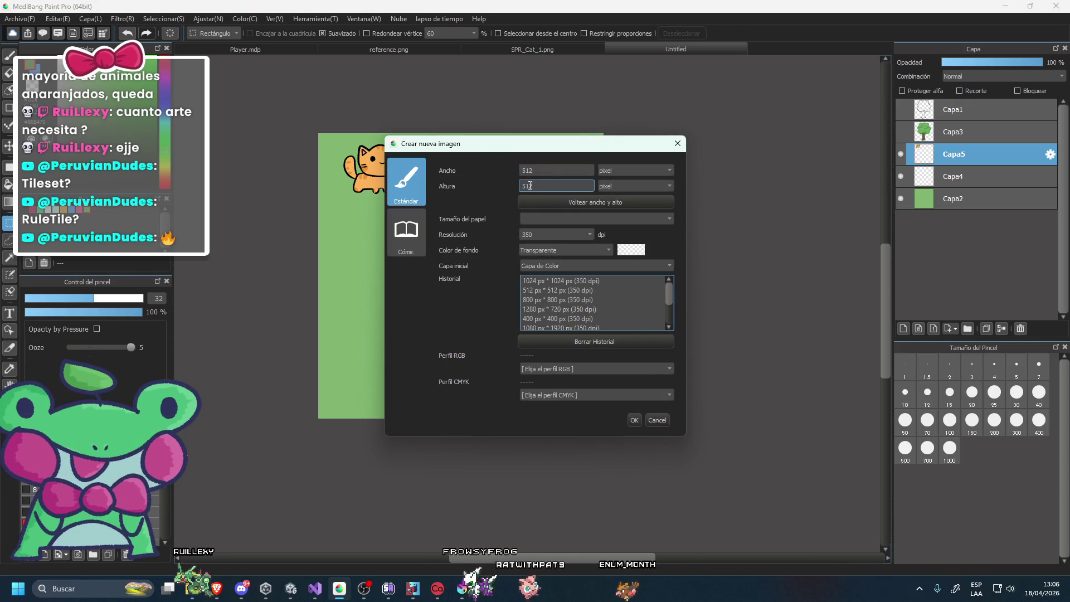
key("Return")
key("ctrl+v")
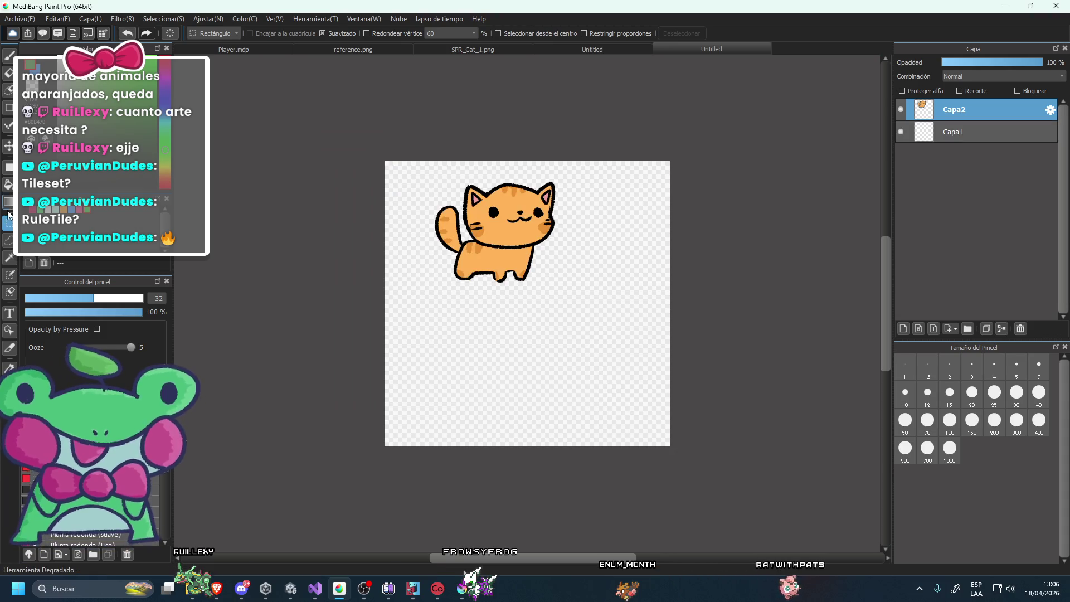
left_click(9, 147)
left_click_drag(818, 112, 845, 134)
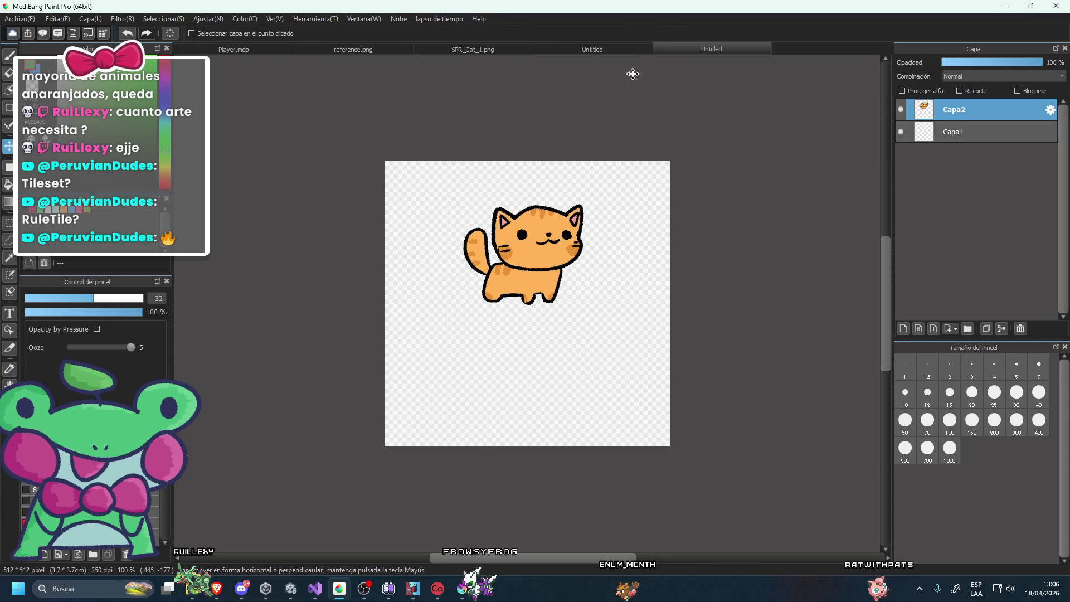
left_click(593, 49)
left_click(712, 49)
Bucket-fill the bottom layer Capa1 solid green behind the cat layer Capa2.
left_click(901, 109)
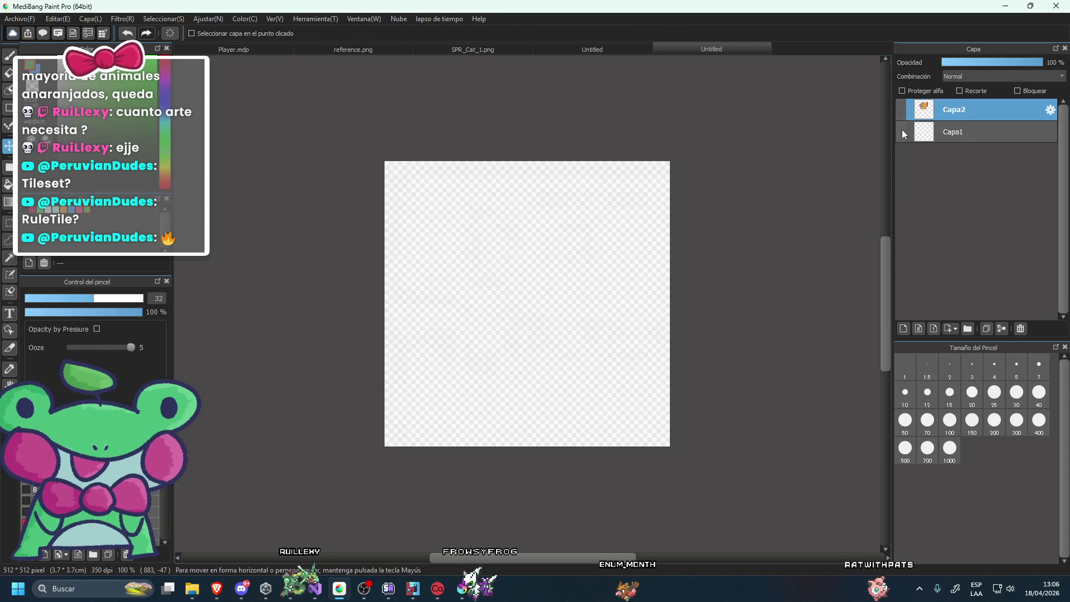
left_click(904, 133)
key("g")
left_click(420, 246)
left_click(901, 109)
key("alt+Tab")
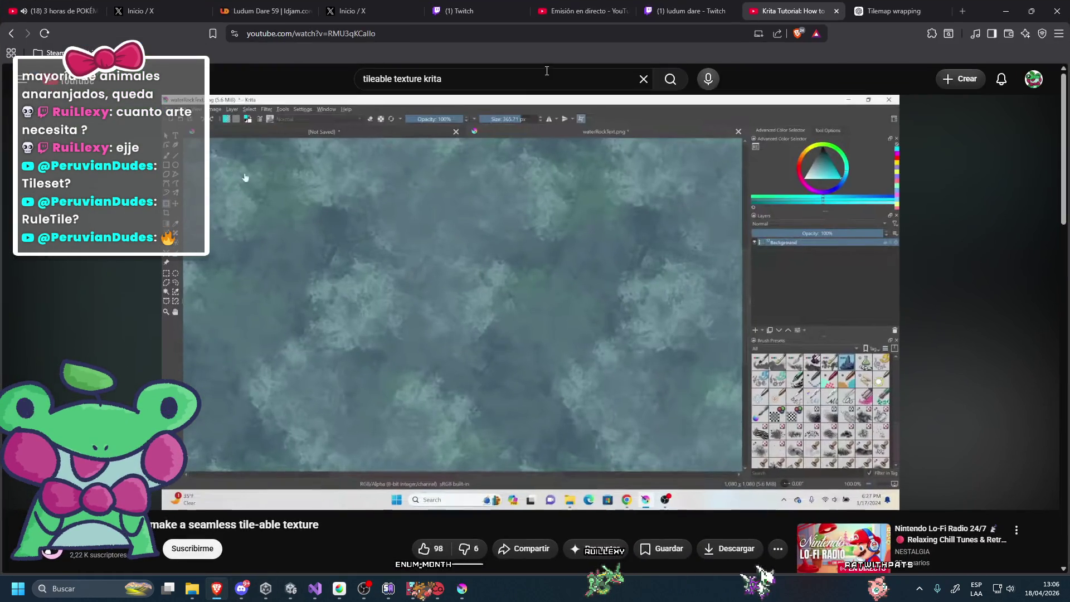
Search Google Images for "ground tile game 2d" in a new tab.
left_click(963, 12)
type("ground")
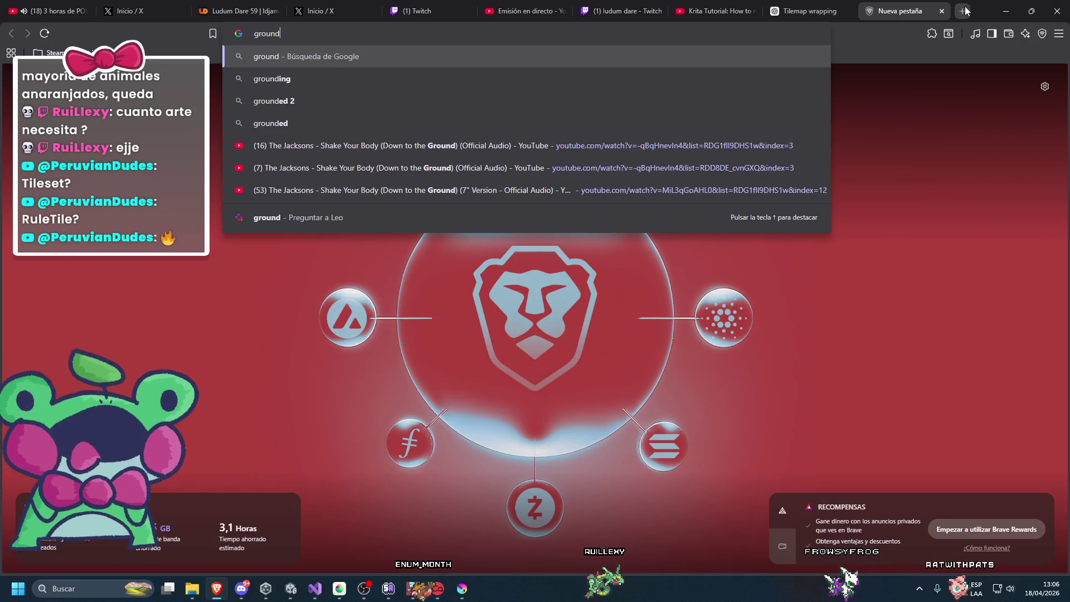
type(" tile game")
key("Return")
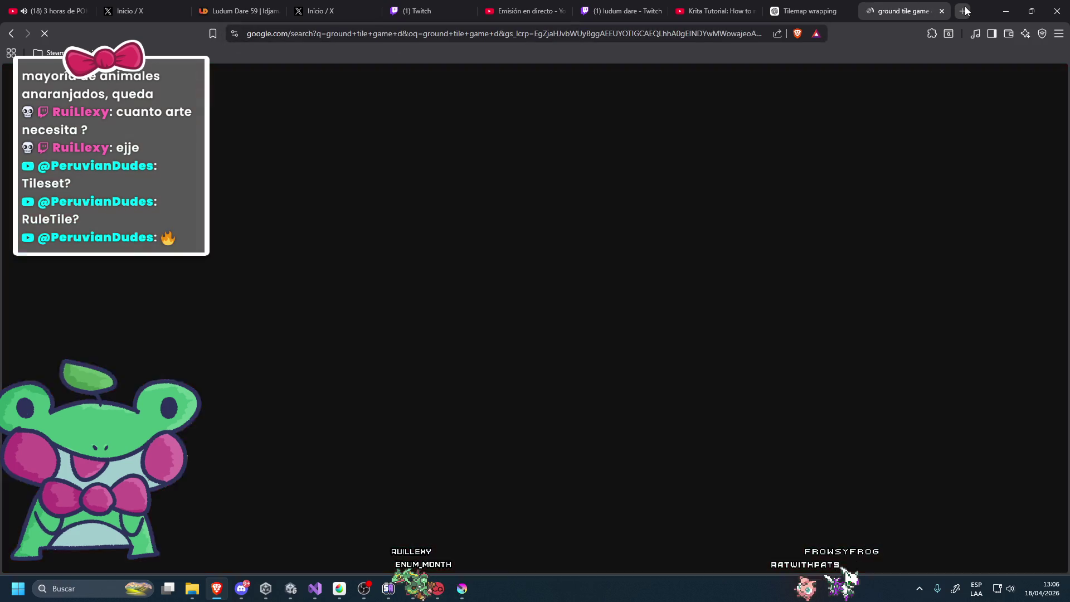
left_click(200, 96)
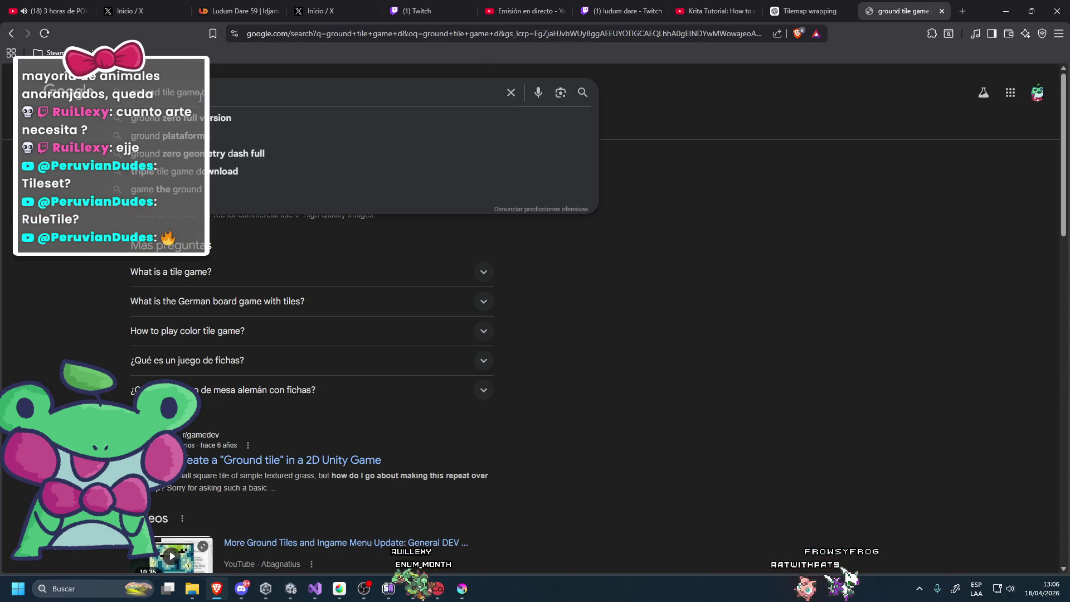
type("2d")
key("Return")
left_click(176, 127)
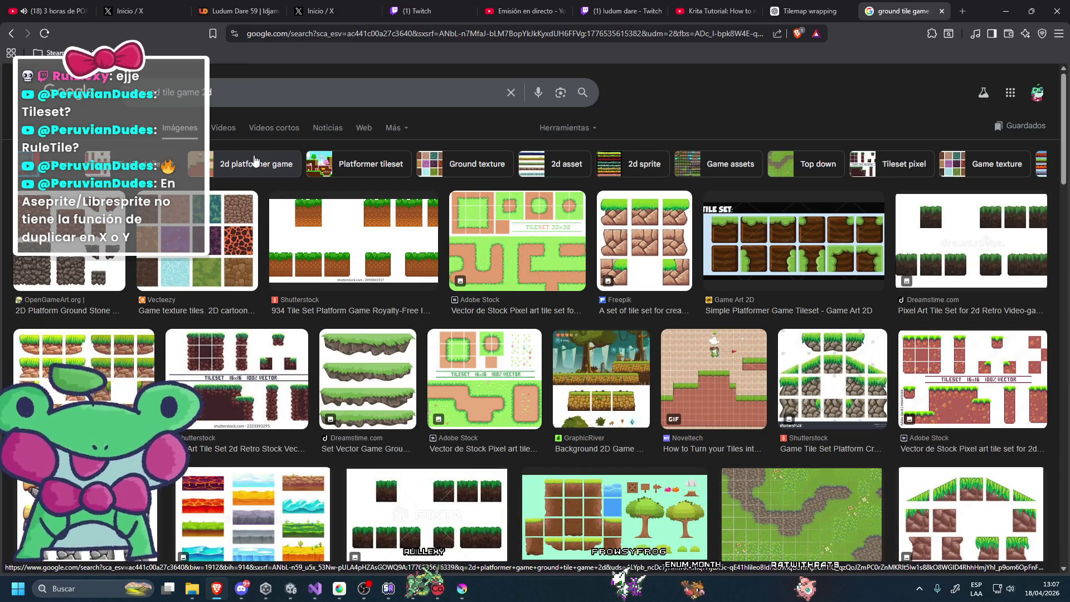
Preview the Adobe Stock TILESET 32x32 grass-and-dirt image, then minimize the browser.
left_click(519, 245)
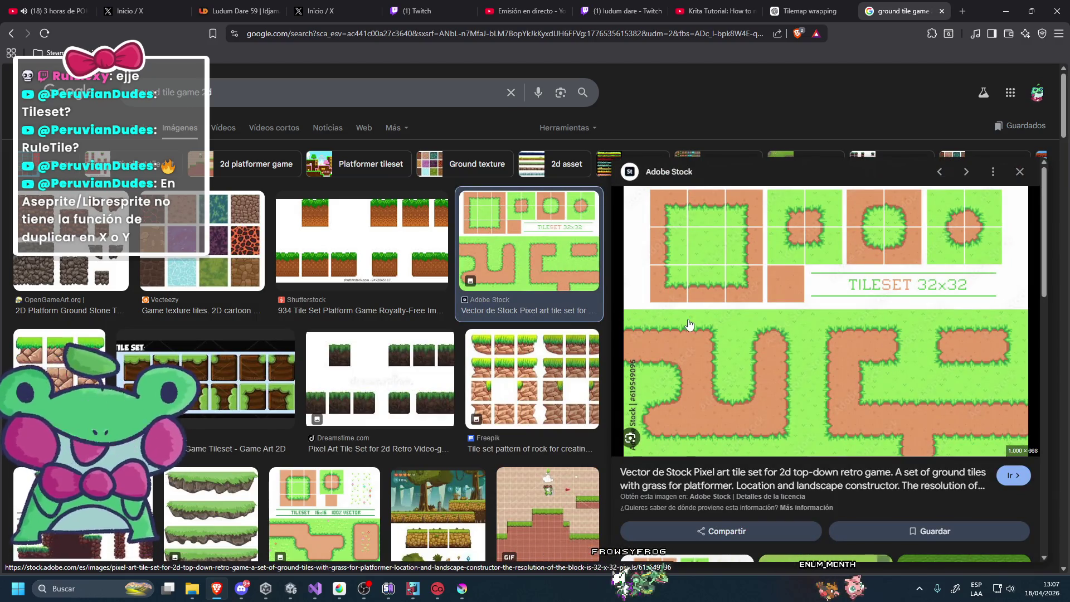
scroll(266, 386, "down", 2)
scroll(265, 387, "down", 2)
left_click(999, 14)
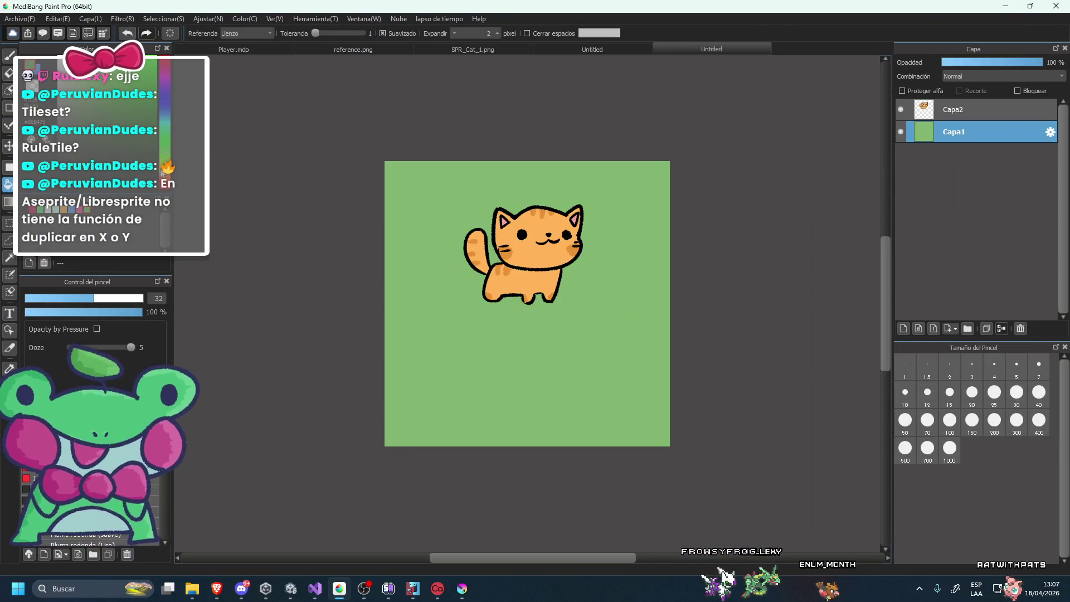
Try painting a wide brown band behind the cat with the Pen tool, then undo it.
left_click(6, 56)
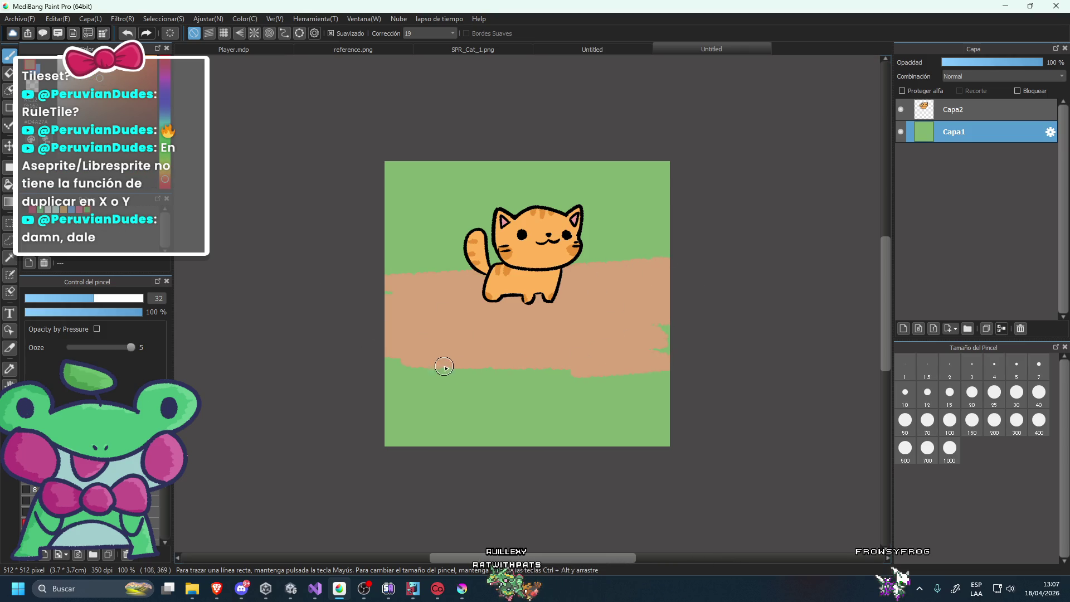
key("ctrl+z")
key("ctrl+z")
mouse_move(410, 276)
left_mouse_down()
mouse_move(712, 277)
mouse_move(404, 310)
left_mouse_up()
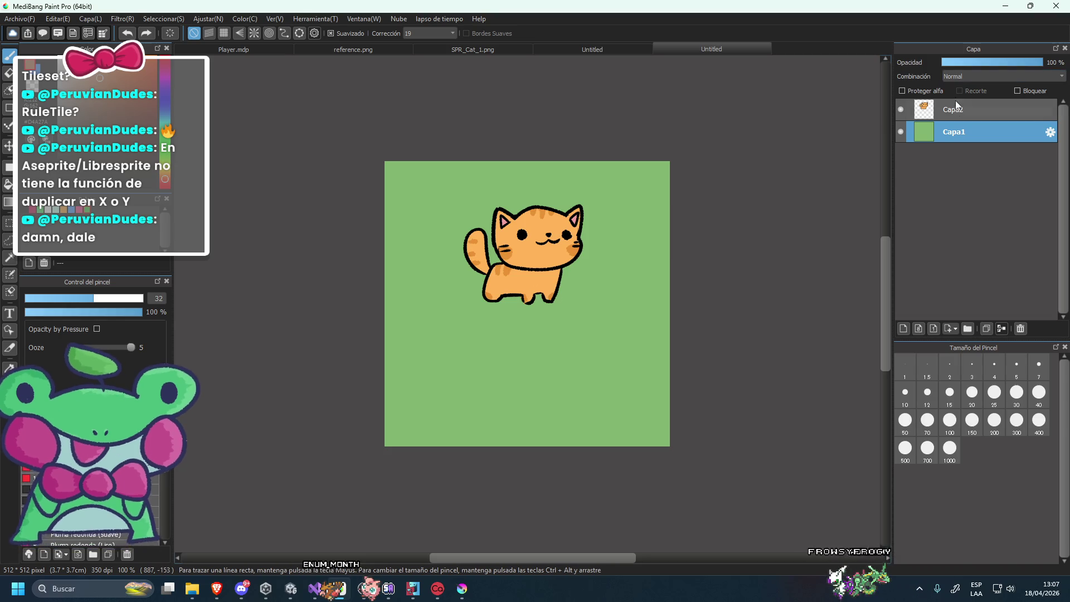
Rectangle-select the cat on layer Capa2 and switch over to Krita.
left_click(956, 109)
key("m")
left_click_drag(372, 169, 626, 362)
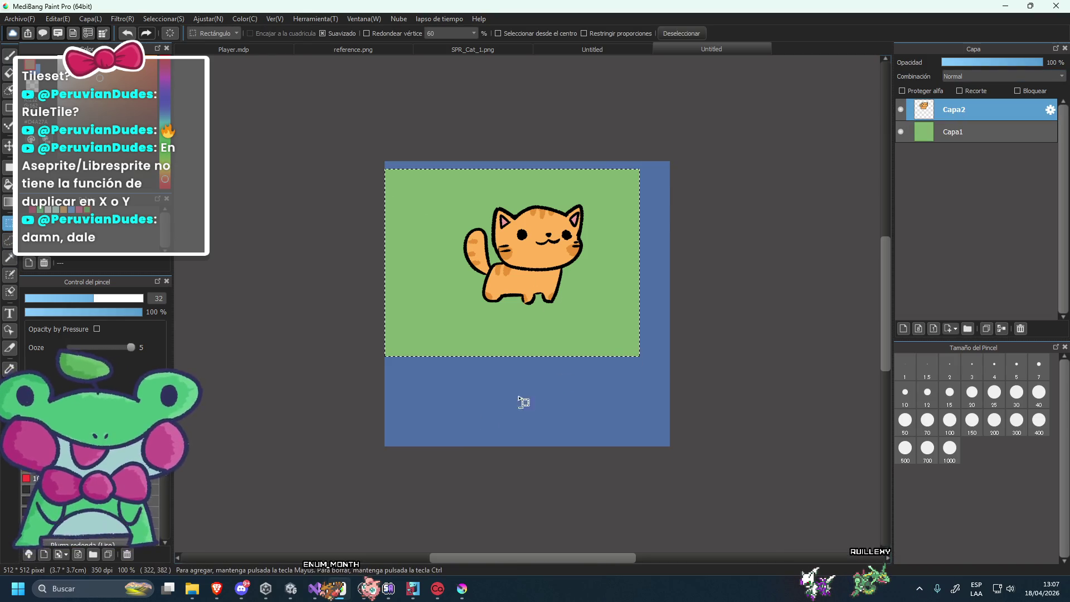
left_click(462, 589)
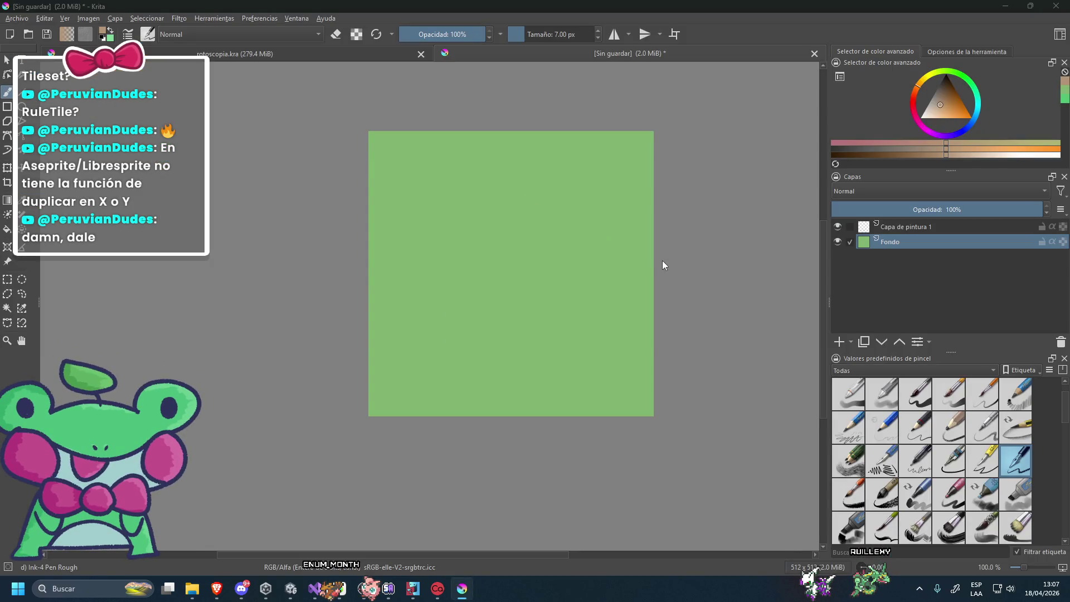
Paste the cat into Krita, accepting the colour profile, and select Capa de pintura 1.
key("ctrl+v")
left_click(538, 369)
left_click(903, 226)
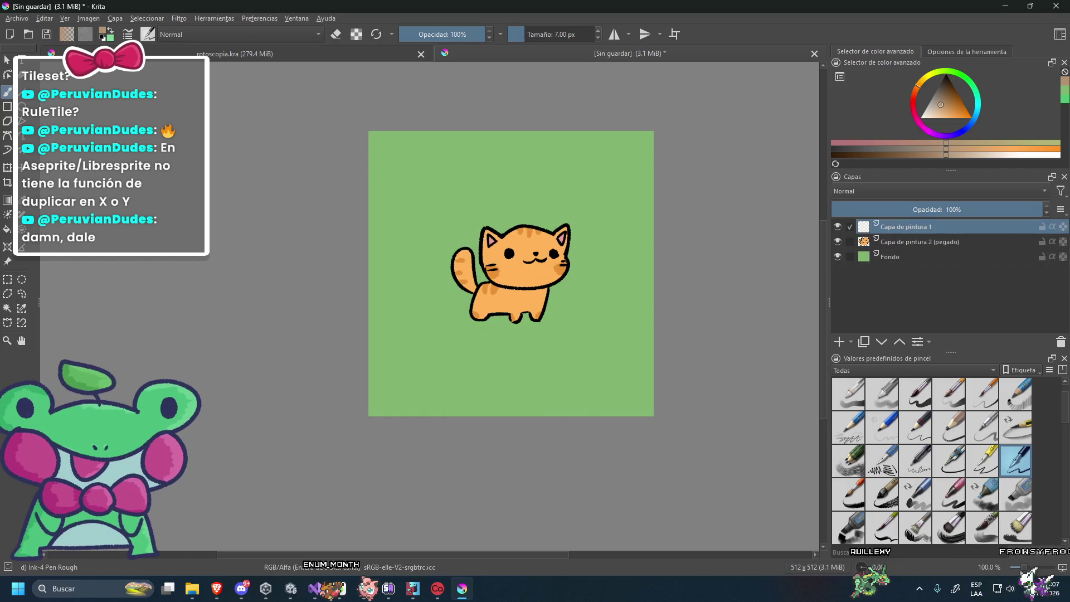
key("1")
Pick a brown, paint a stroke across the canvas, and move Capa de pintura 1 below the cat.
left_click_drag(950, 106, 952, 95)
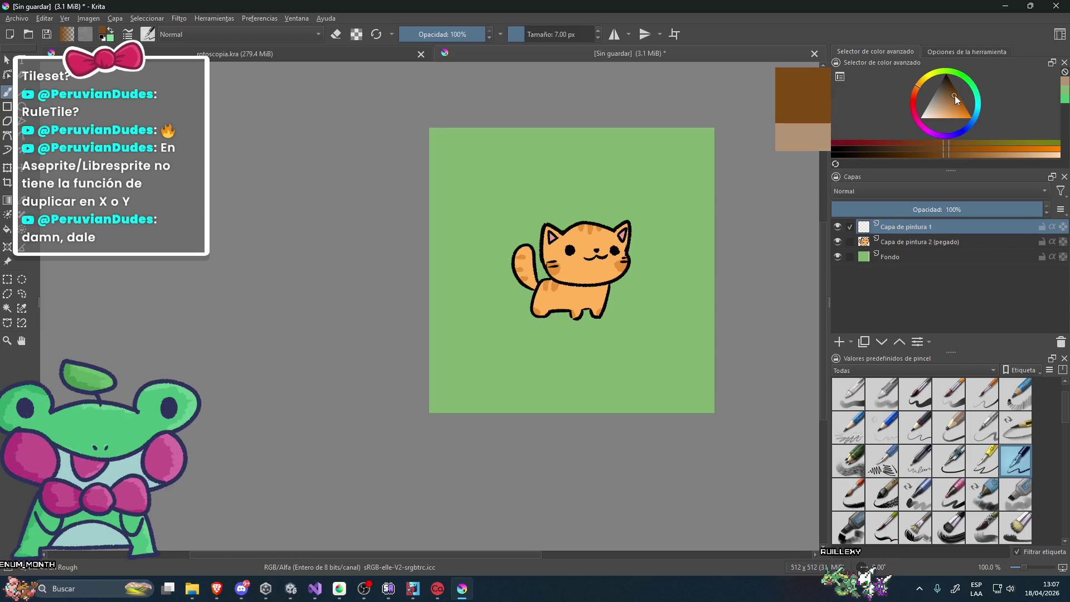
left_click_drag(955, 96, 951, 98)
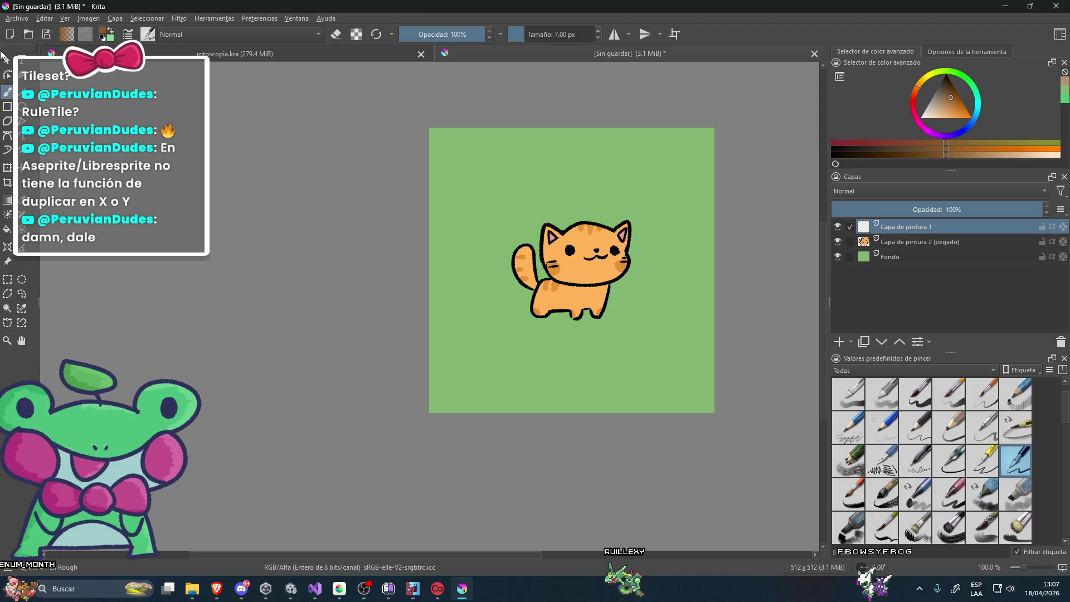
left_click_drag(430, 315, 655, 310)
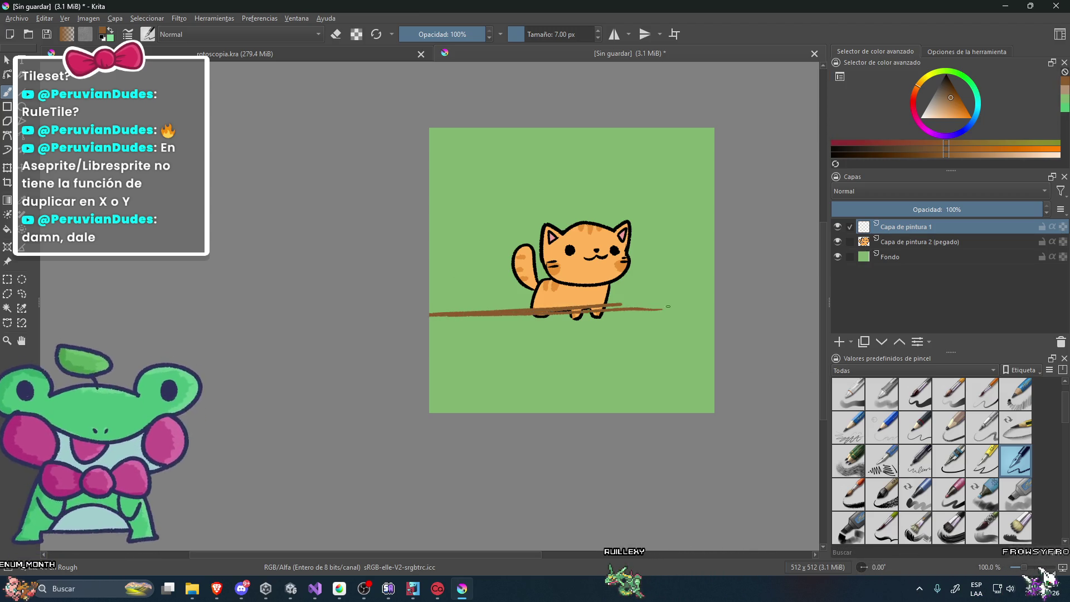
left_click_drag(906, 241, 903, 248)
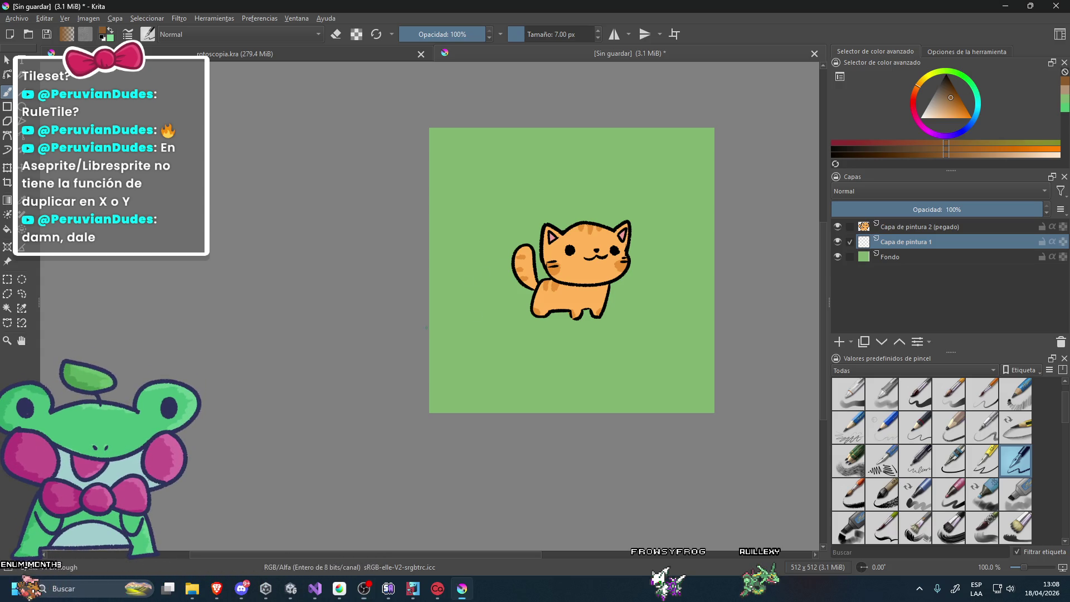
Draw the path's two edge lines in darker brown and fill the band between them.
left_click(944, 104)
left_click(948, 103)
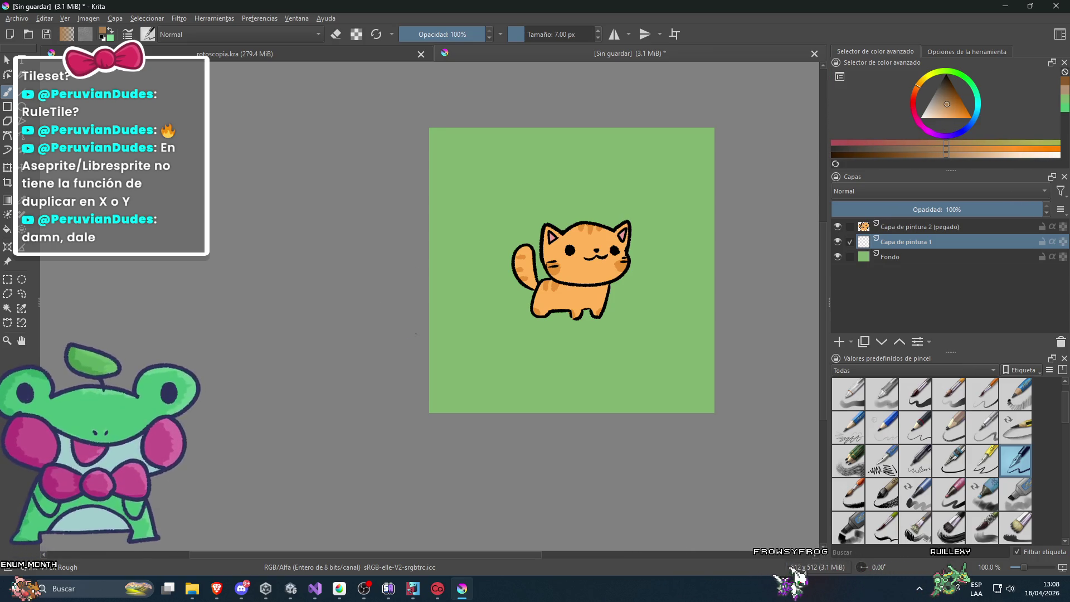
left_click_drag(429, 334, 679, 339)
left_click_drag(430, 224, 725, 234)
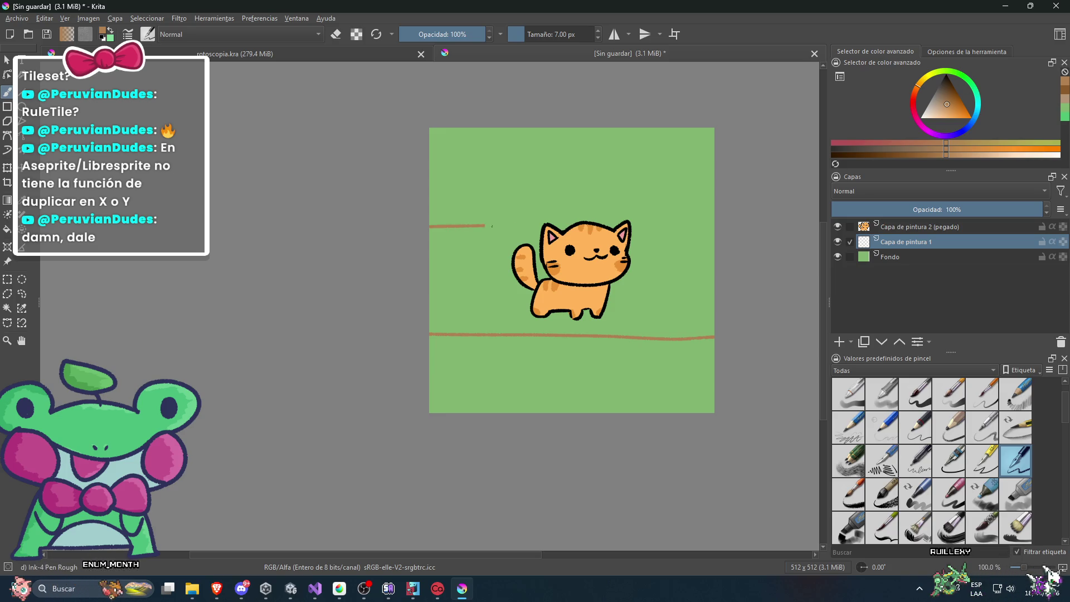
left_click(838, 226)
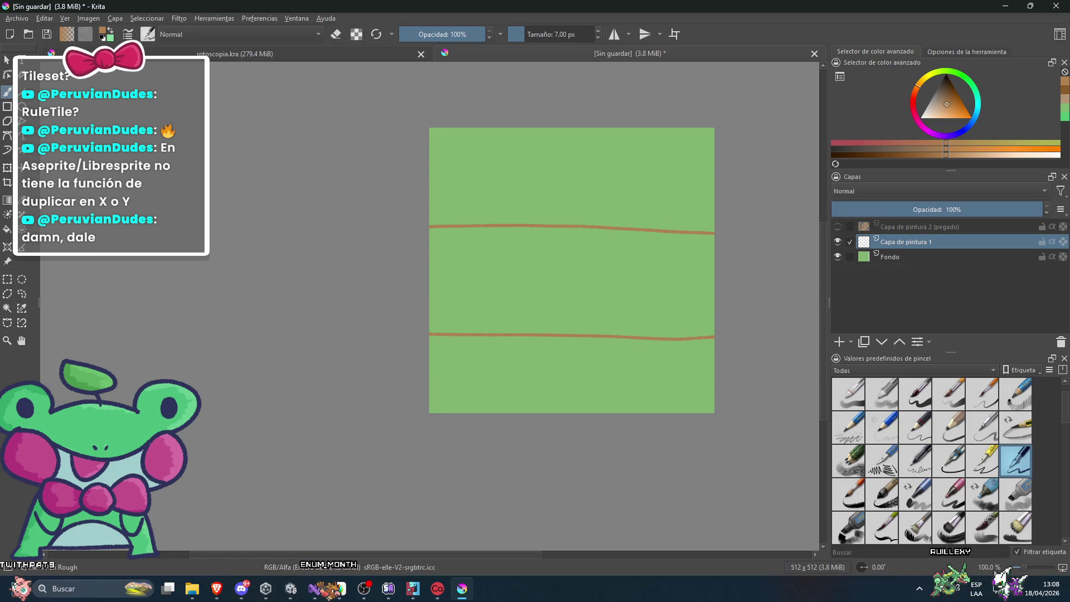
key("f")
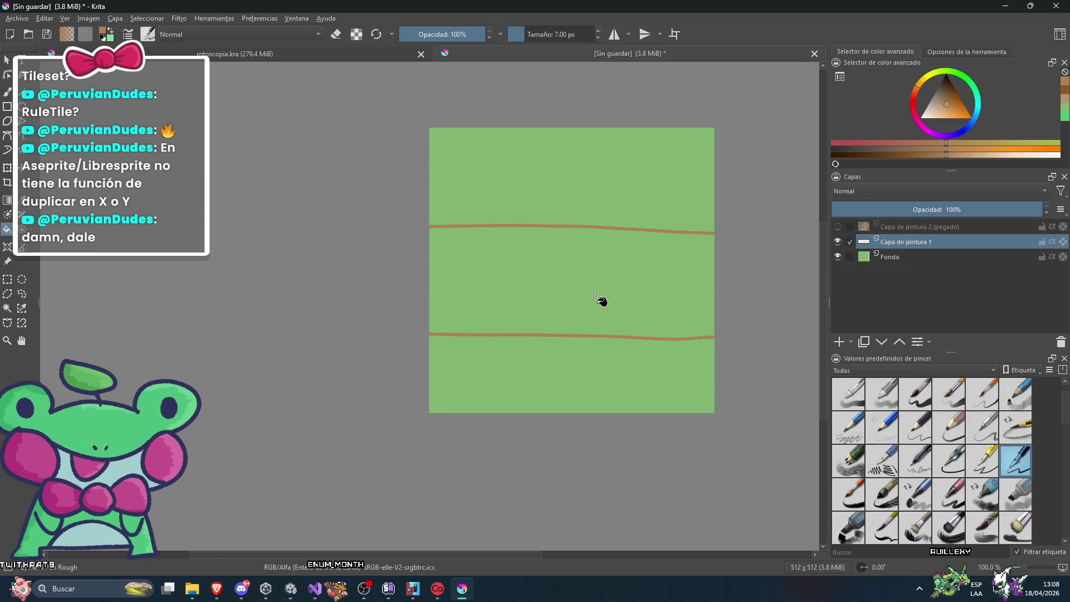
left_click(594, 292)
key("1")
left_click(838, 226)
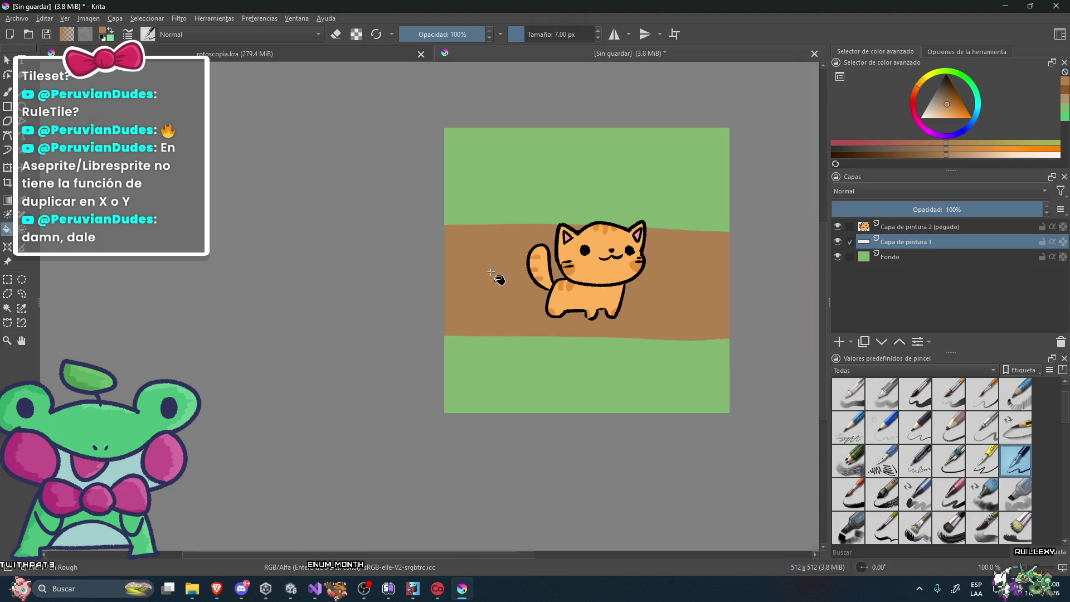
scroll(557, 268, "down", 5)
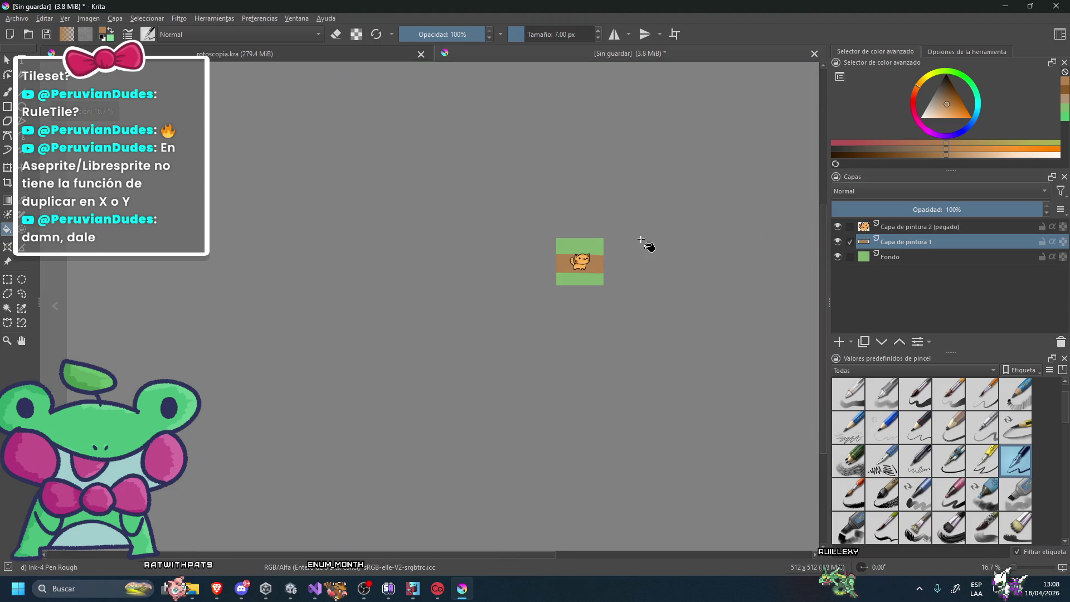
Stroke darker brown along the path's bottom and top edges, redoing one bad stroke.
scroll(644, 244, "up", 3)
scroll(644, 245, "up", 2)
scroll(644, 245, "up", 1)
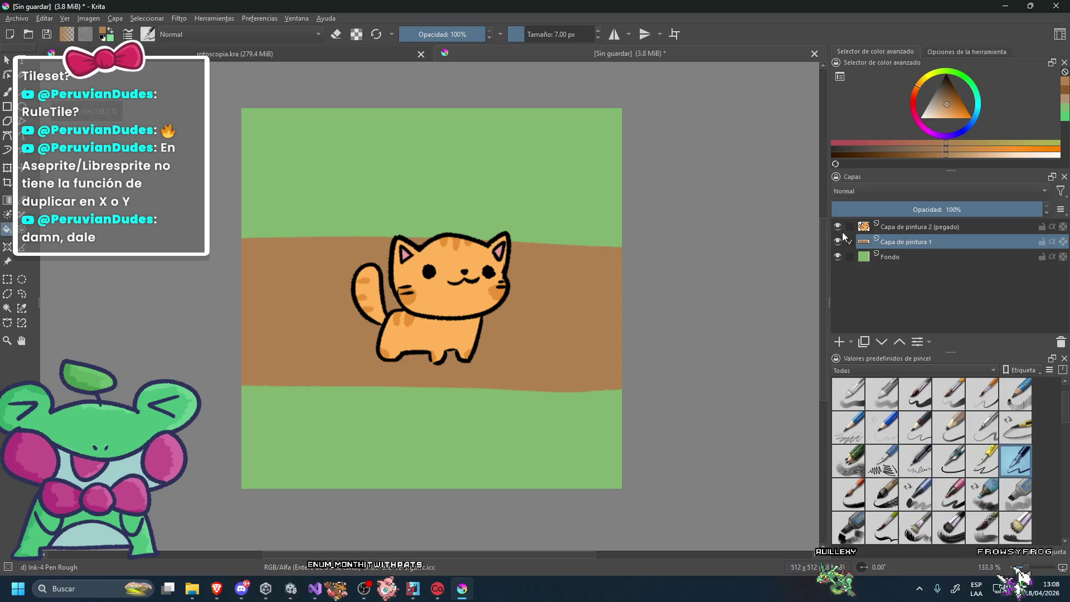
mouse_move(949, 107)
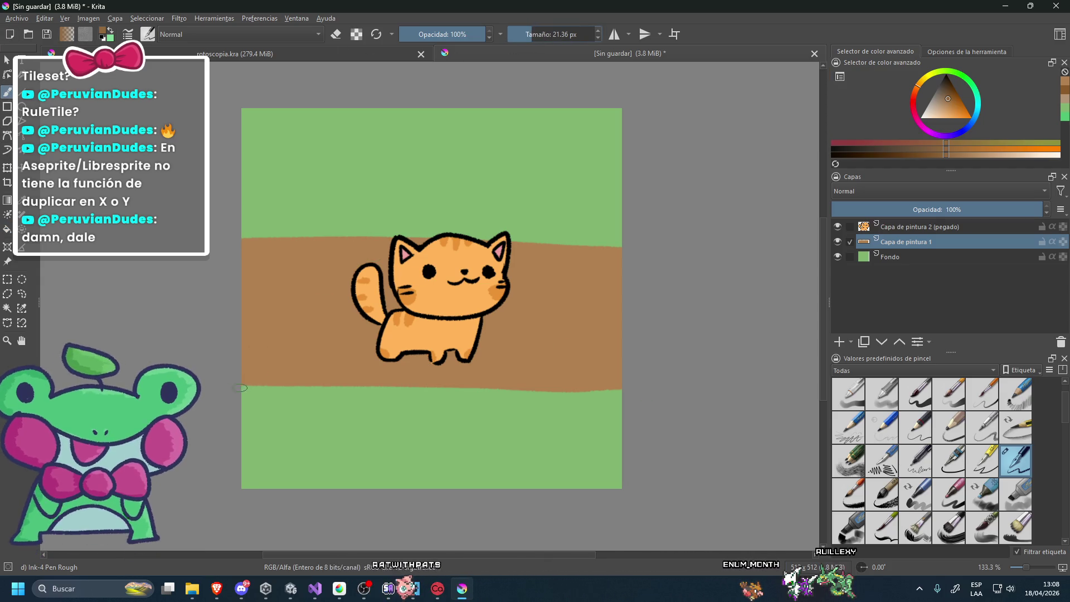
left_click_drag(241, 384, 435, 386)
key("ctrl+z")
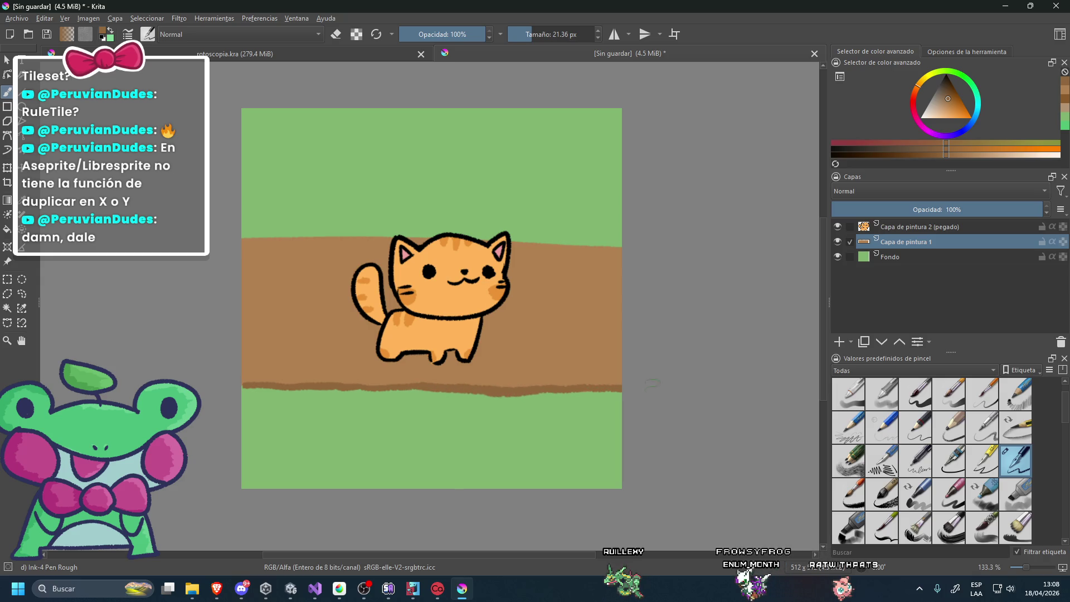
left_click_drag(239, 239, 347, 241)
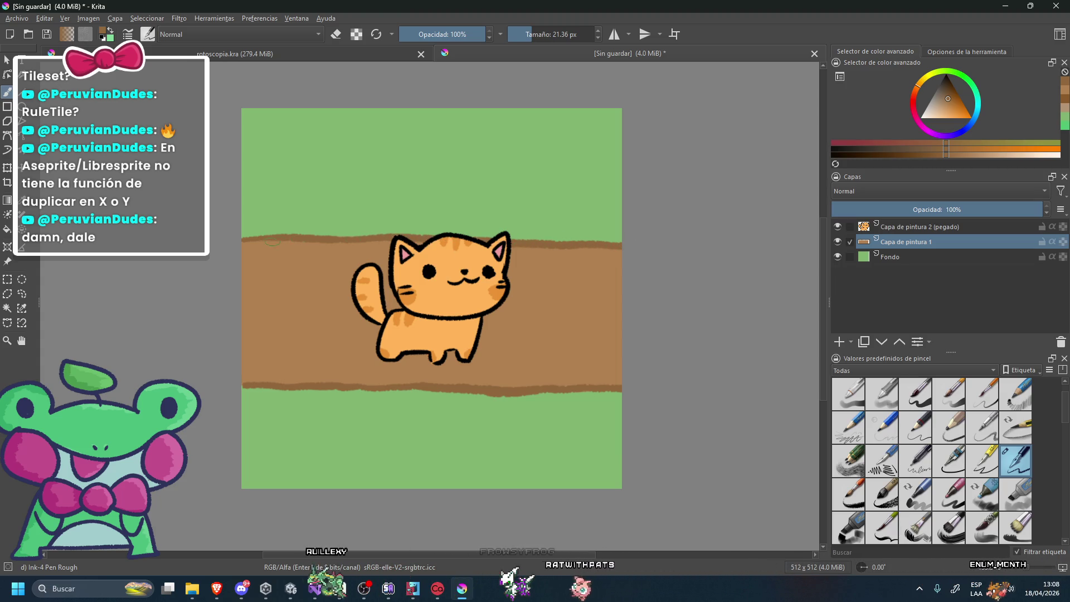
scroll(244, 242, "down", 1)
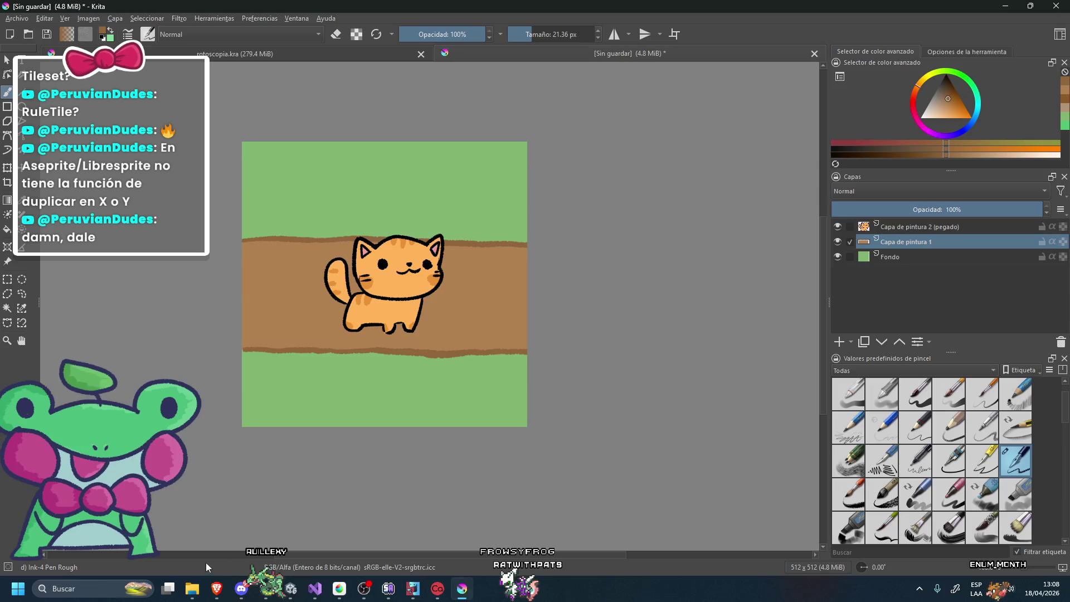
left_click(217, 588)
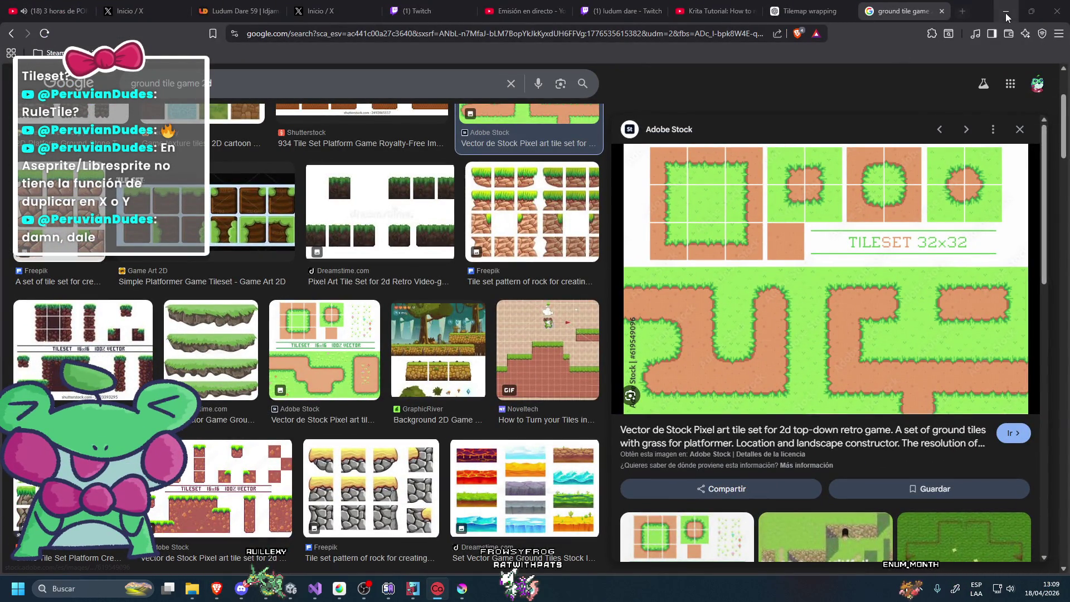
Switch from the tileset reference images back to the Krita drawing.
key("alt+Tab")
scroll(270, 248, "up", 1)
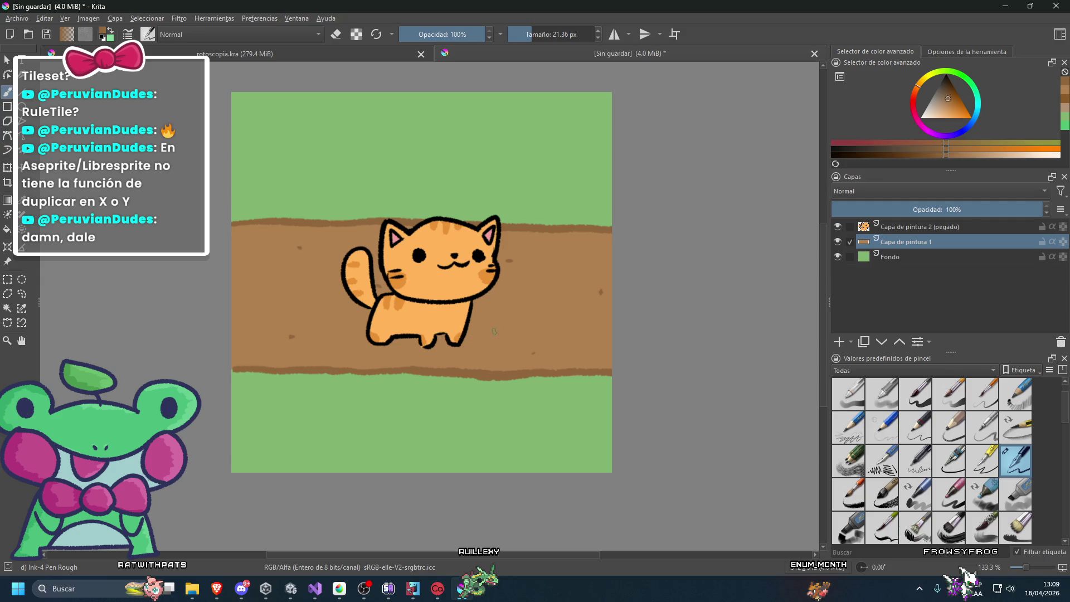
View the tile at actual size and brush light grey highlights onto the rock.
key("1")
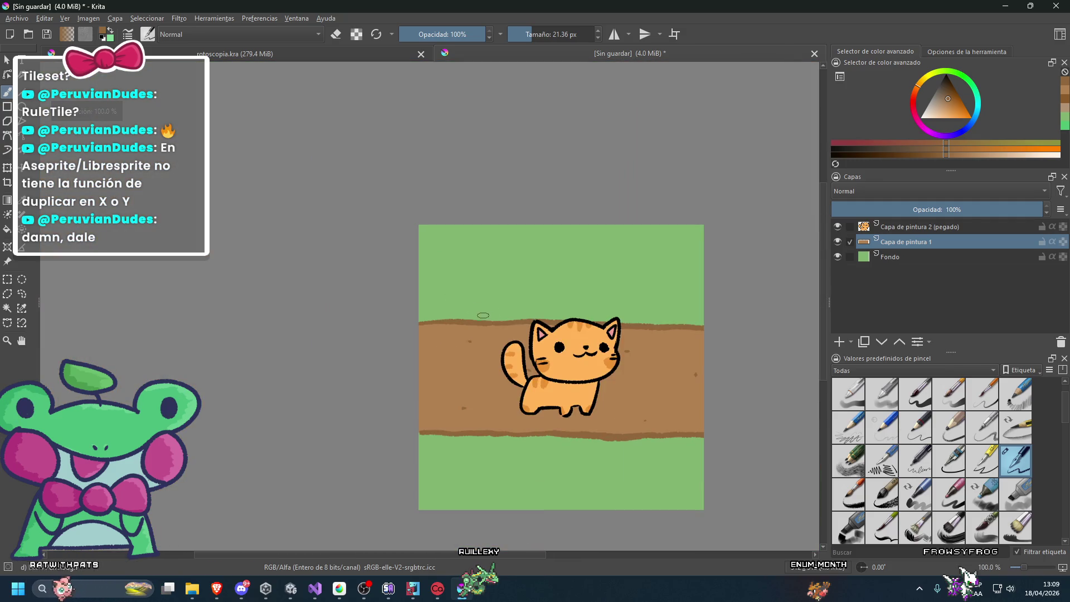
left_click(935, 97)
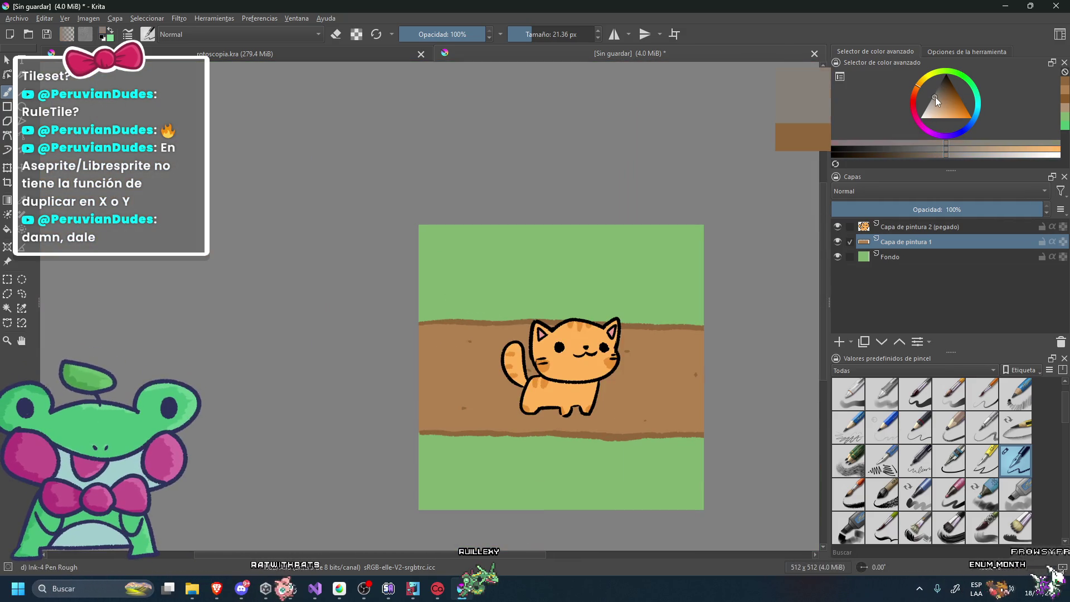
scroll(570, 278, "up", 3)
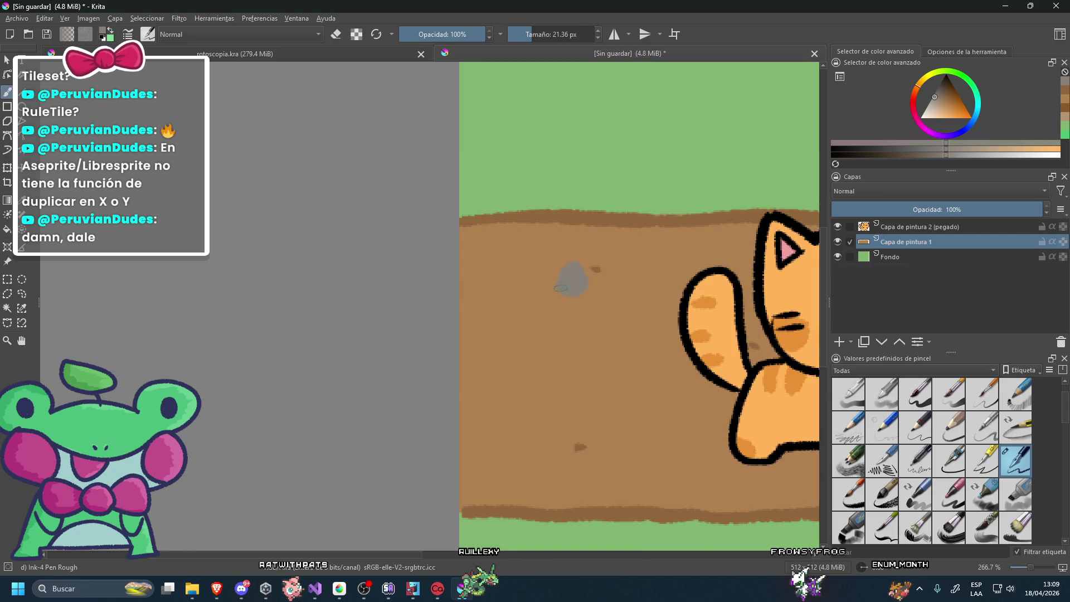
left_click(931, 104)
scroll(568, 276, "up", 2)
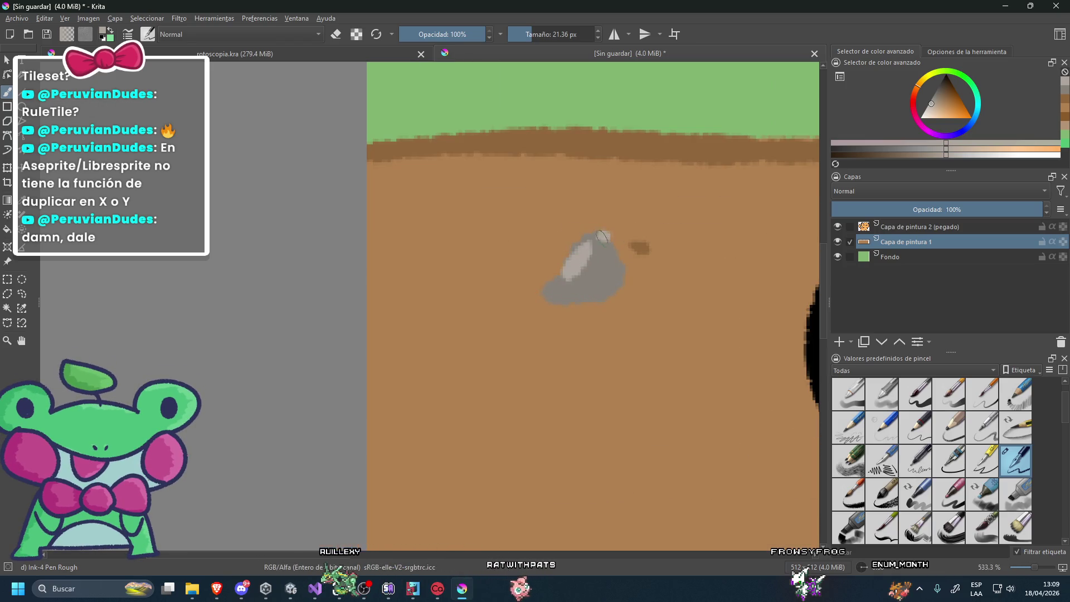
left_click_drag(602, 237, 548, 296)
scroll(548, 296, "down", 6)
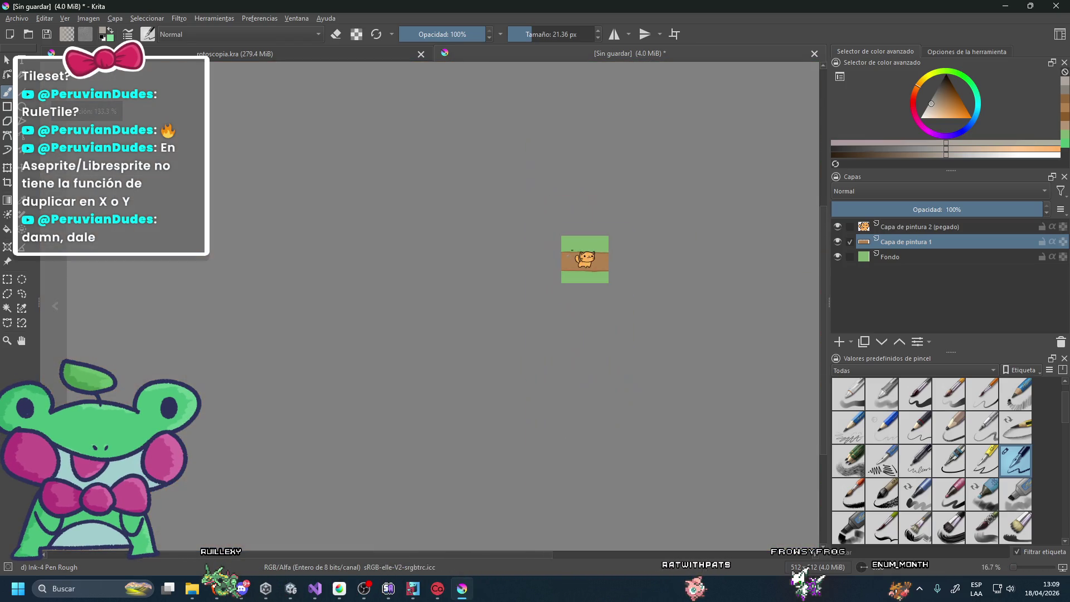
scroll(436, 263, "up", 2)
scroll(436, 263, "up", 1)
scroll(436, 263, "up", 3)
scroll(436, 263, "up", 1)
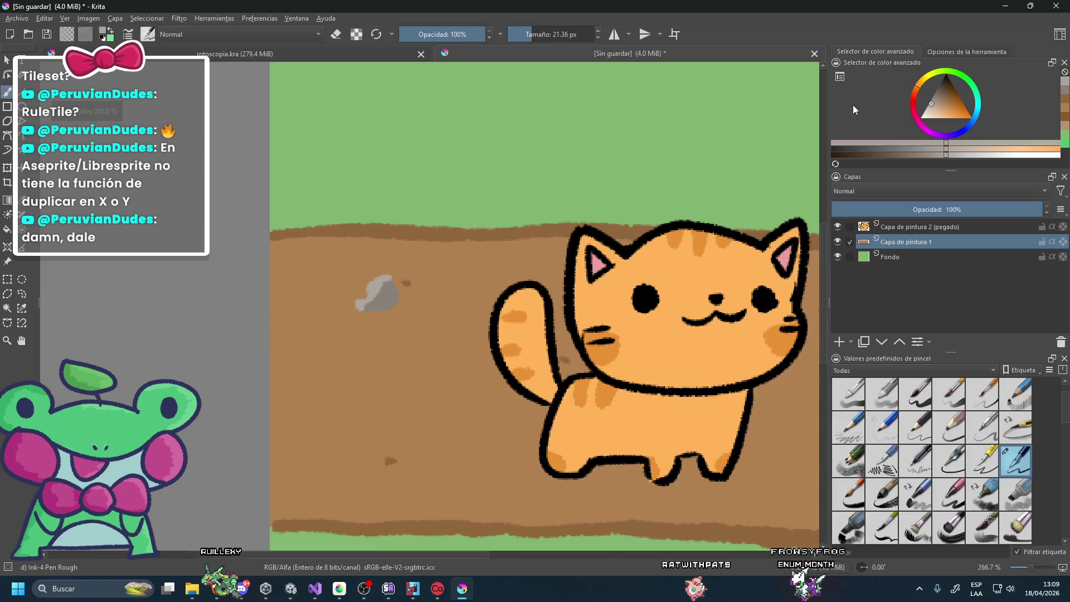
left_click(937, 99)
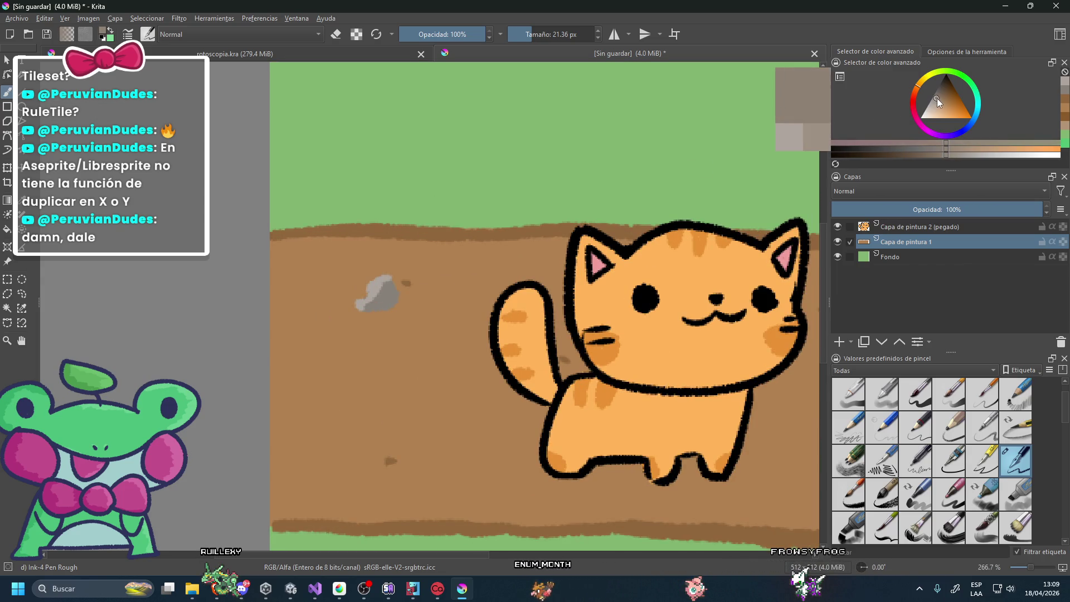
scroll(390, 263, "up", 2)
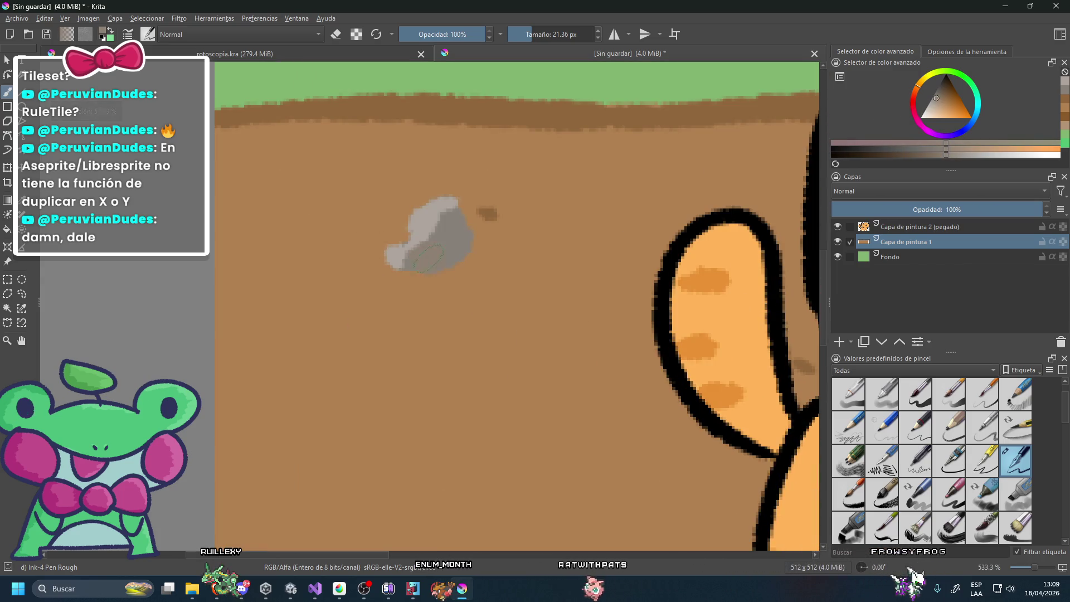
scroll(452, 240, "up", 2)
scroll(452, 240, "down", 6)
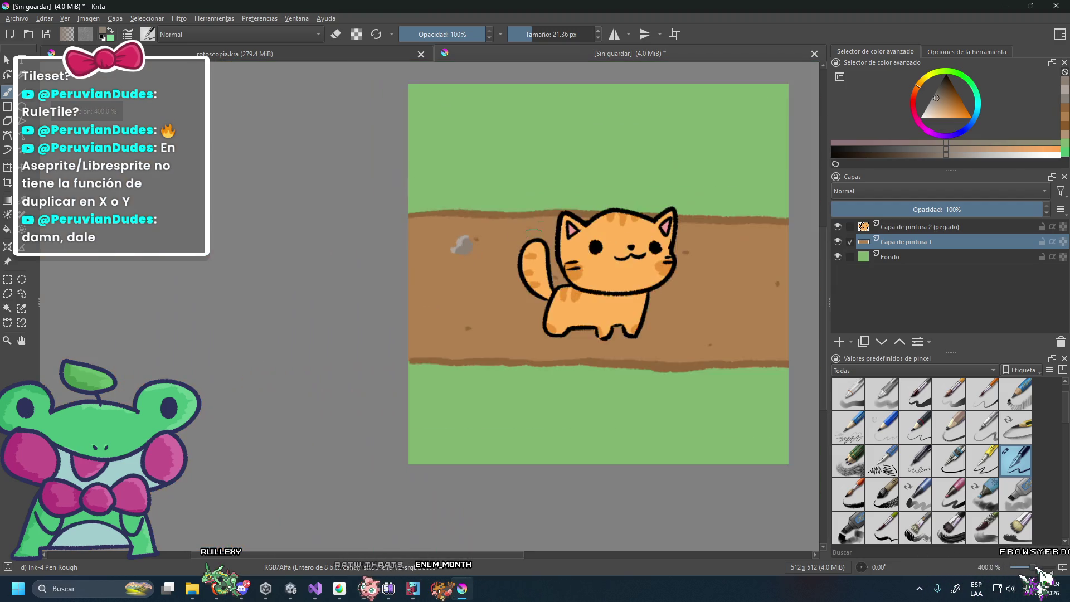
scroll(561, 216, "down", 1)
scroll(780, 139, "up", 1)
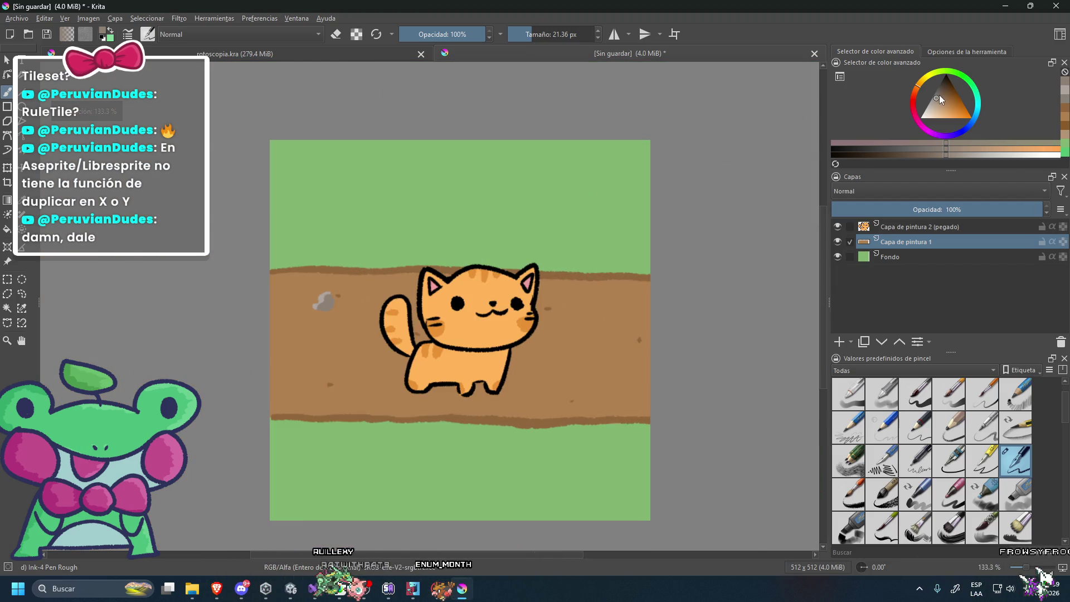
scroll(333, 286, "up", 1)
scroll(333, 286, "up", 2)
scroll(333, 285, "up", 1)
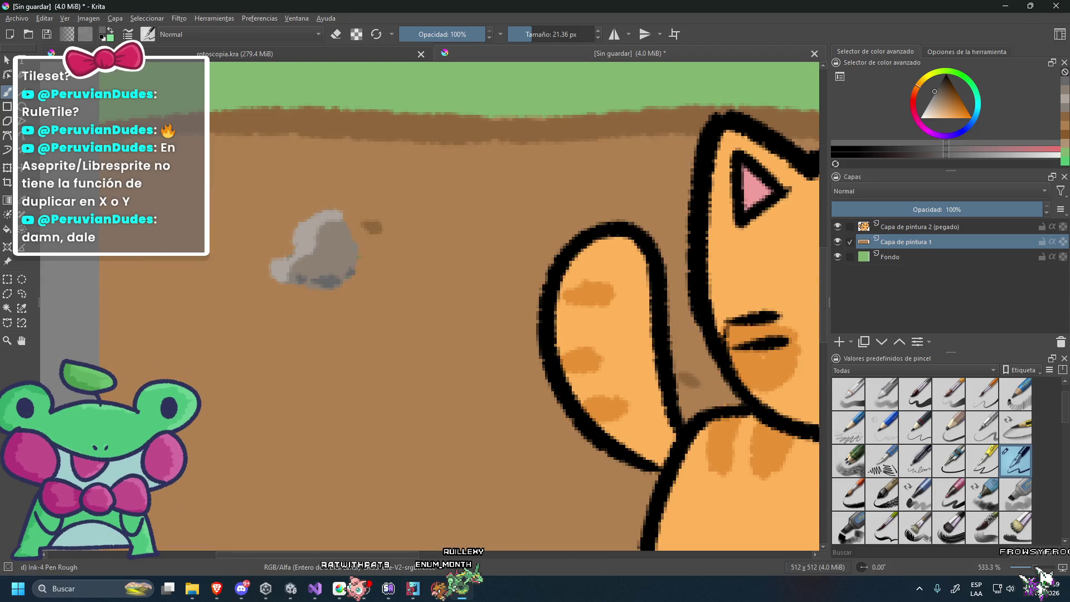
scroll(390, 234, "up", 2)
scroll(470, 267, "down", 4)
scroll(477, 337, "up", 3)
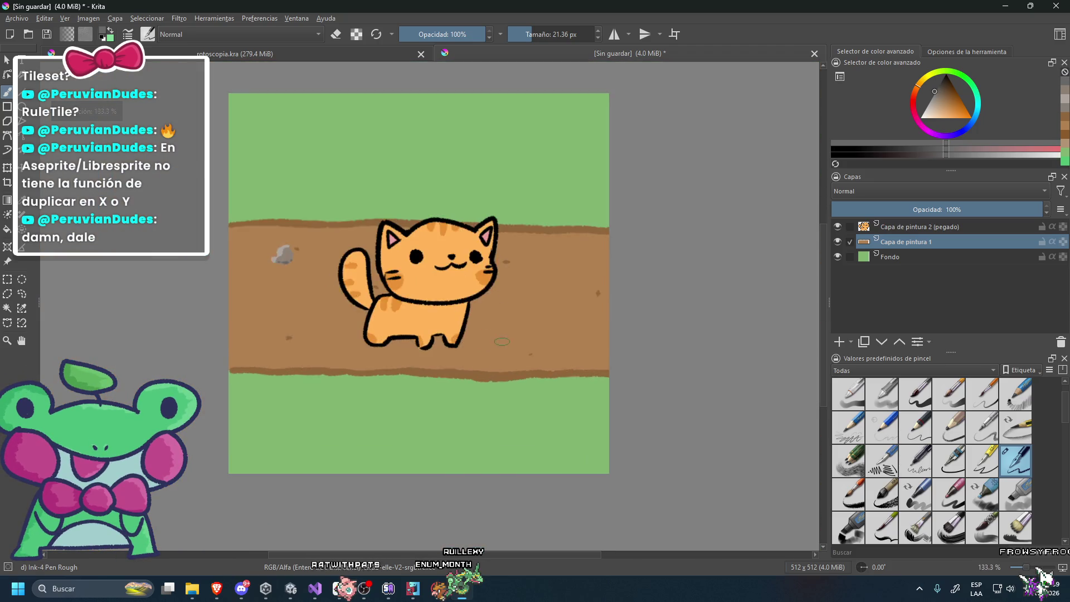
scroll(477, 337, "up", 1)
scroll(477, 337, "up", 1)
scroll(477, 336, "down", 6)
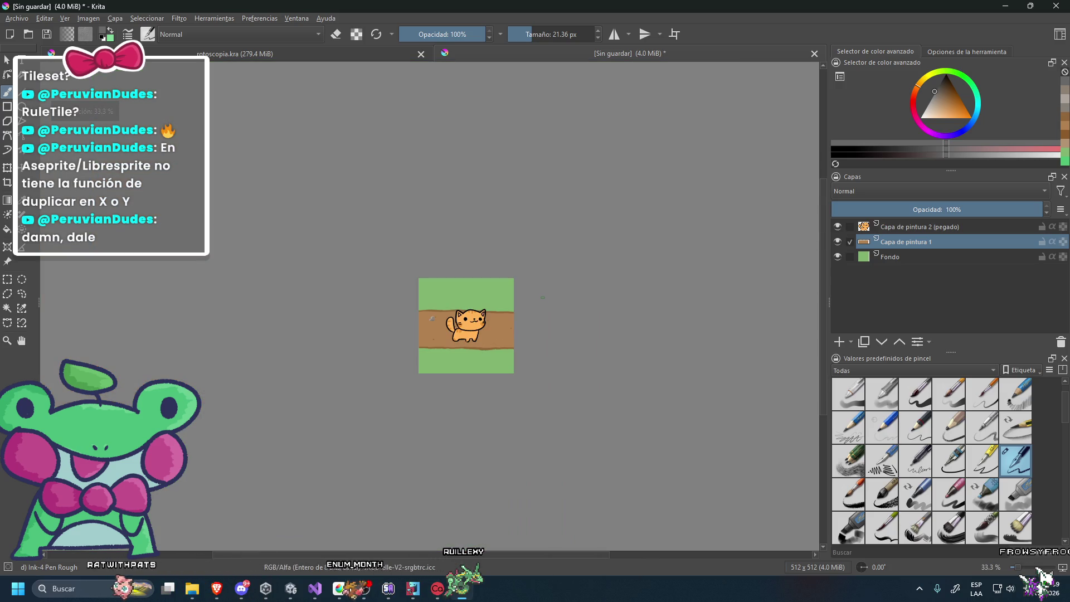
scroll(438, 320, "up", 3)
scroll(439, 319, "up", 3)
Paint the path's brown over the rock's edges to shrink it, resampling a slightly darker brown.
left_click_drag(368, 313, 398, 323)
scroll(422, 352, "down", 1)
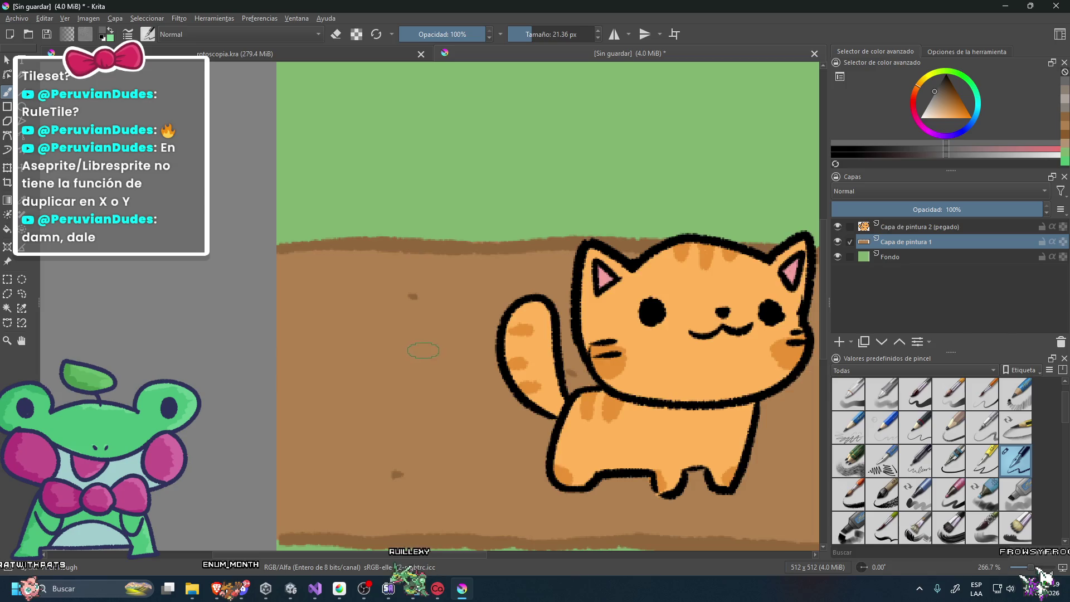
scroll(434, 350, "down", 1)
scroll(457, 346, "down", 3)
scroll(488, 340, "up", 2)
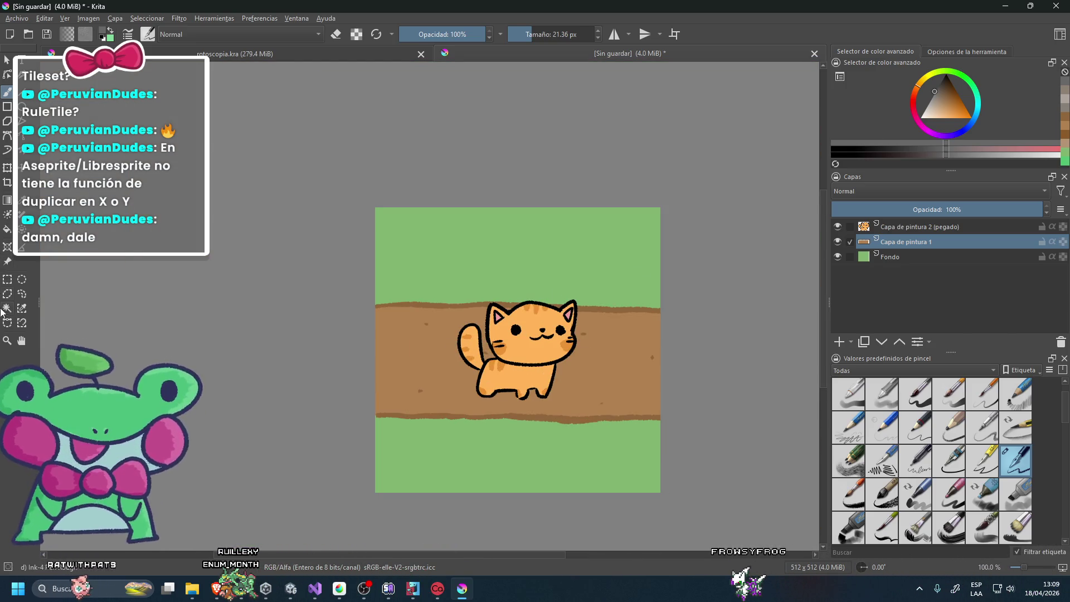
left_click(421, 345, "ctrl")
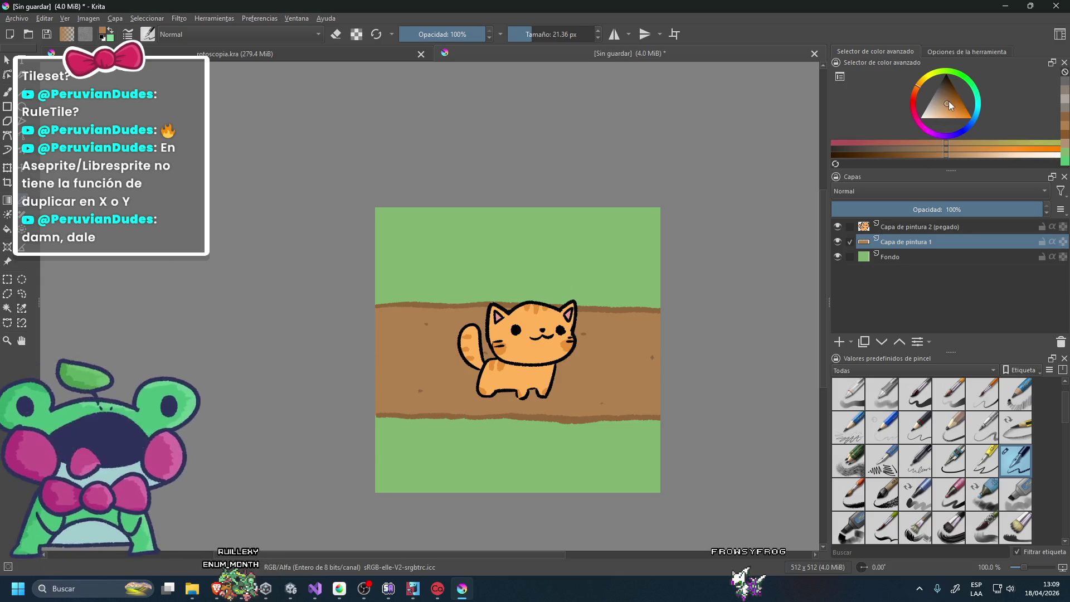
left_click_drag(947, 106, 951, 106)
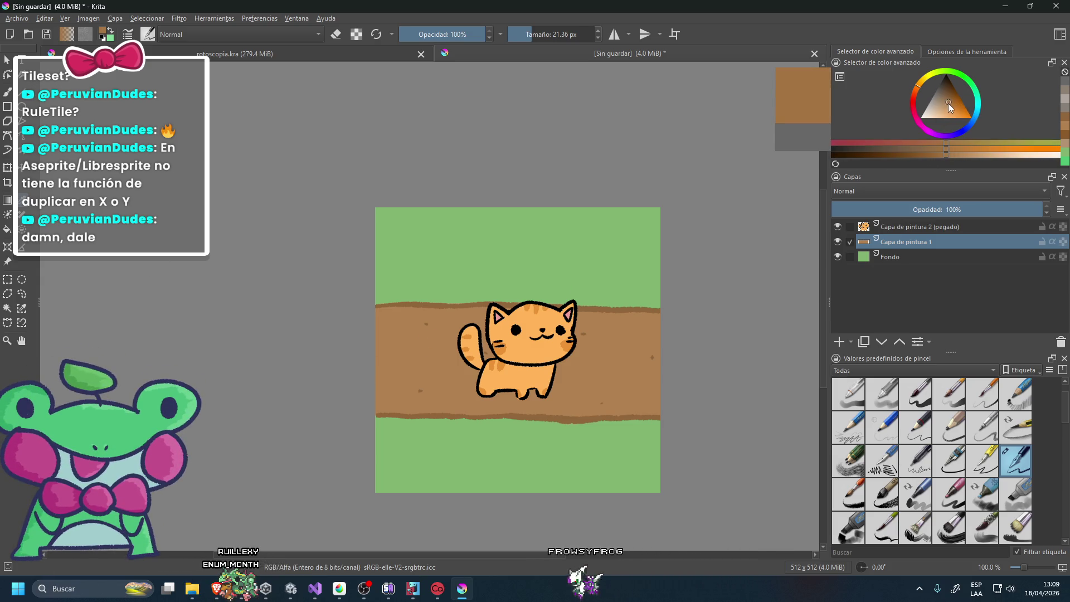
scroll(453, 358, "down", 2)
scroll(393, 290, "up", 3)
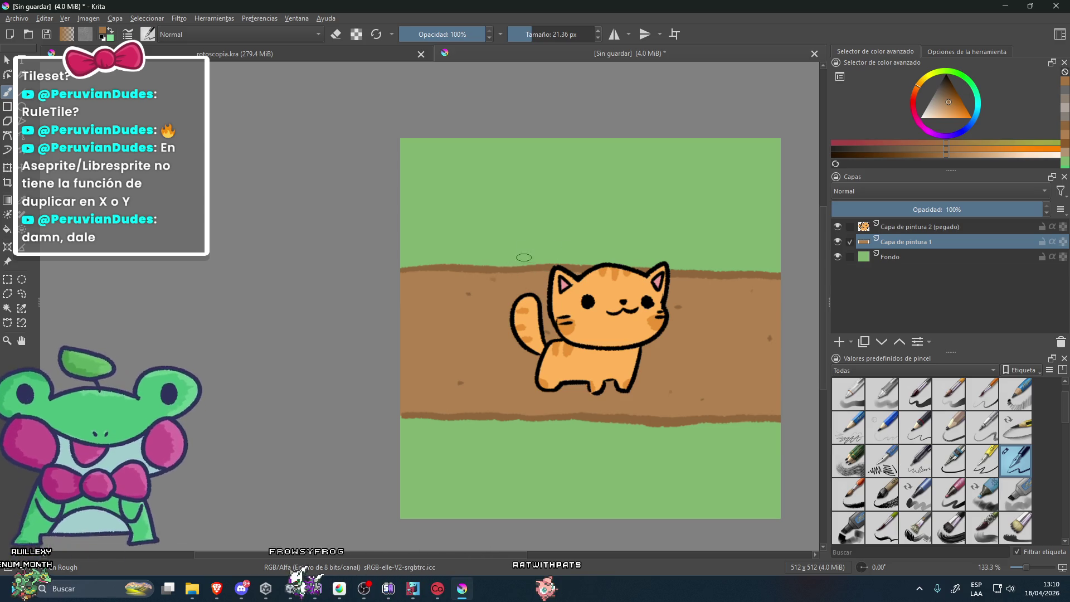
scroll(527, 266, "up", 1)
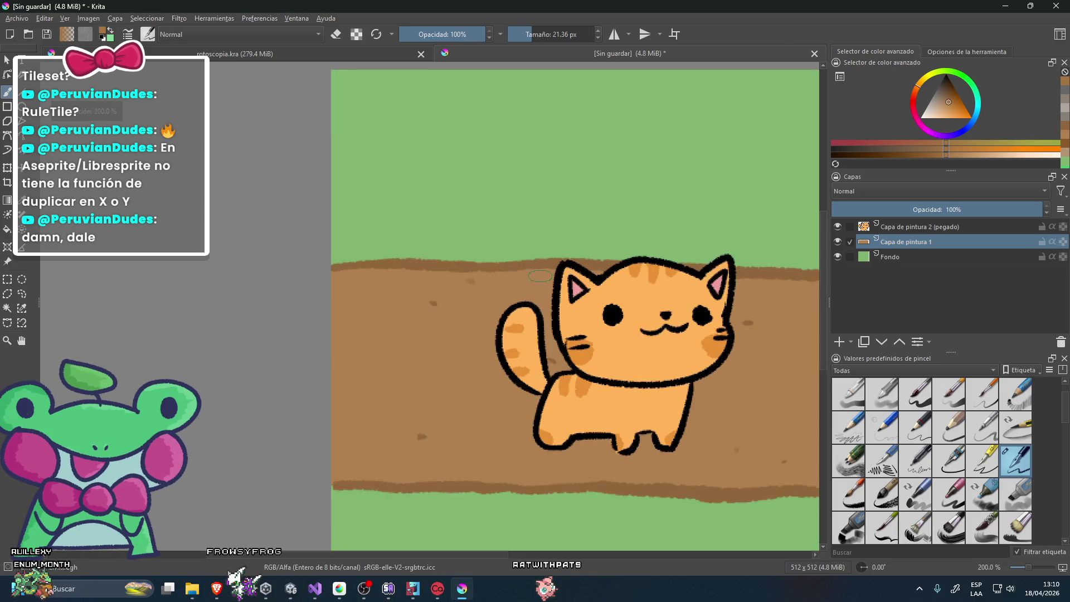
Dab paint near the path's top edge, switch to green, then undo the small green bump.
scroll(527, 265, "down", 1)
scroll(519, 312, "up", 1)
left_click(511, 243)
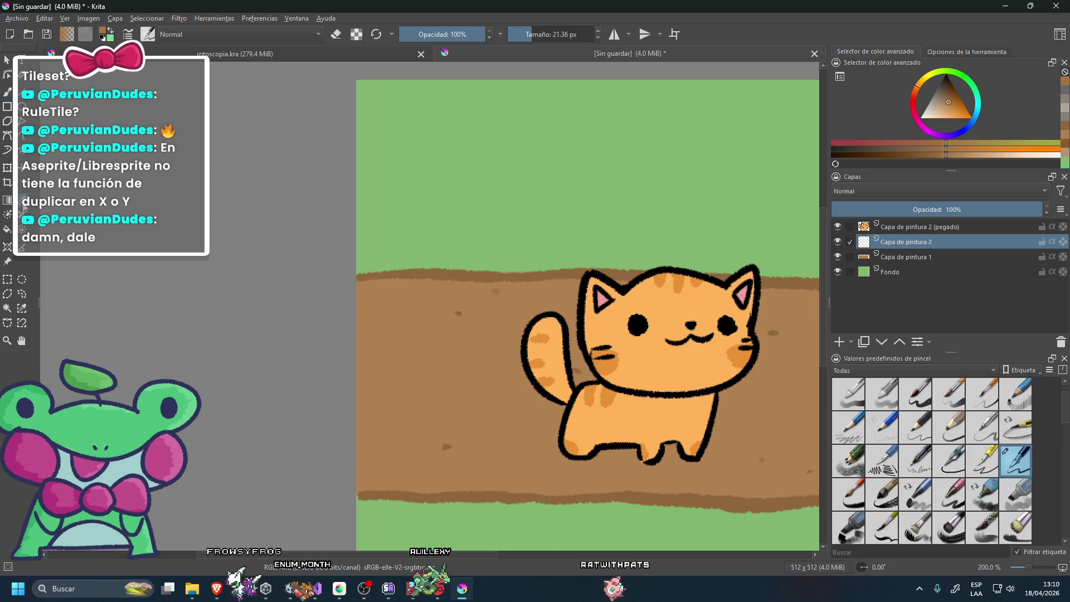
key("x")
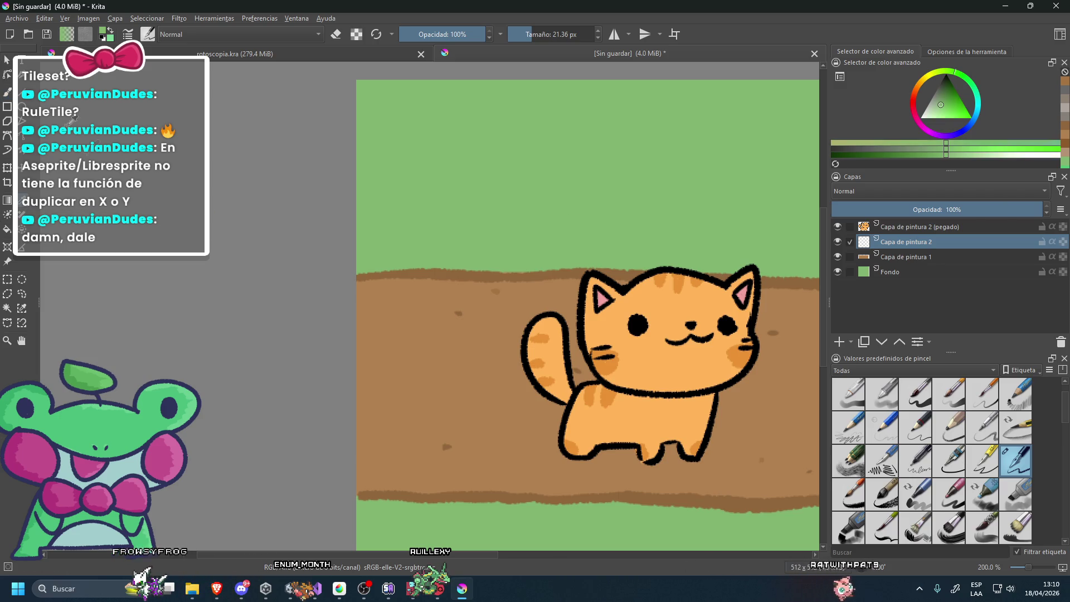
scroll(415, 242, "down", 2)
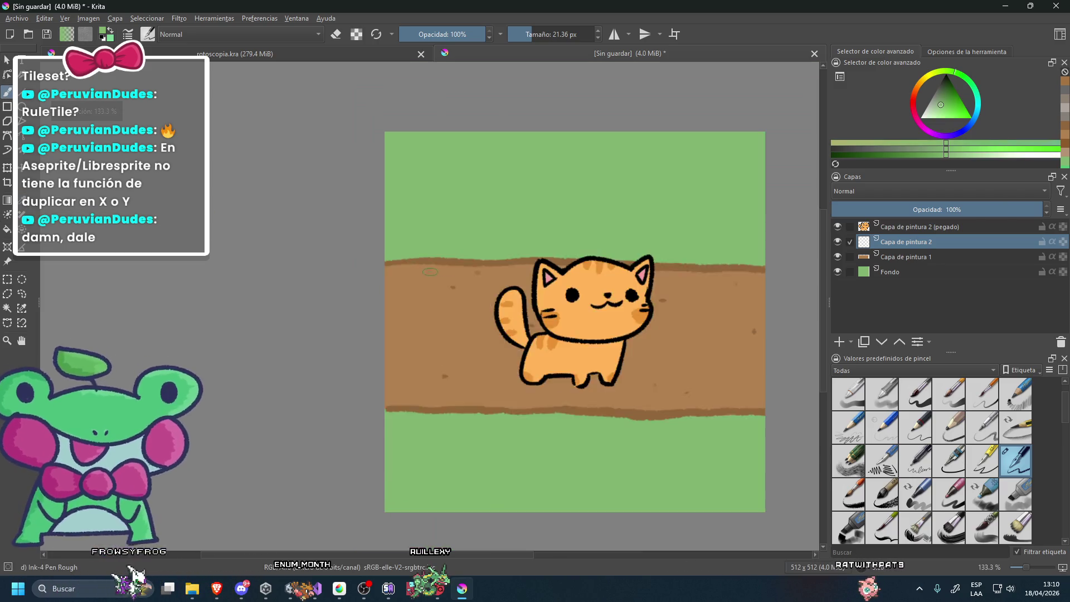
scroll(415, 242, "up", 3)
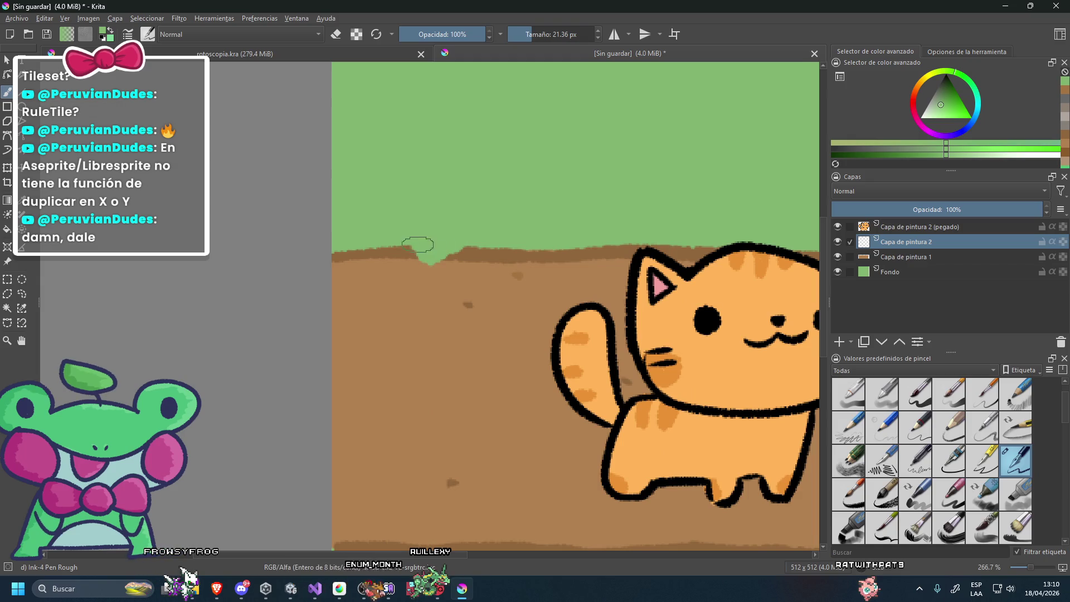
key("ctrl+z")
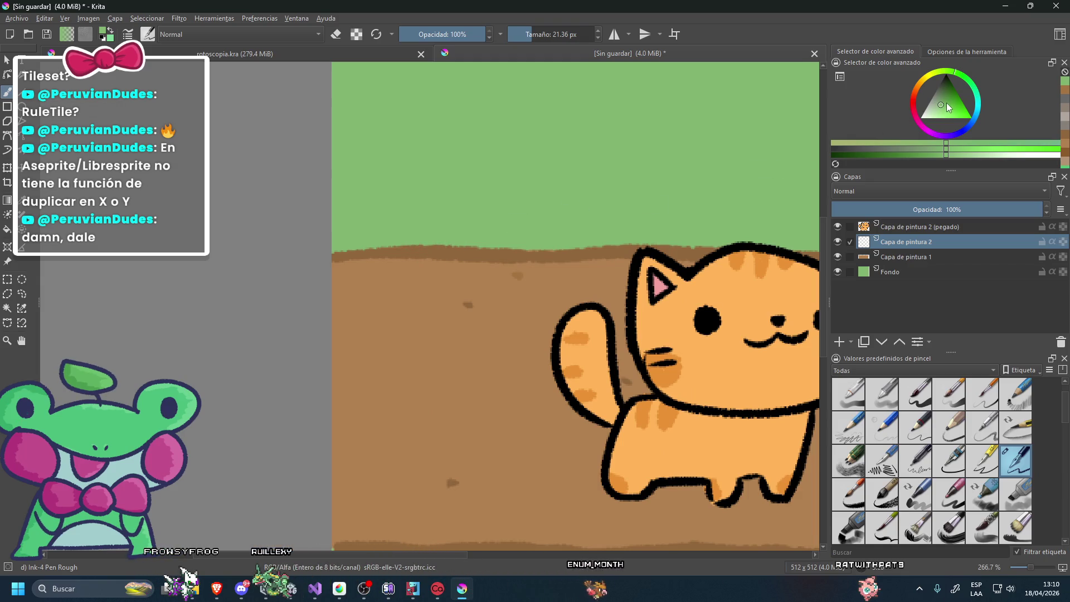
Adjust the green painting shade in the colour selector.
left_click(945, 101)
scroll(437, 234, "down", 1)
scroll(437, 233, "up", 1)
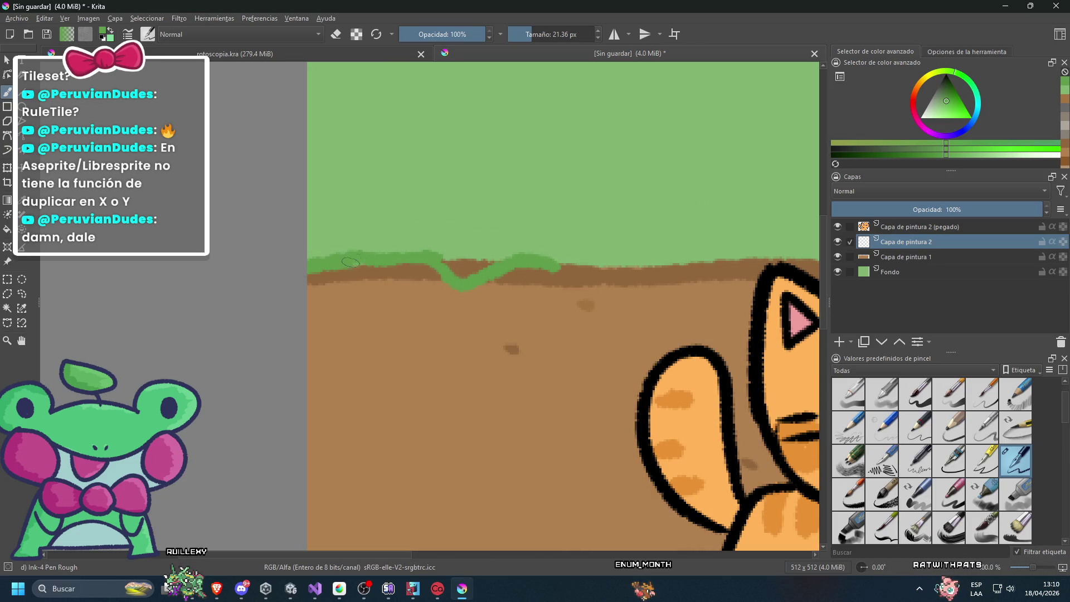
scroll(349, 262, "down", 3)
scroll(495, 256, "up", 3)
scroll(496, 255, "down", 2)
scroll(607, 255, "up", 1)
scroll(608, 255, "up", 1)
scroll(569, 255, "down", 2)
scroll(562, 256, "up", 2)
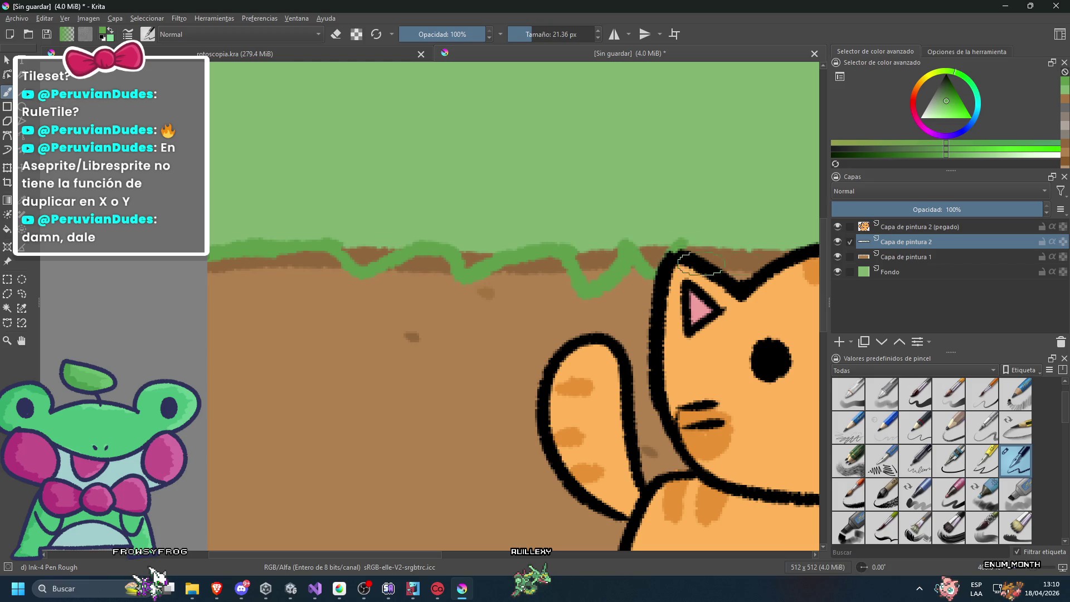
Hide the pasted cat layer 'Capa de pintura 2 (pegado)' to see the tile alone.
left_click(837, 226)
scroll(573, 226, "down", 3)
scroll(642, 258, "up", 2)
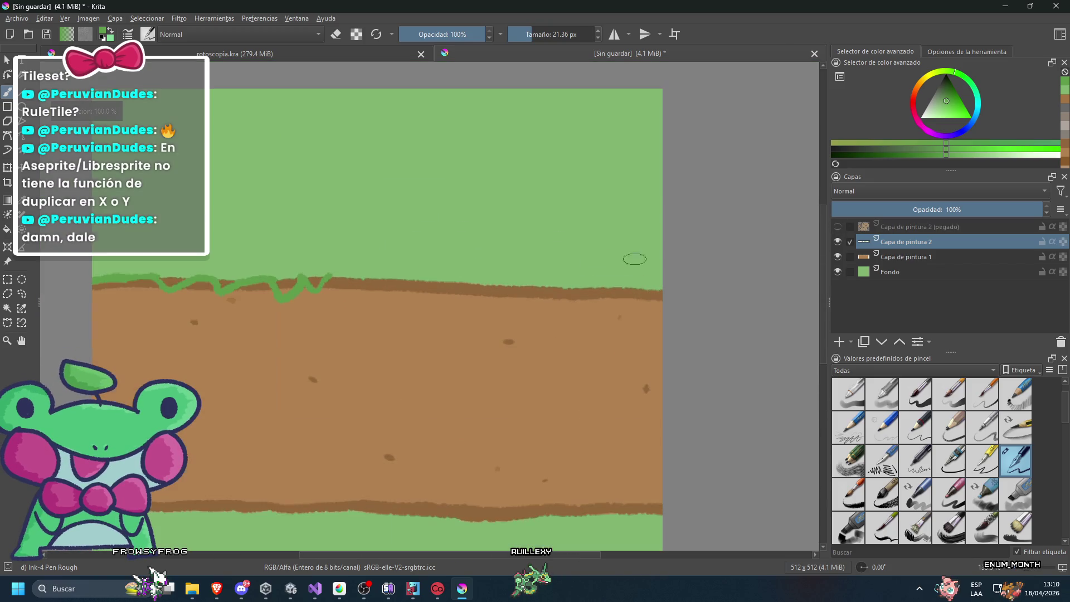
Extend the wavy green grass fringe across the path's top edge.
scroll(326, 264, "up", 1)
mouse_move(327, 274)
left_mouse_down()
mouse_move(353, 294)
mouse_move(486, 279)
mouse_move(565, 288)
left_mouse_up()
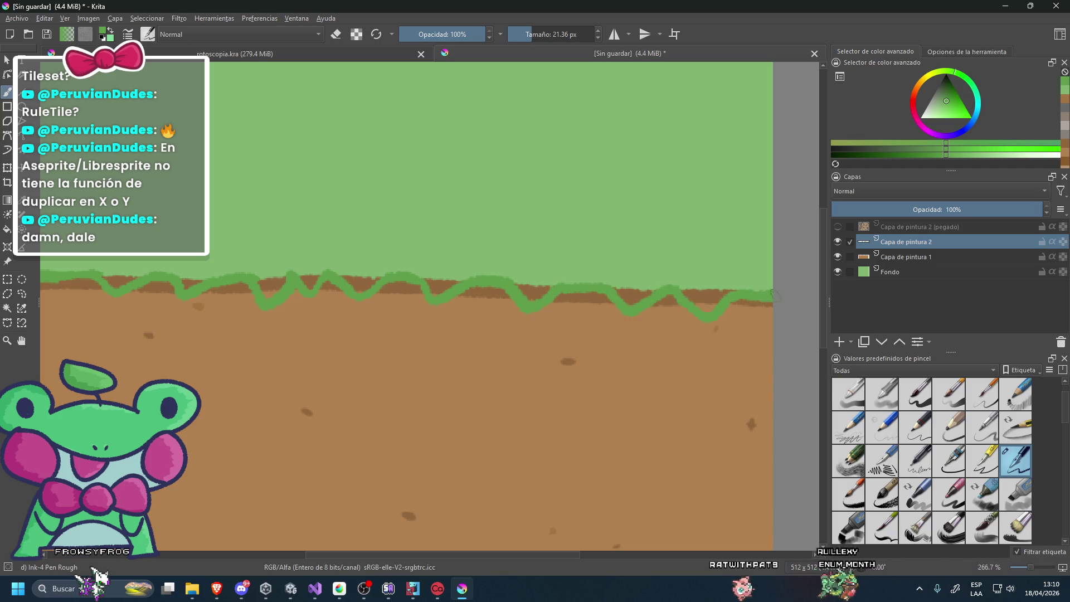
scroll(616, 264, "up", 2)
scroll(616, 264, "down", 5)
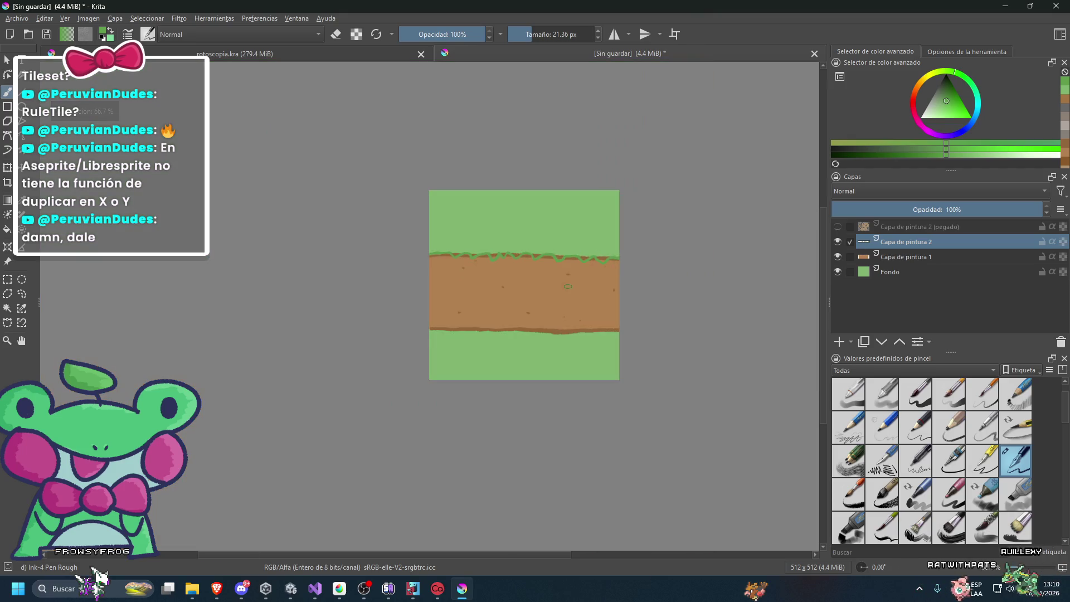
scroll(377, 345, "up", 2)
scroll(378, 345, "up", 1)
scroll(377, 345, "up", 1)
Draw a wavy grass fringe along the path's bottom edge in three strokes, then select Capa de pintura 1.
mouse_move(368, 378)
left_mouse_down()
mouse_move(435, 346)
mouse_move(466, 378)
left_mouse_up()
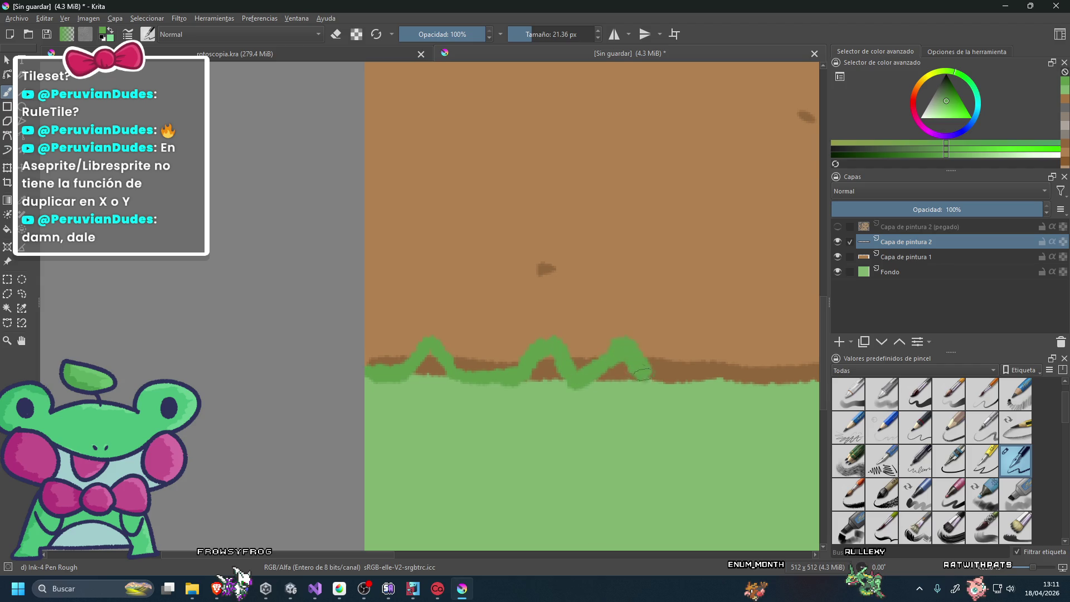
scroll(642, 374, "up", 1)
scroll(642, 374, "down", 4)
scroll(390, 337, "up", 2)
scroll(390, 338, "up", 2)
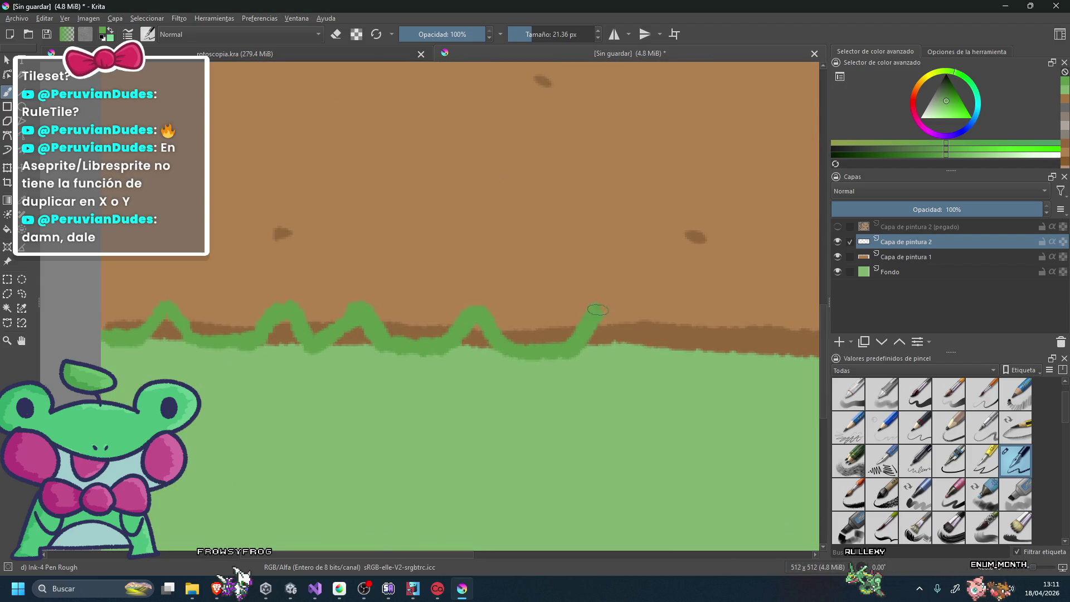
scroll(633, 346, "down", 3)
scroll(451, 330, "up", 1)
scroll(451, 330, "up", 1)
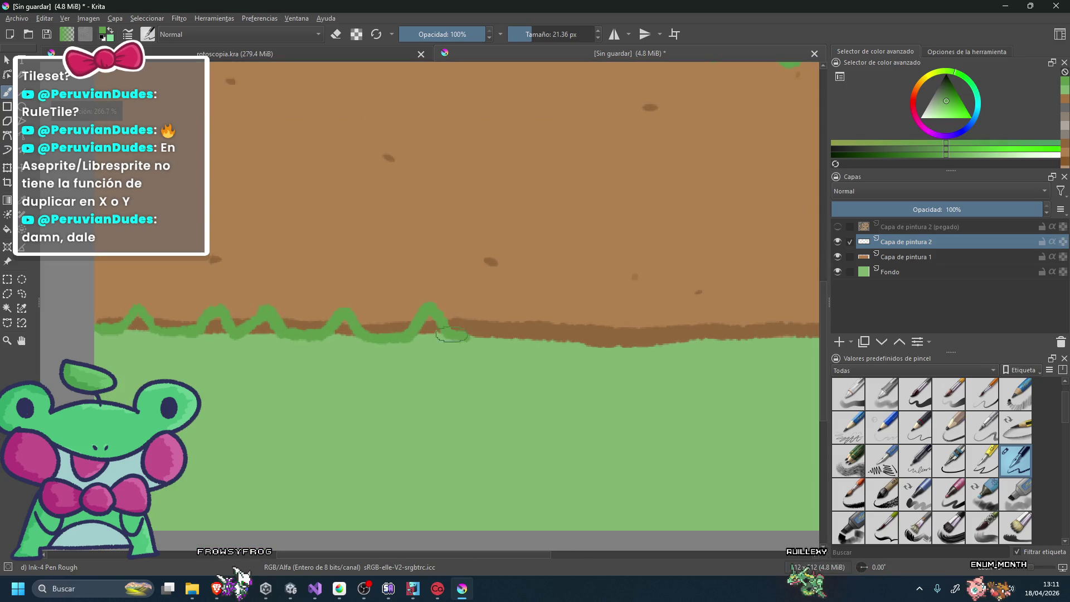
left_click_drag(477, 333, 561, 343)
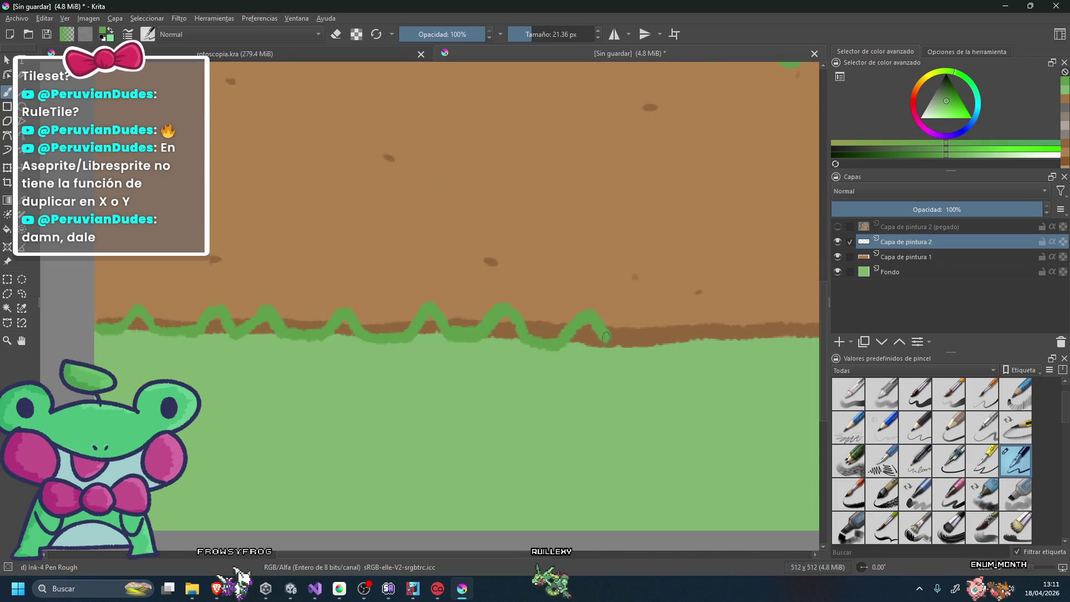
scroll(700, 343, "down", 3)
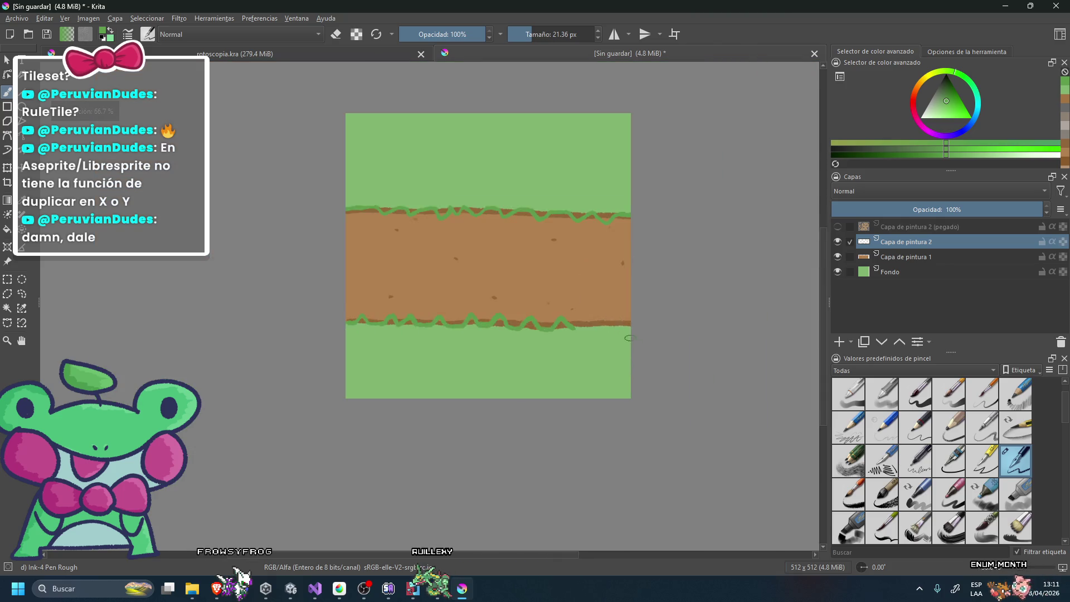
scroll(546, 330, "up", 2)
left_click_drag(564, 333, 631, 333)
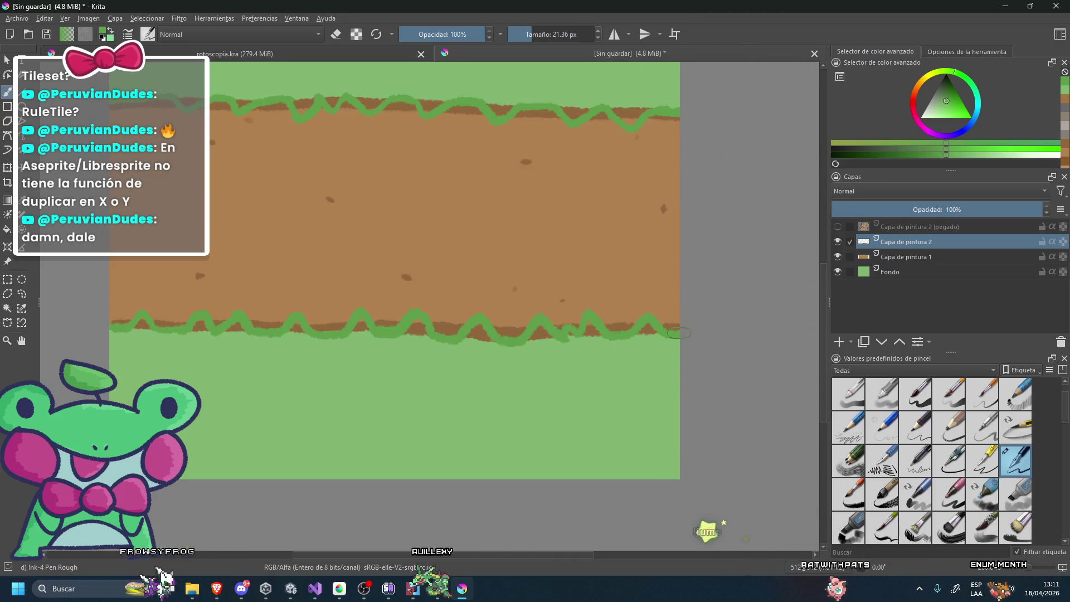
scroll(718, 276, "down", 1)
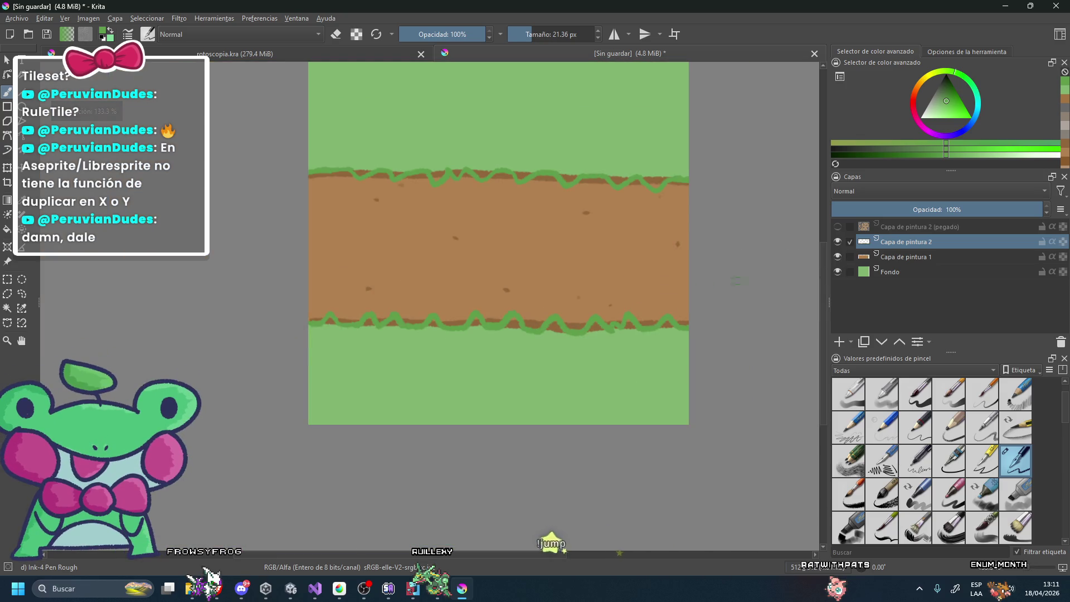
left_click(869, 256)
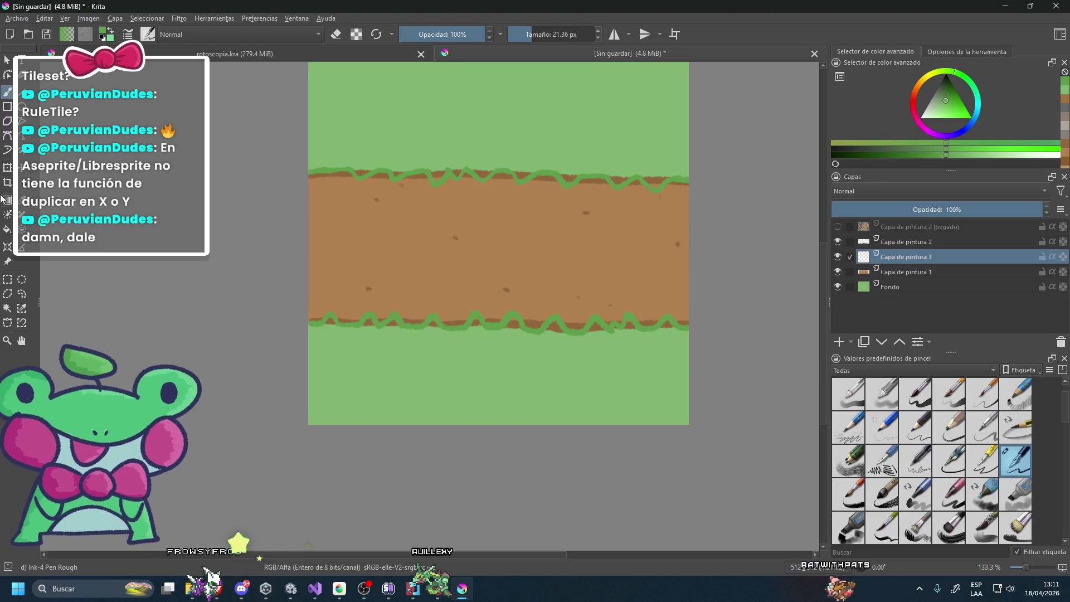
Pick the light grass green from the canvas and zoom around to inspect the fringes.
left_click(334, 356, "ctrl")
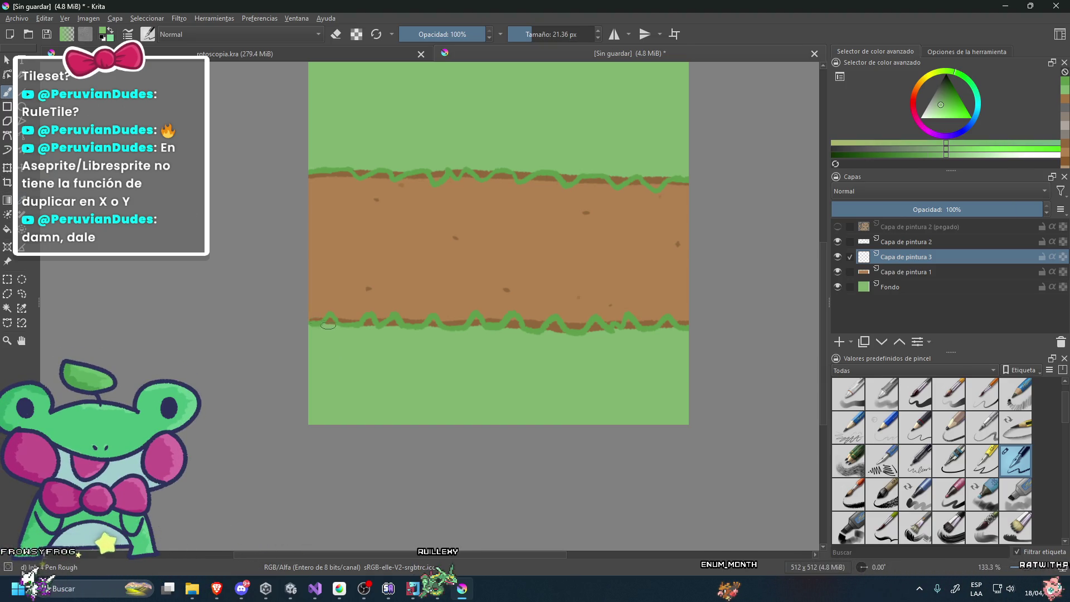
scroll(326, 323, "up", 1)
scroll(319, 337, "up", 1)
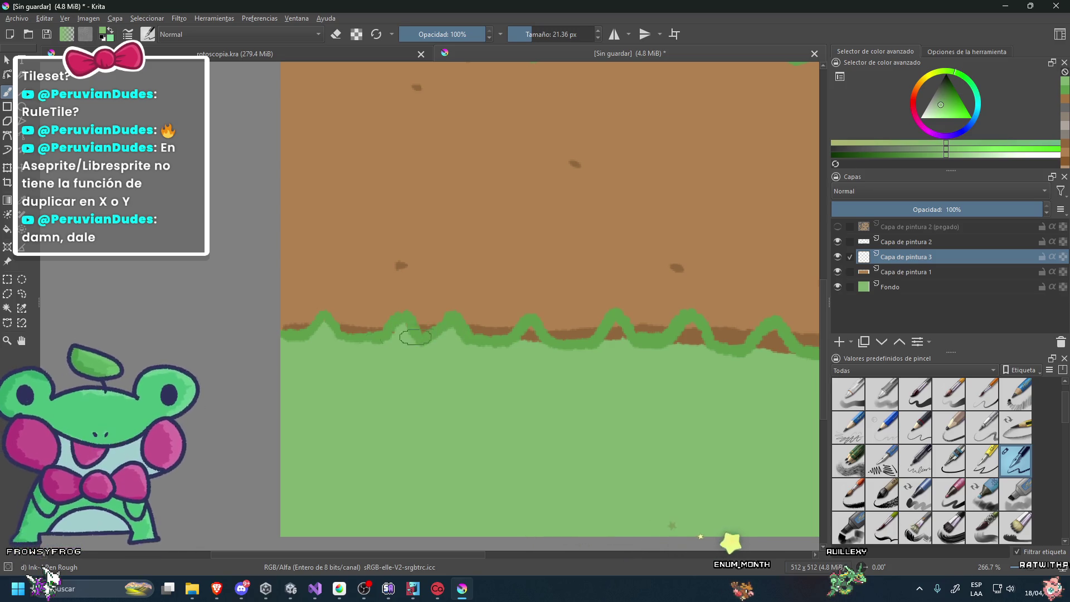
scroll(447, 338, "up", 4)
scroll(430, 331, "down", 10)
scroll(580, 332, "up", 3)
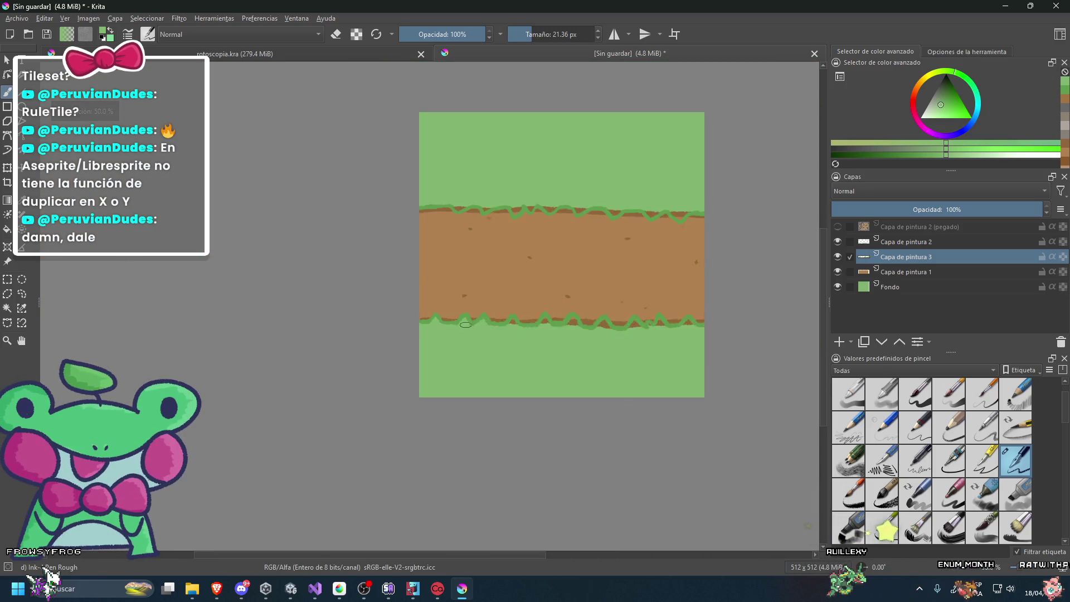
scroll(580, 331, "up", 3)
scroll(581, 331, "up", 1)
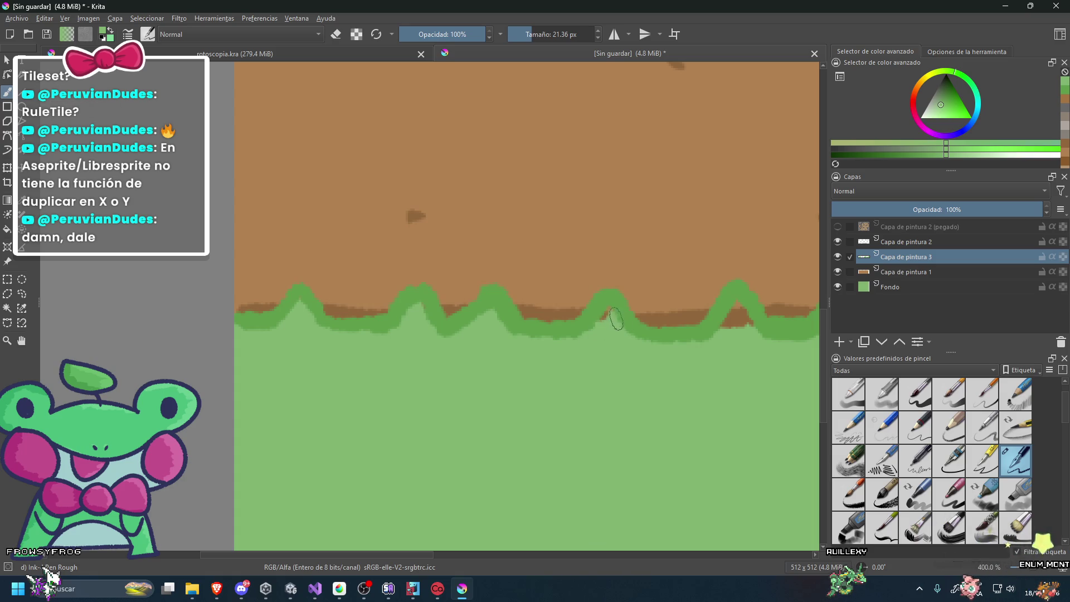
scroll(608, 314, "down", 3)
scroll(608, 314, "down", 3)
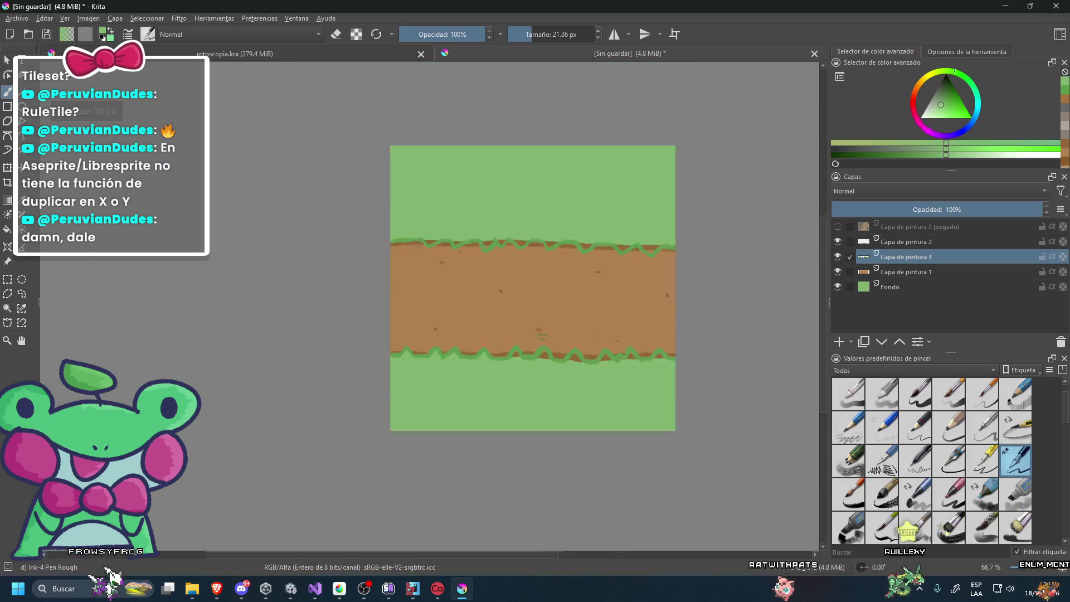
scroll(497, 383, "up", 6)
scroll(498, 383, "up", 2)
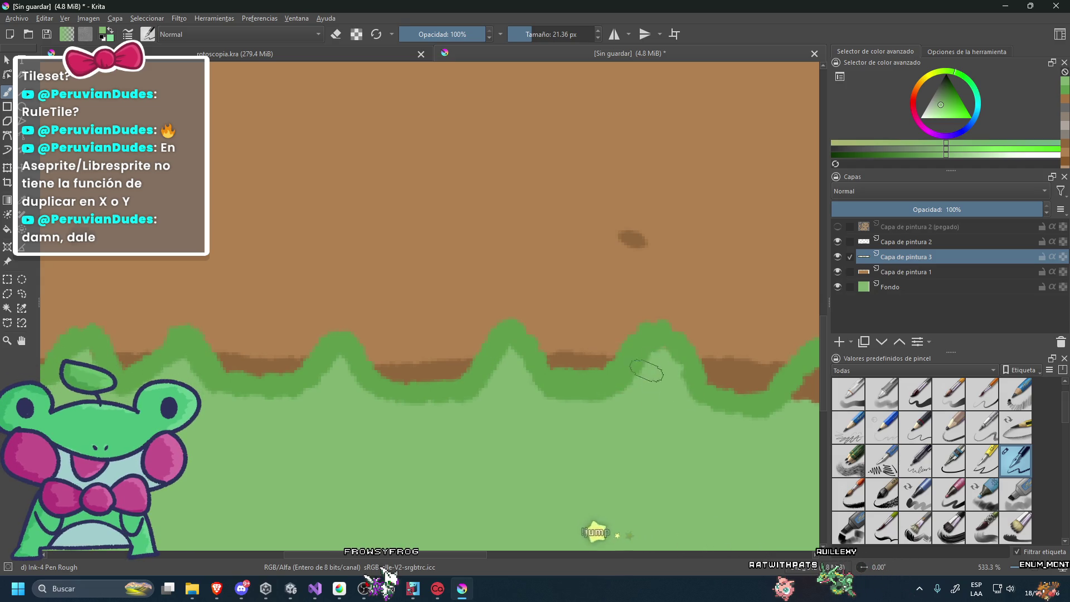
scroll(648, 368, "down", 4)
scroll(589, 339, "up", 4)
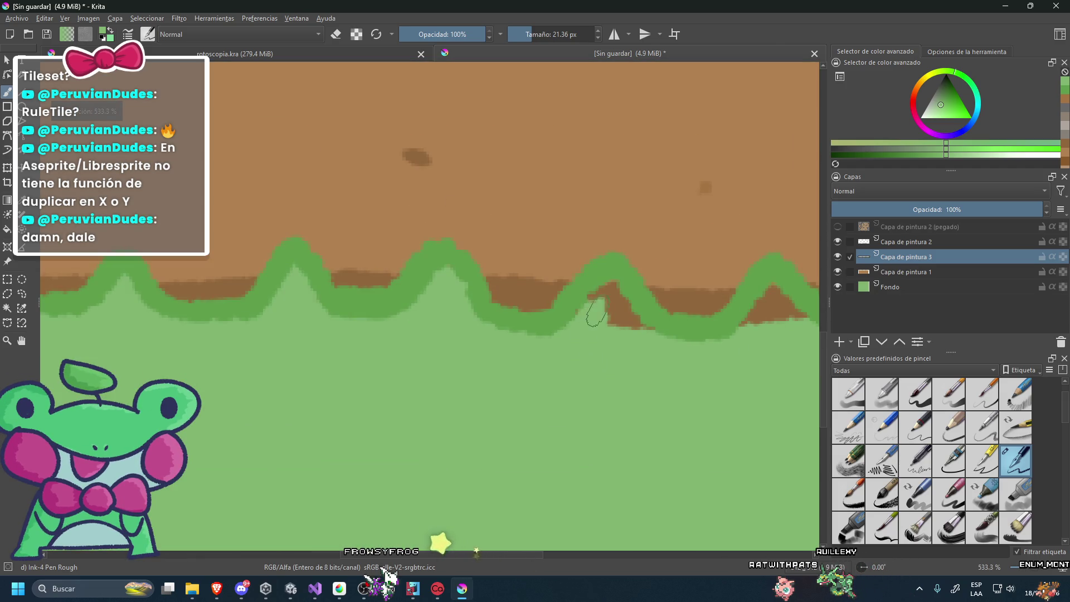
scroll(685, 323, "down", 2)
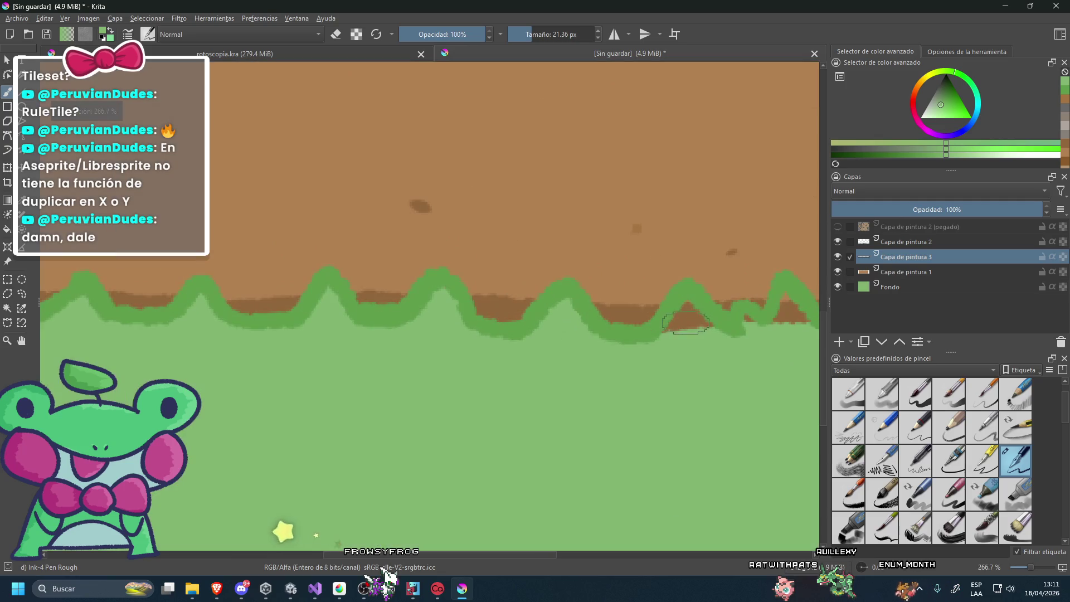
scroll(676, 334, "down", 4)
scroll(691, 346, "up", 4)
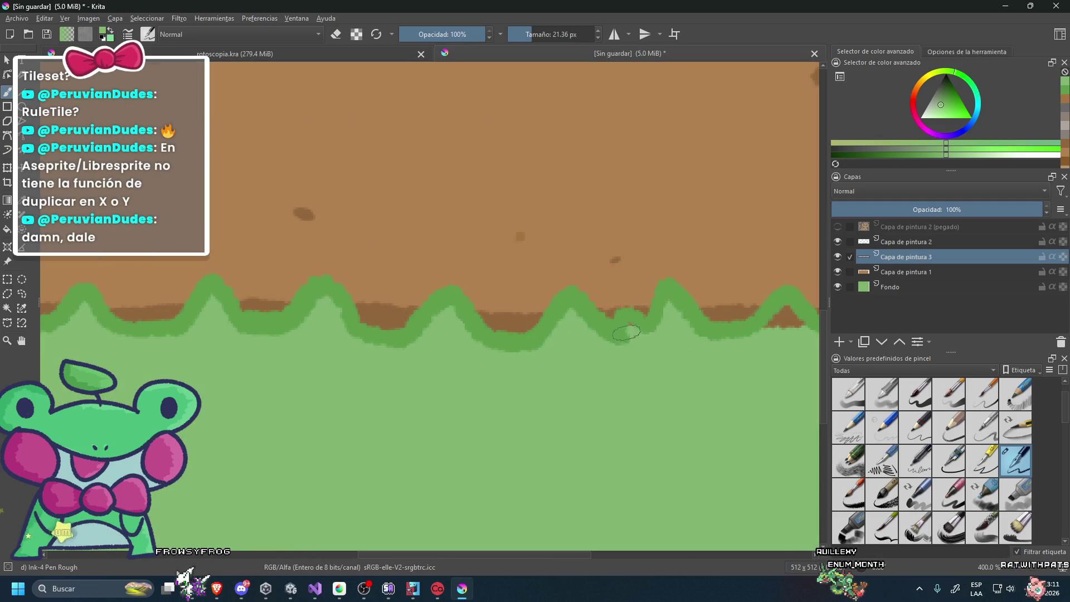
scroll(590, 358, "down", 2)
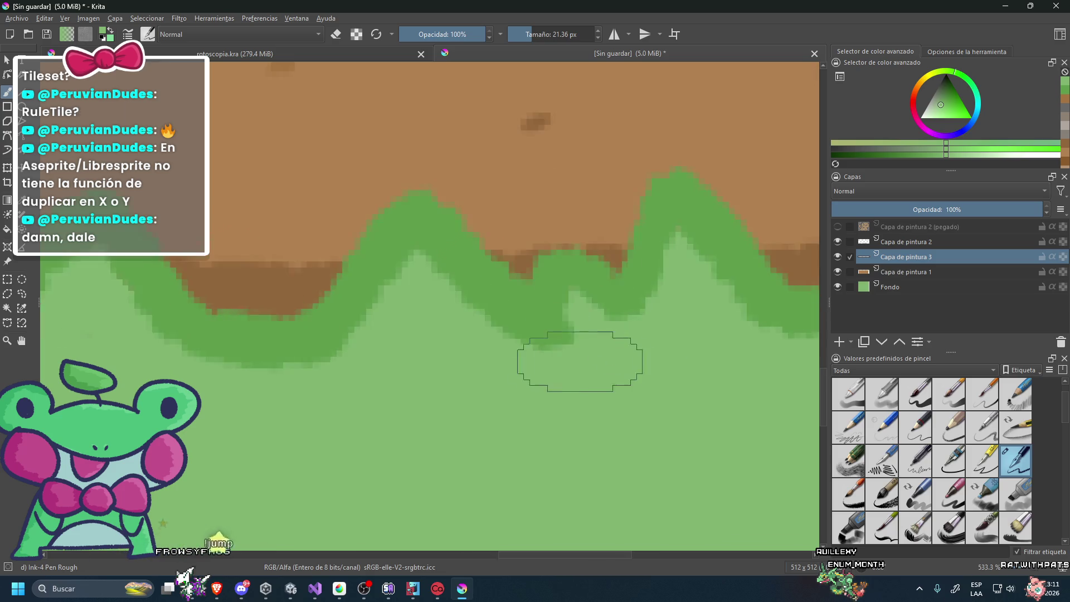
scroll(609, 345, "down", 5)
scroll(637, 325, "up", 2)
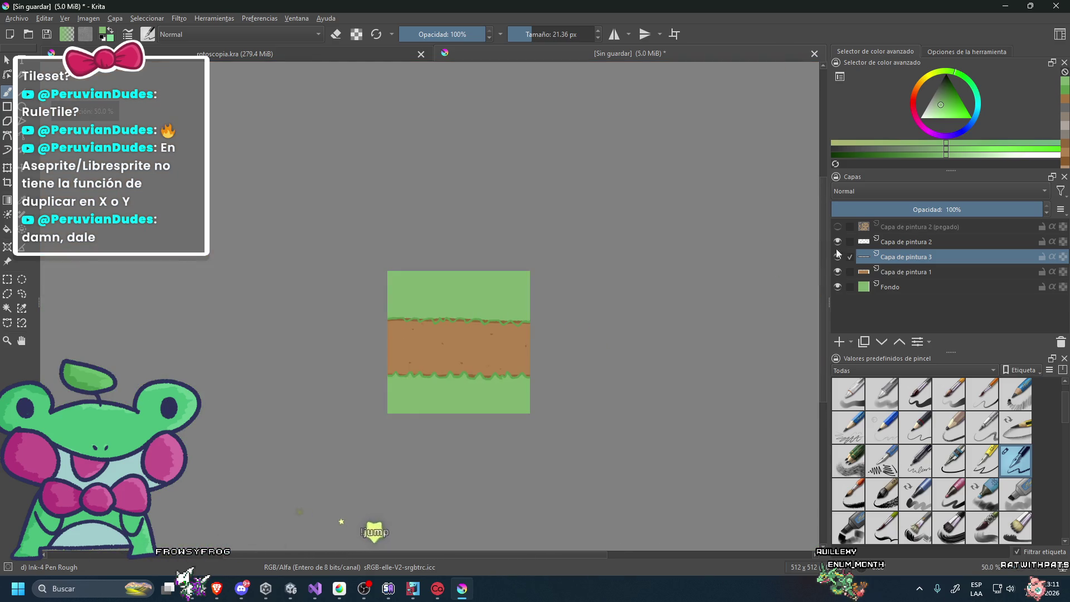
With the cat layer hidden, paint green over three stray brown patches and gaps in the fringe.
left_click(839, 227)
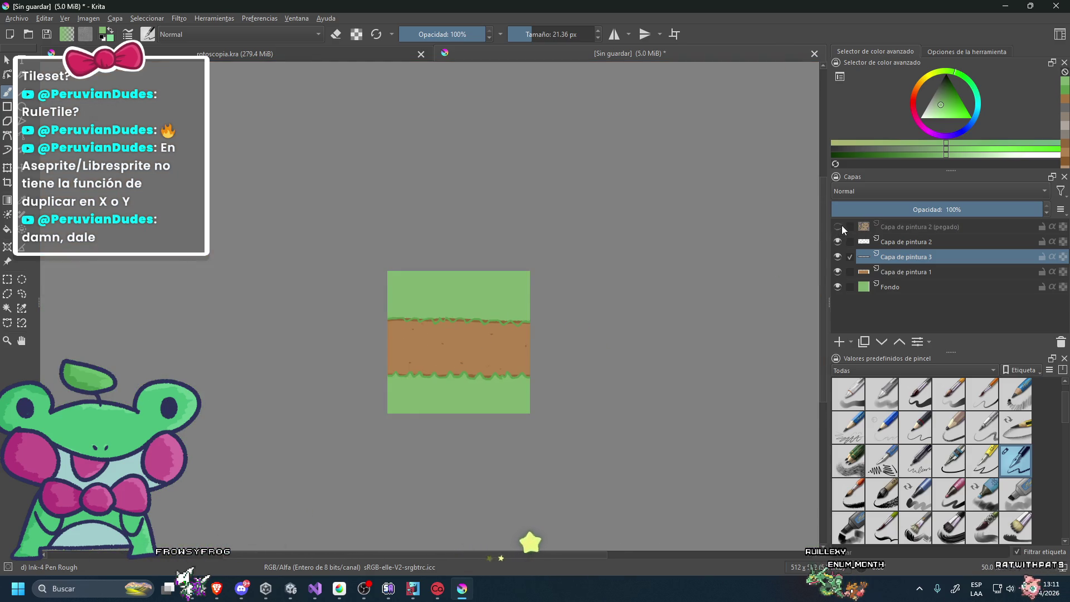
scroll(458, 343, "down", 1)
scroll(348, 327, "up", 3)
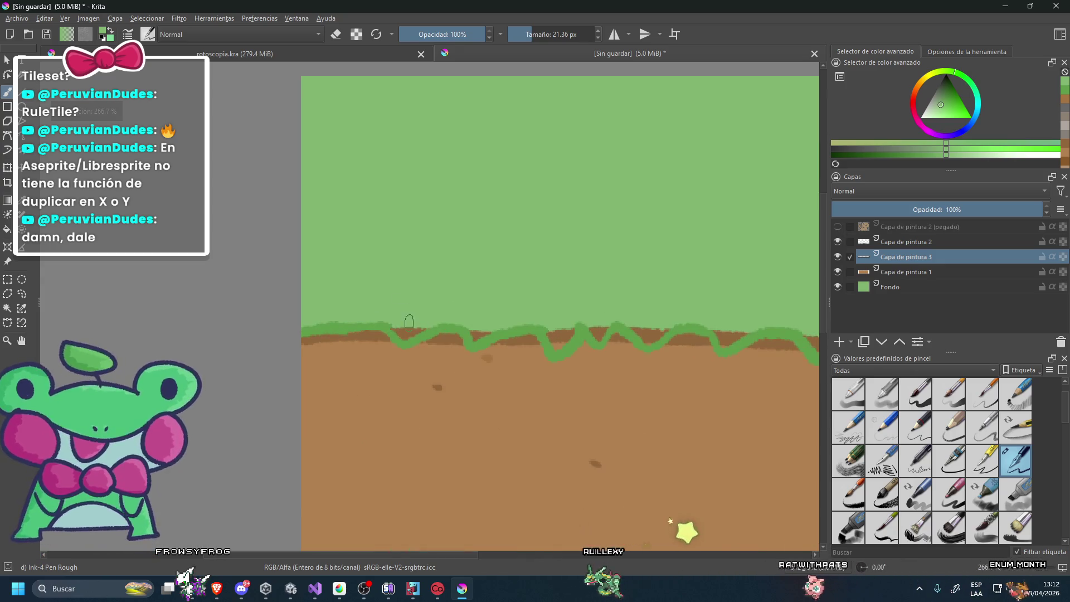
scroll(348, 327, "up", 6)
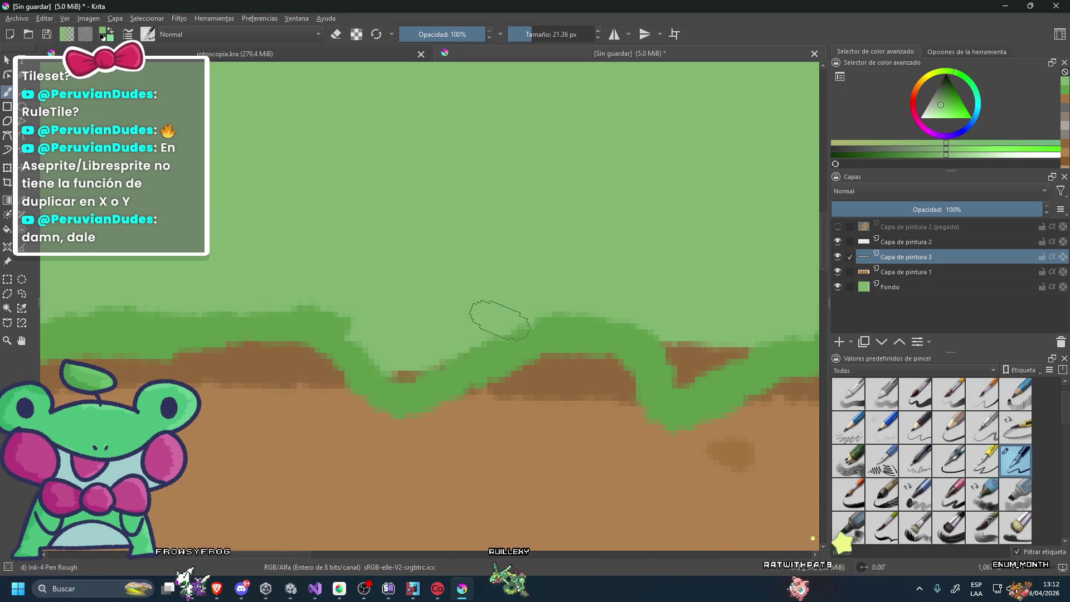
scroll(406, 367, "down", 2)
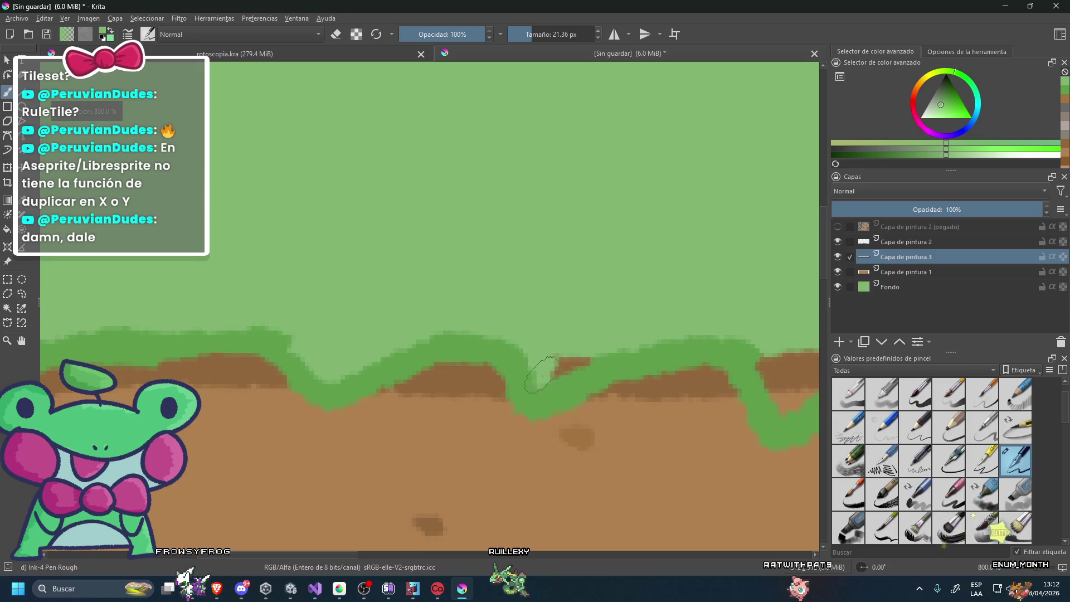
scroll(563, 343, "down", 2)
scroll(390, 346, "up", 2)
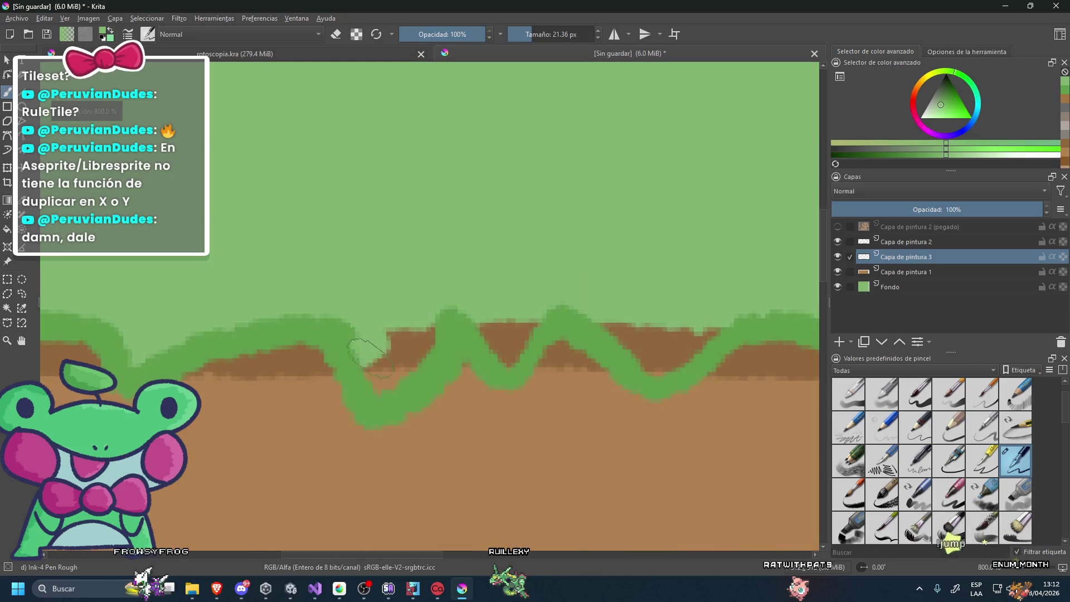
left_click_drag(369, 350, 378, 375)
left_click_drag(488, 318, 538, 320)
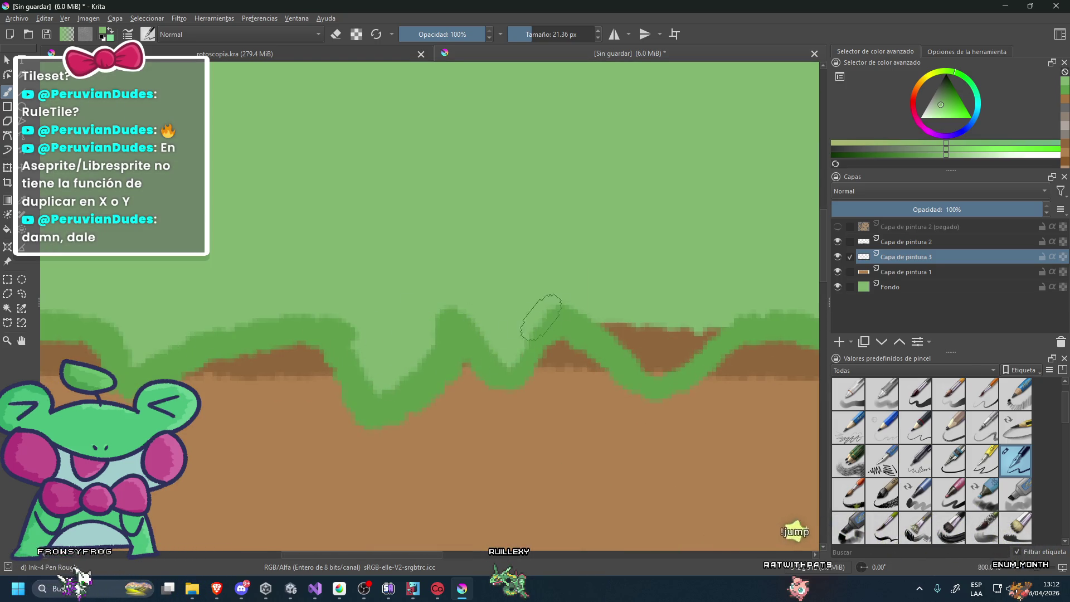
left_click_drag(627, 360, 626, 323)
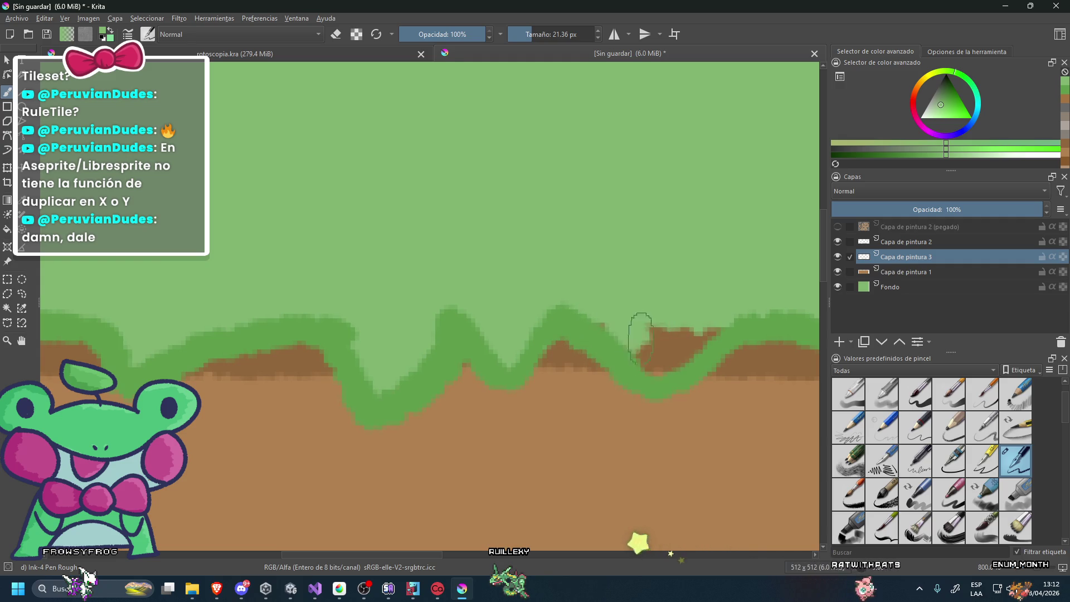
Show the pasted cat layer again so the cat stands on the grass-fringed path.
scroll(643, 354, "down", 2)
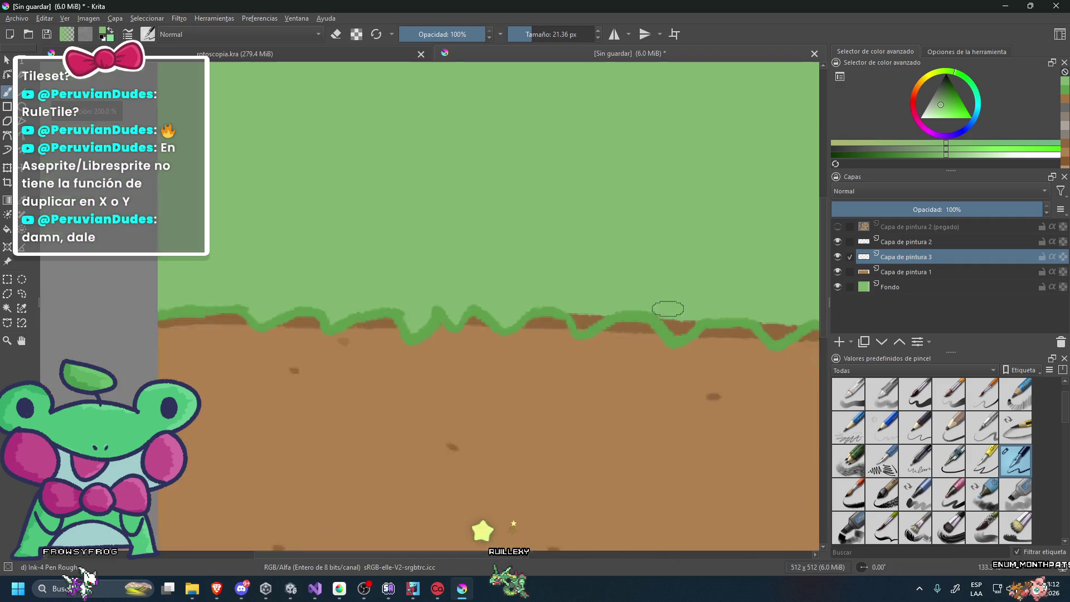
scroll(501, 318, "up", 4)
scroll(532, 313, "down", 5)
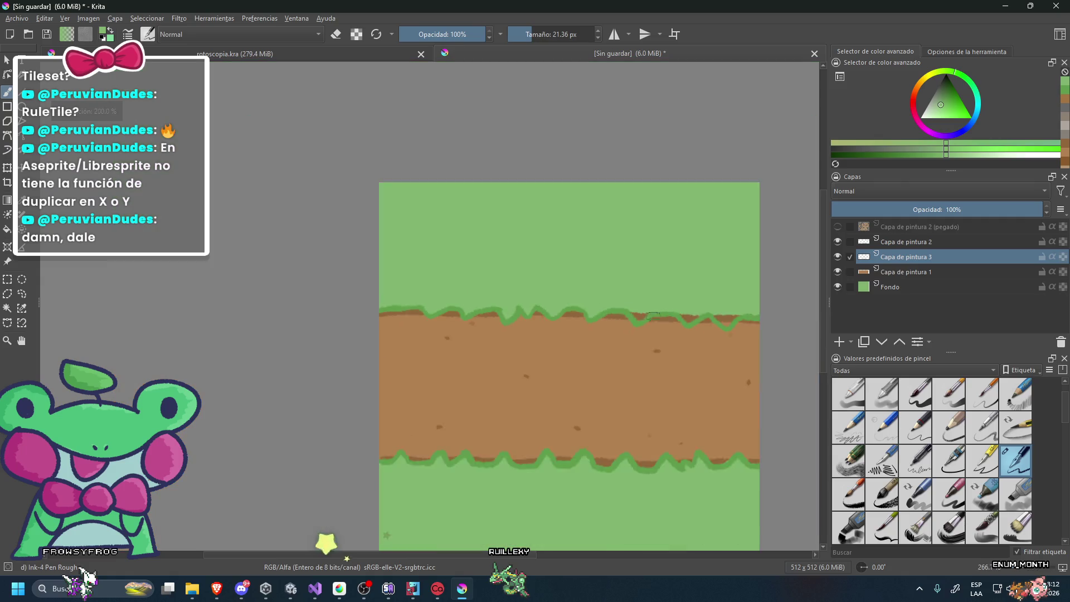
scroll(623, 307, "up", 3)
scroll(626, 310, "up", 1)
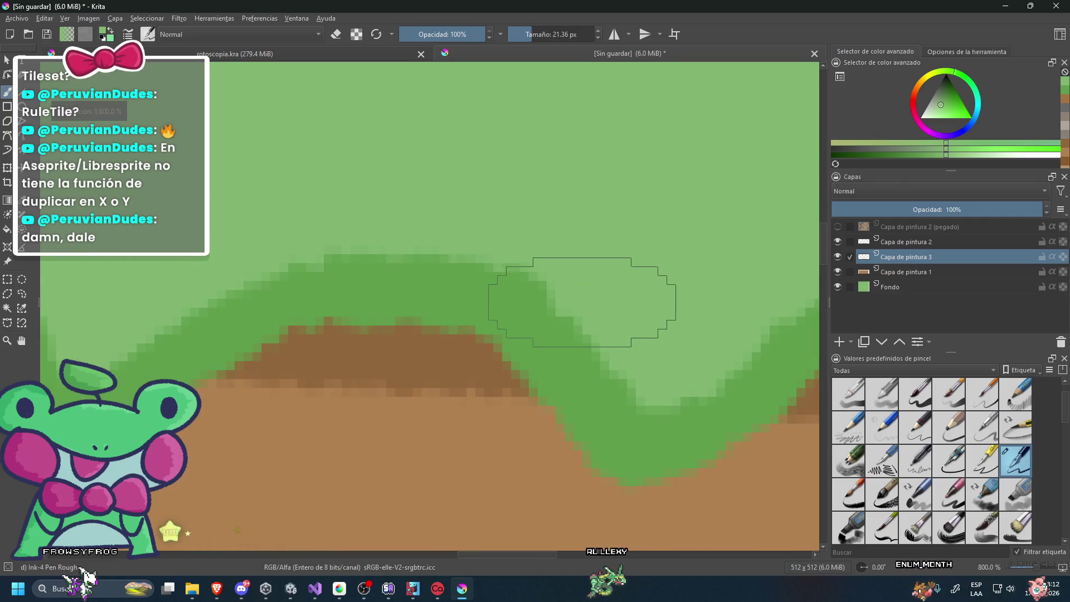
scroll(613, 304, "down", 2)
scroll(601, 299, "up", 1)
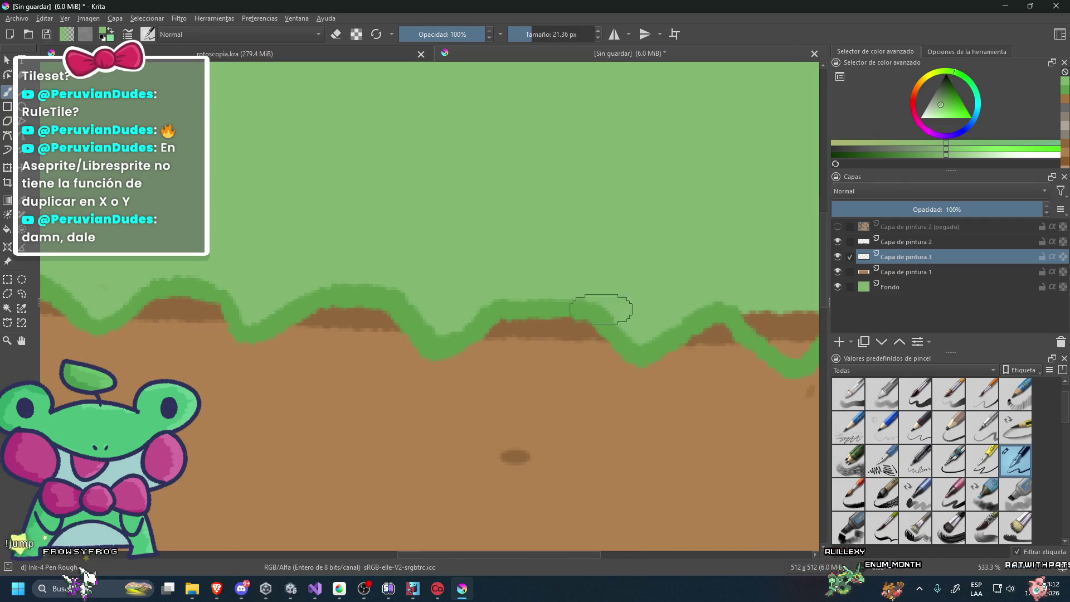
scroll(594, 296, "down", 1)
scroll(585, 292, "up", 1)
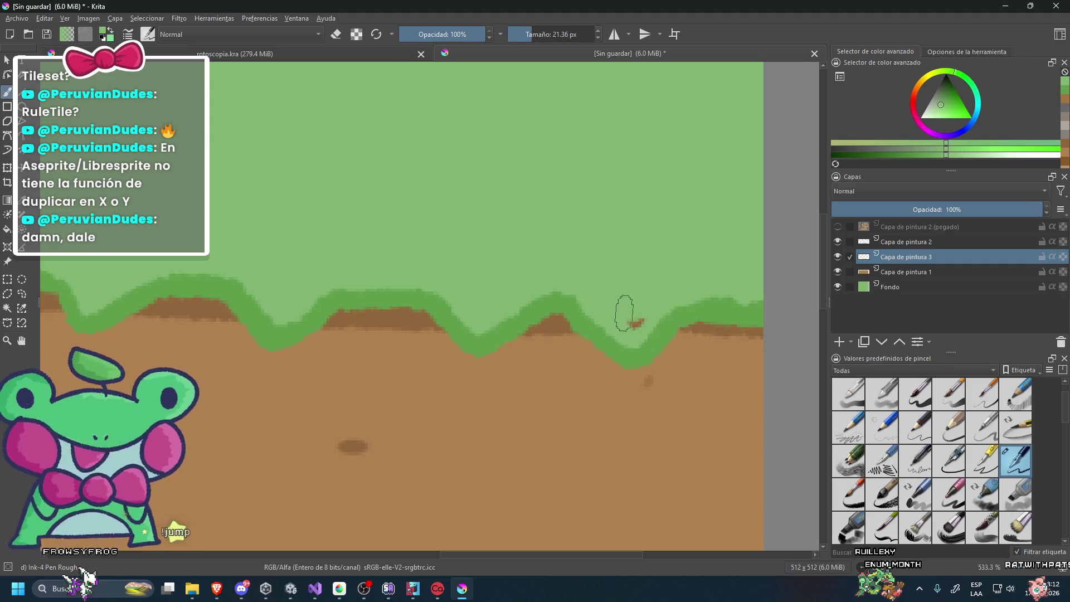
scroll(646, 279, "down", 2)
scroll(652, 249, "down", 7)
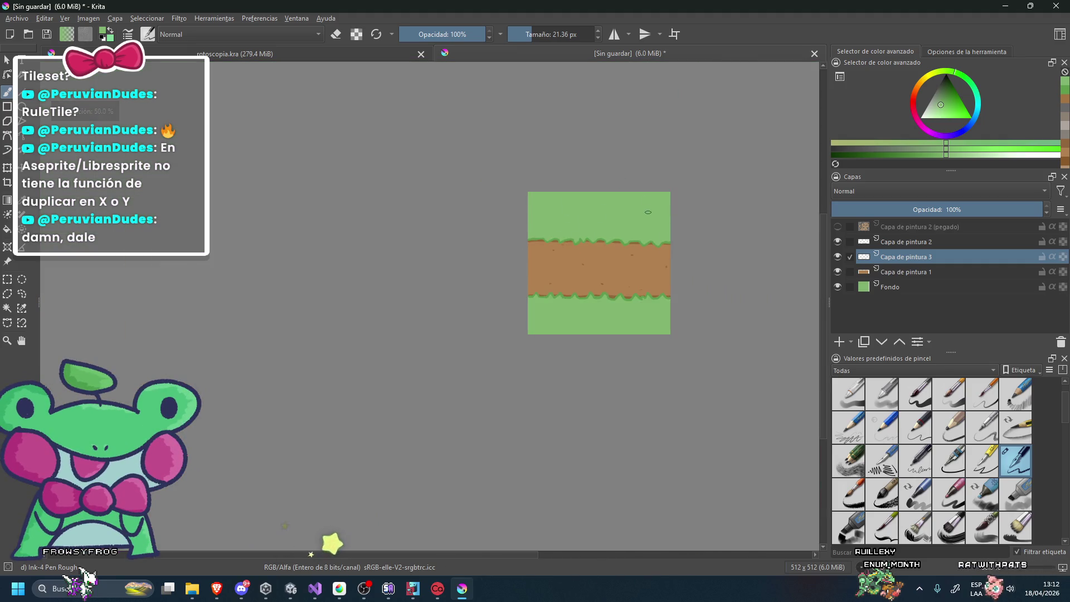
left_click(838, 226)
Open the Ver menu for the view options.
scroll(332, 403, "down", 2)
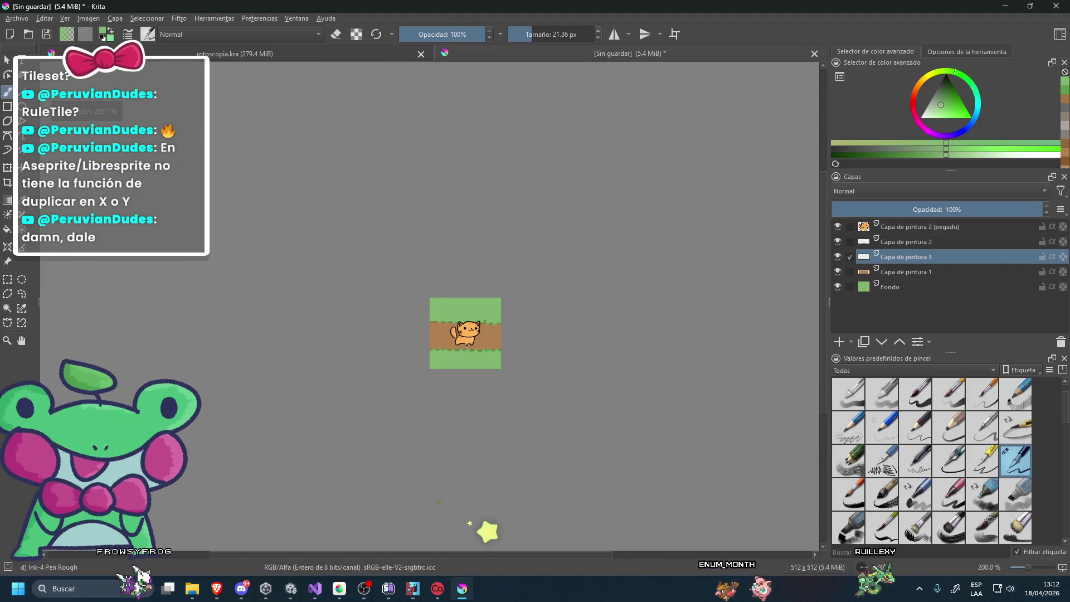
scroll(484, 321, "up", 2)
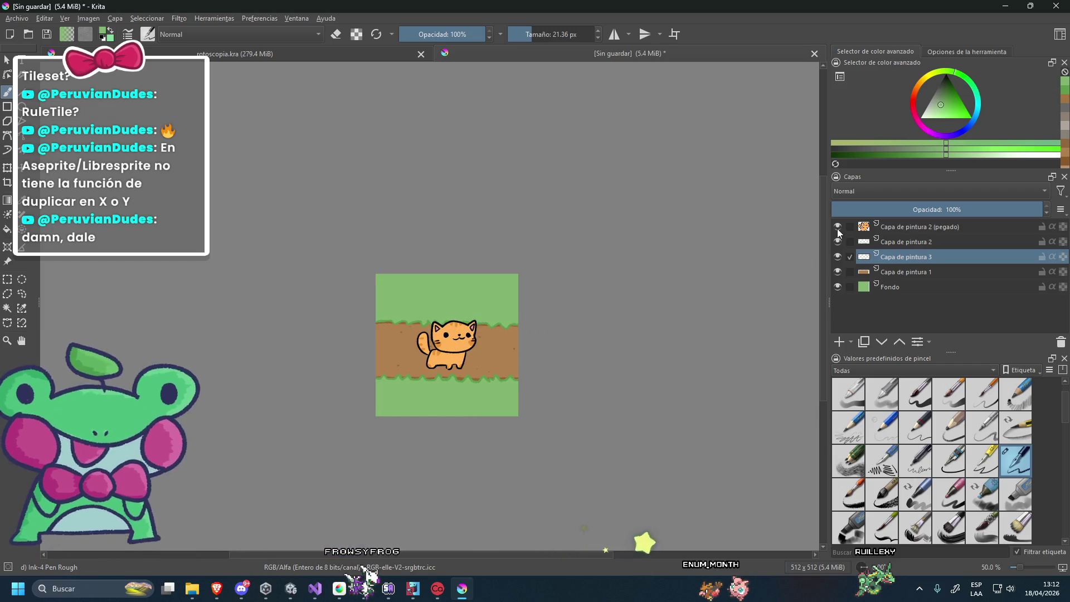
left_click(65, 19)
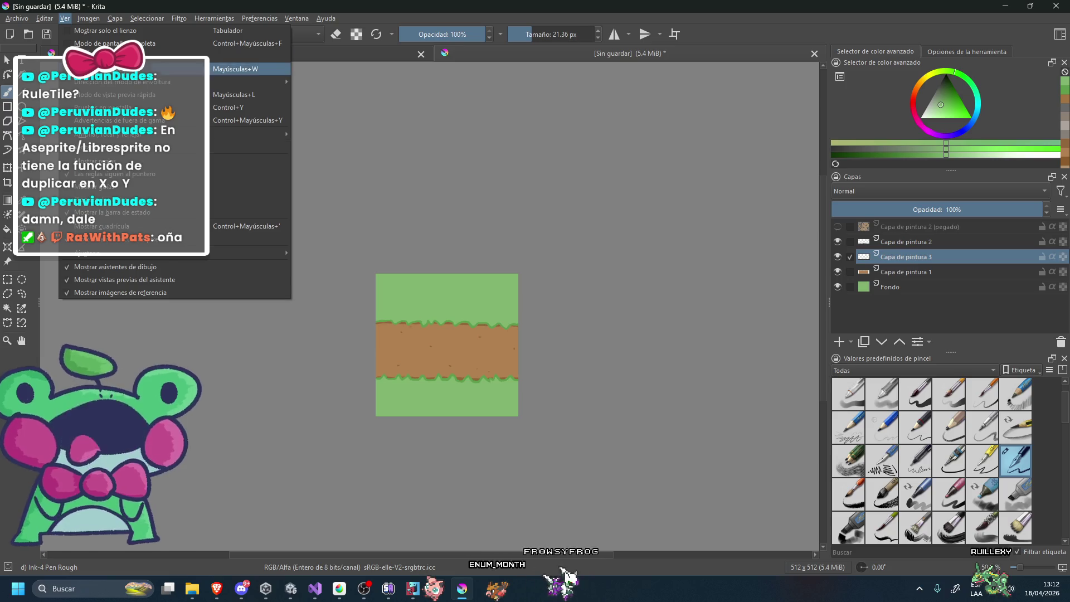
Turn on Modo envolvente (Wrap Around Mode) to tile the canvas.
mouse_move(46, 20)
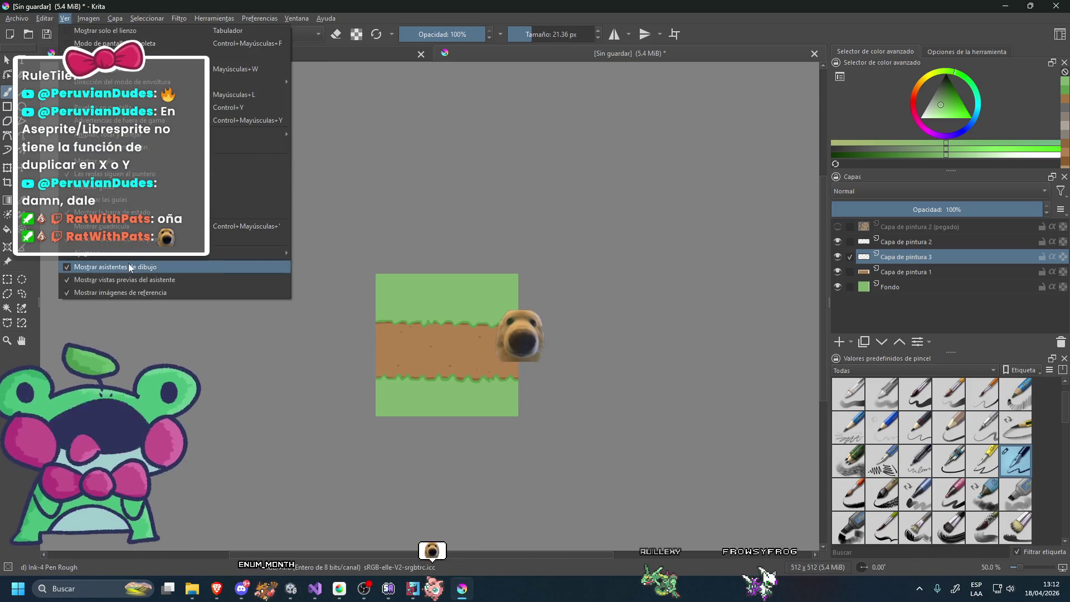
mouse_move(132, 252)
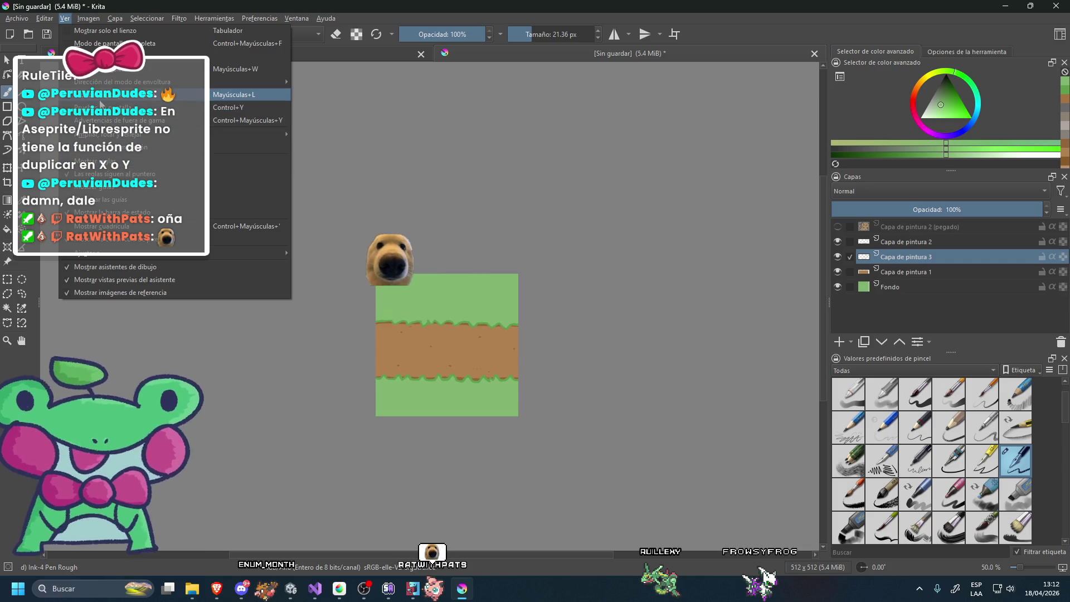
mouse_move(105, 84)
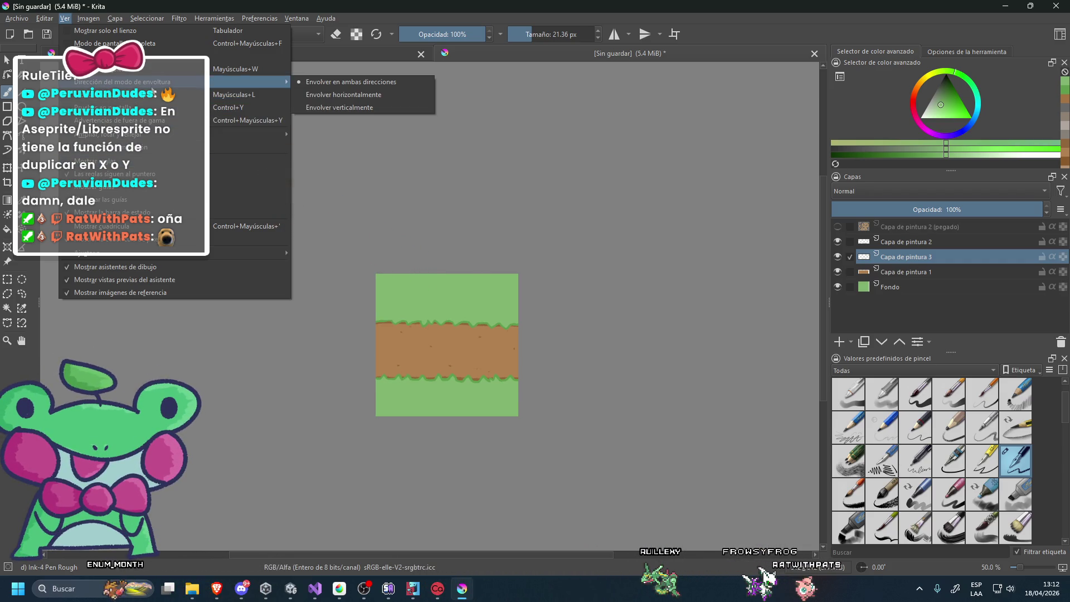
left_click(142, 69)
scroll(374, 221, "down", 2)
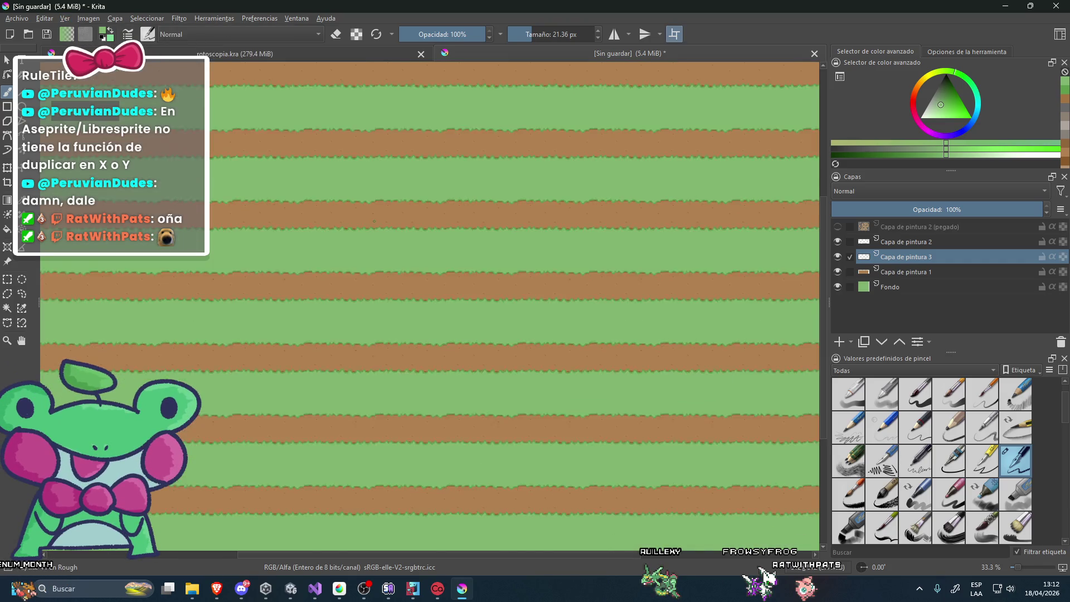
Zoom to the seam, sample the grass green and touch up the ground near the grass edge.
scroll(391, 234, "up", 2)
scroll(422, 254, "down", 4)
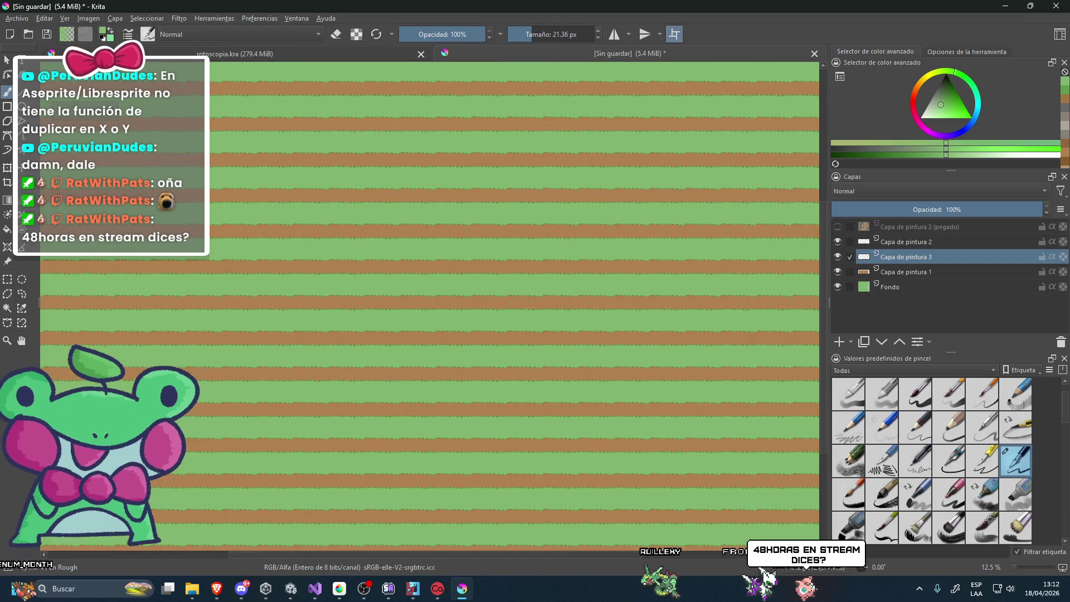
scroll(432, 318, "up", 2)
scroll(458, 319, "up", 7)
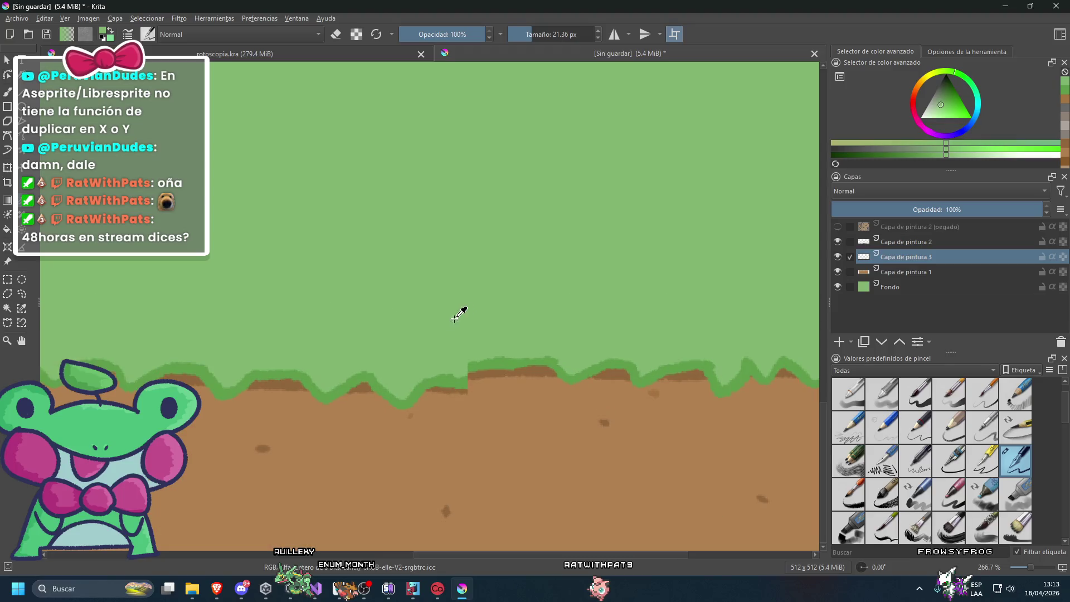
left_click(449, 381, "ctrl")
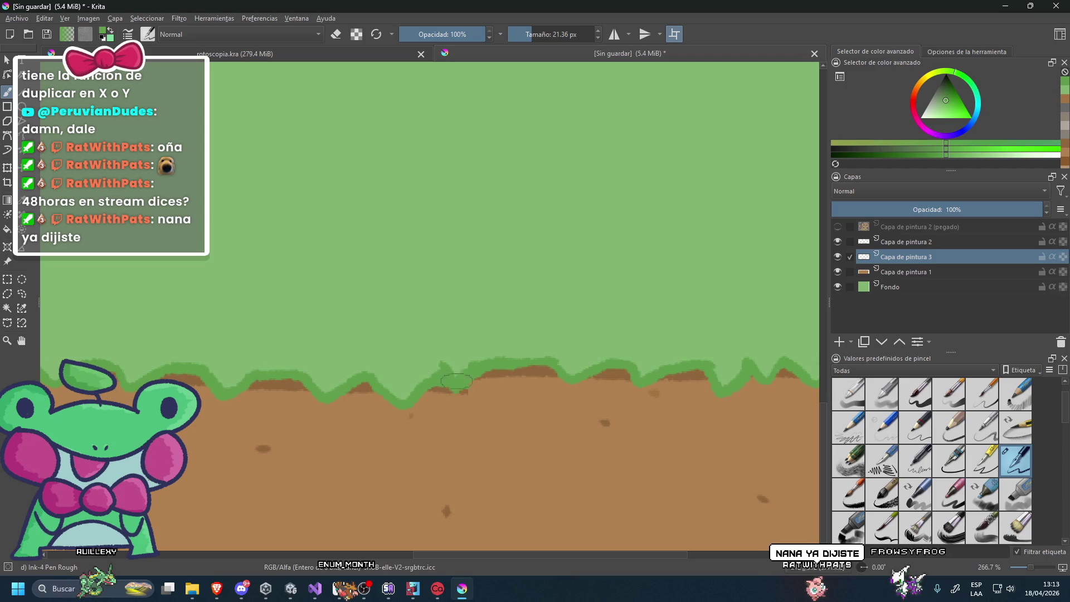
scroll(455, 383, "down", 1)
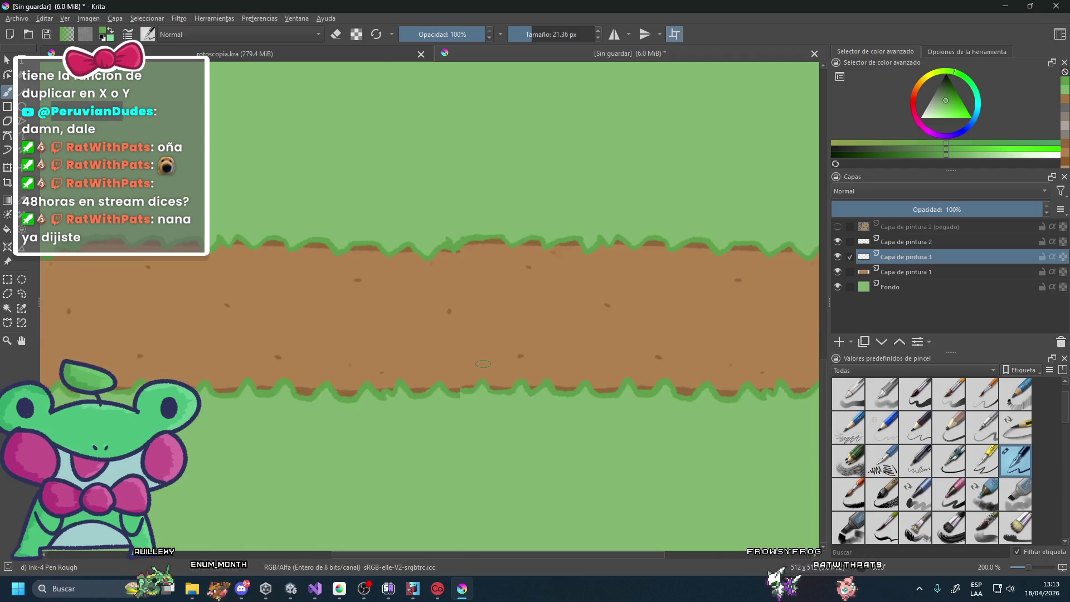
scroll(483, 366, "down", 2)
scroll(447, 196, "up", 2)
scroll(375, 327, "up", 1)
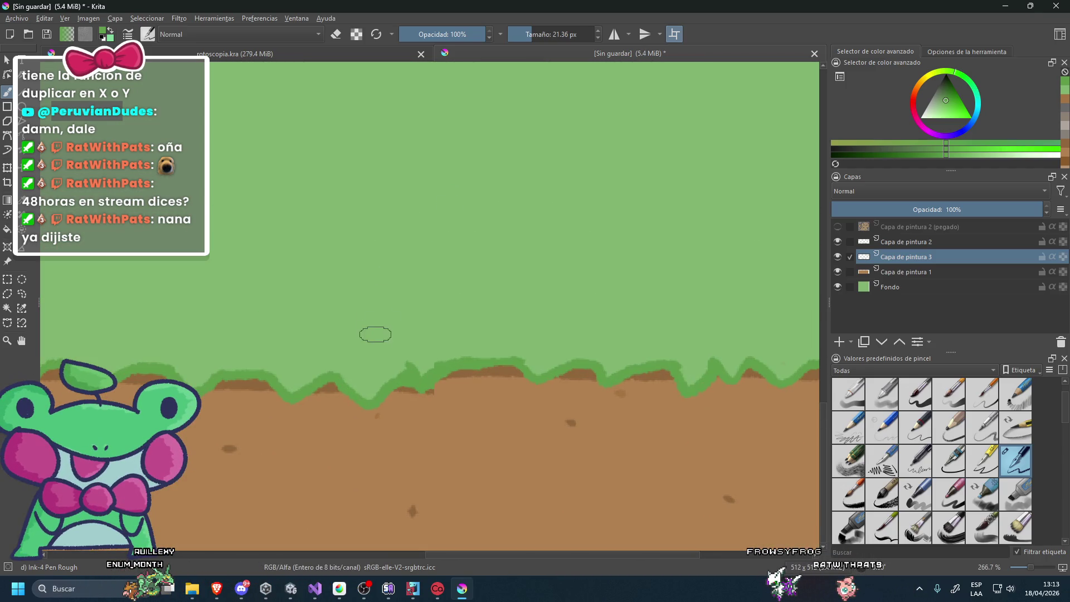
left_click(228, 450)
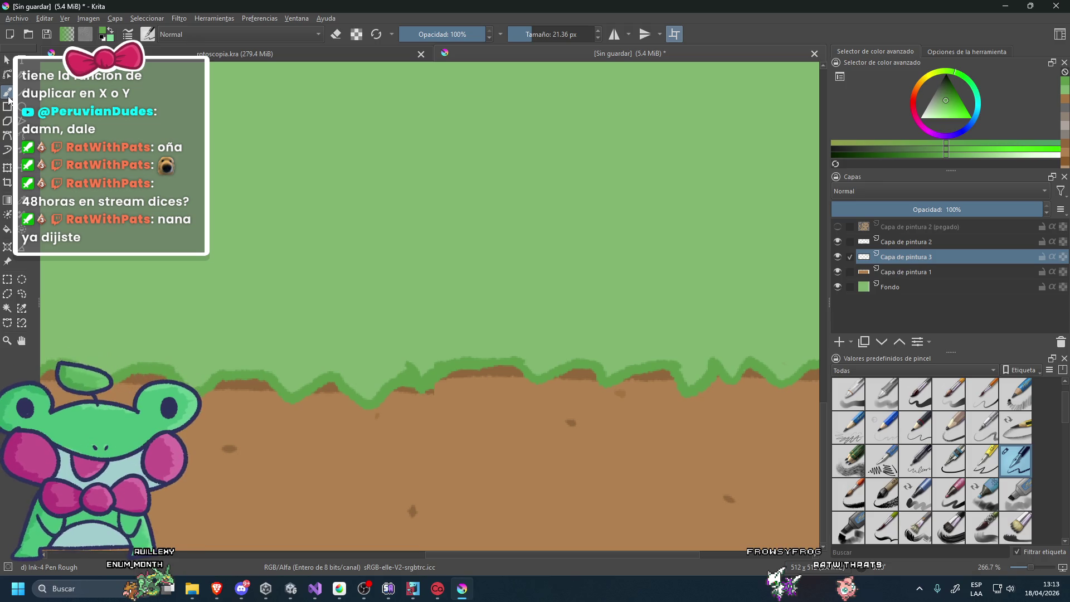
Return to Capa de pintura 3 and sample the dark brown from the ground edge.
left_click(883, 243)
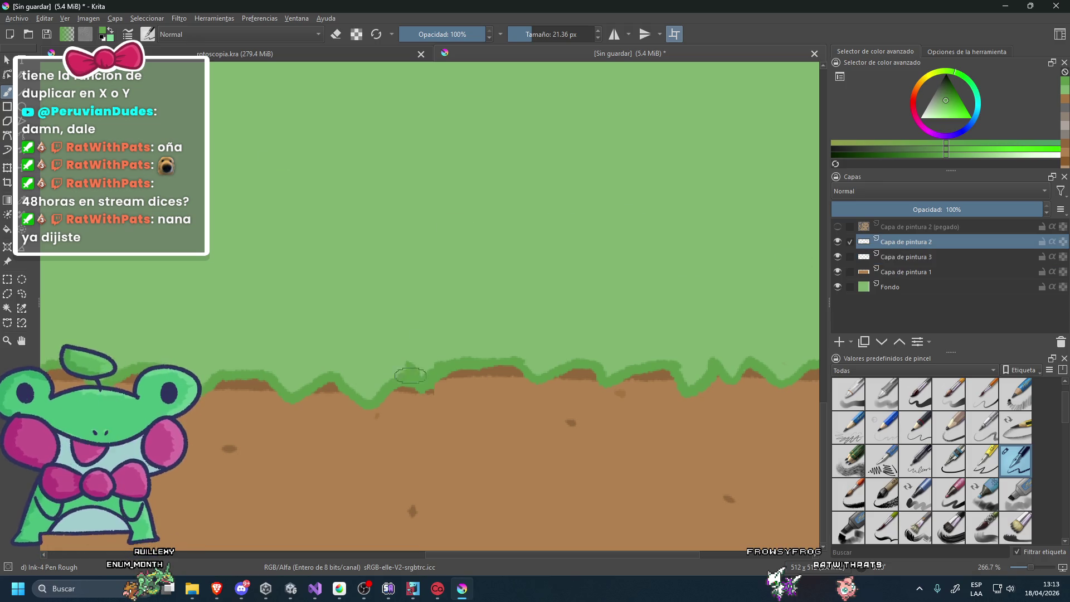
left_click(919, 258)
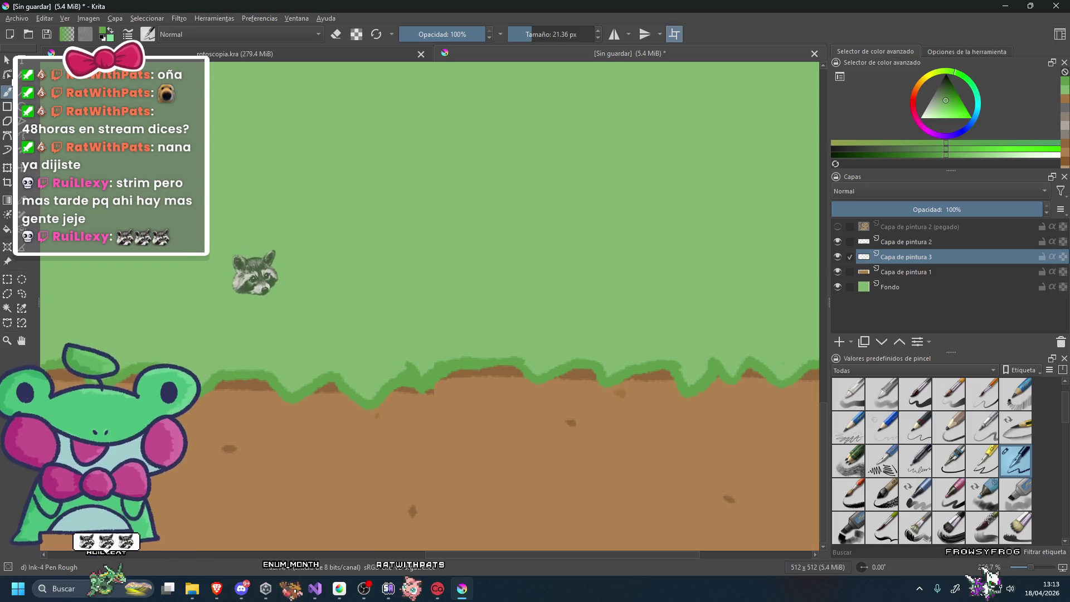
left_click(499, 370, "ctrl")
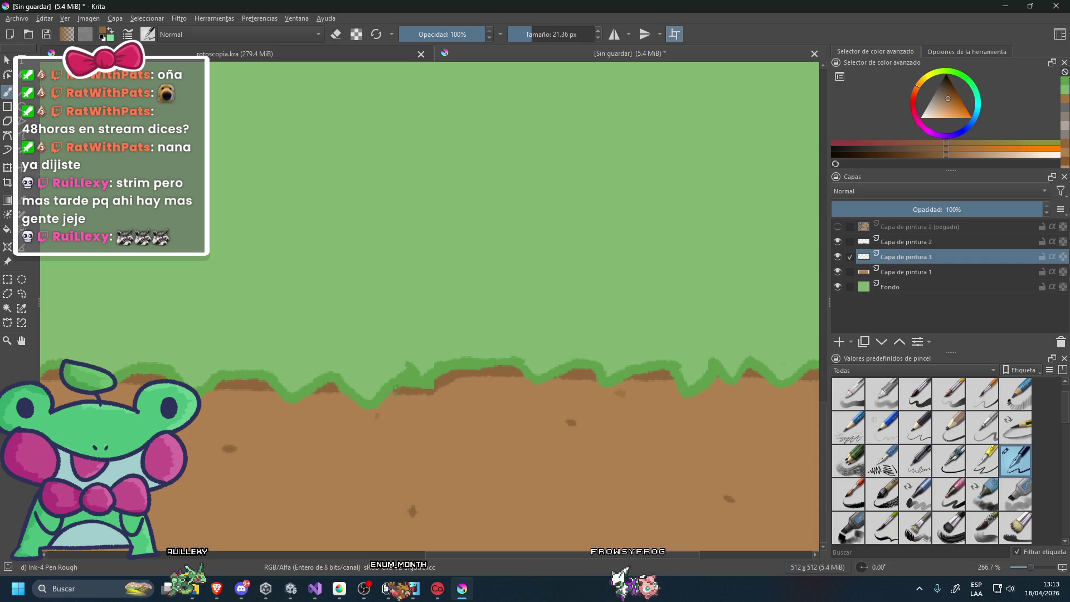
scroll(424, 372, "up", 1)
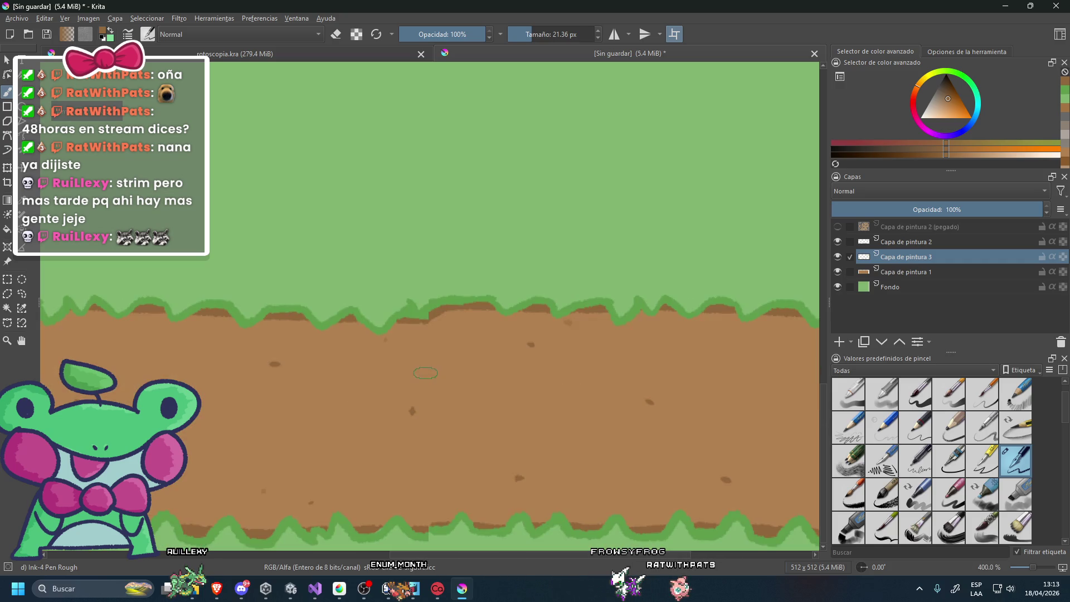
left_click(921, 243)
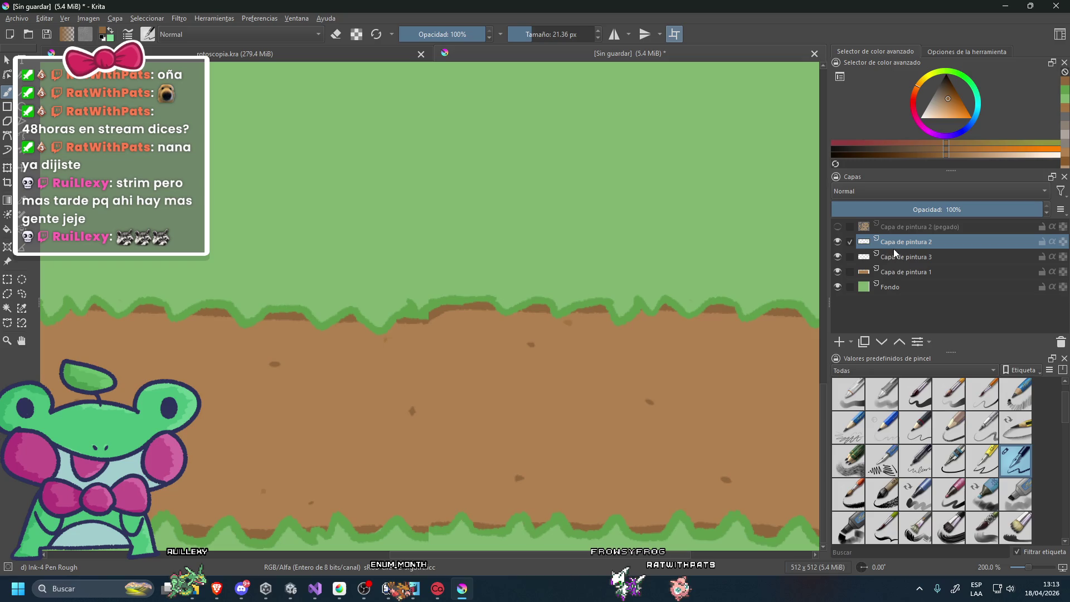
Toggle Capa de pintura 2 to compare, then erase the fringe bump, previewing the repeat with W.
left_click(838, 241)
left_click(836, 241)
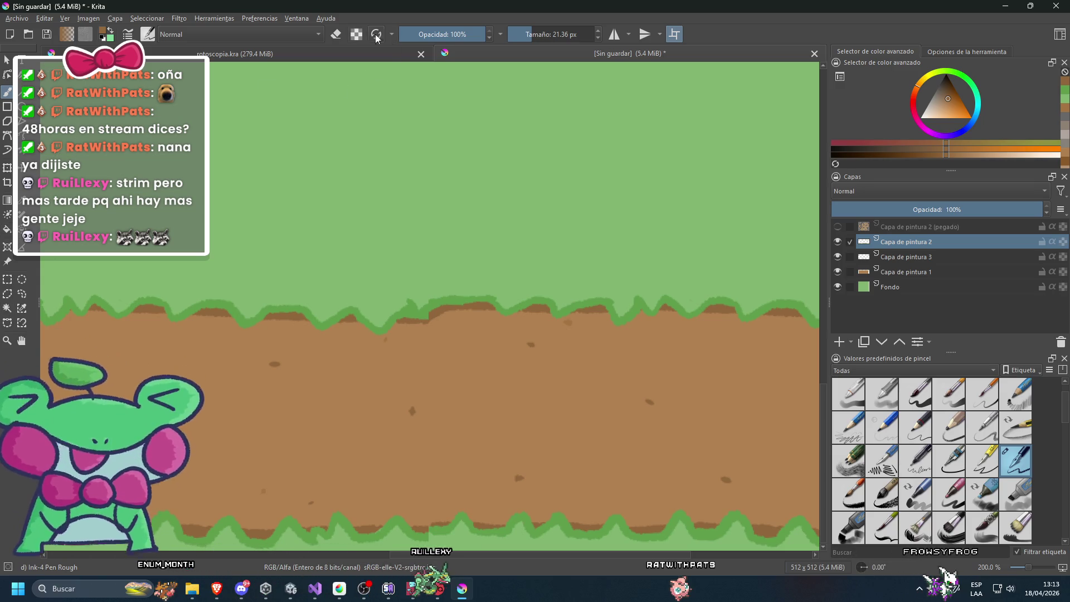
key("e")
scroll(440, 317, "up", 1)
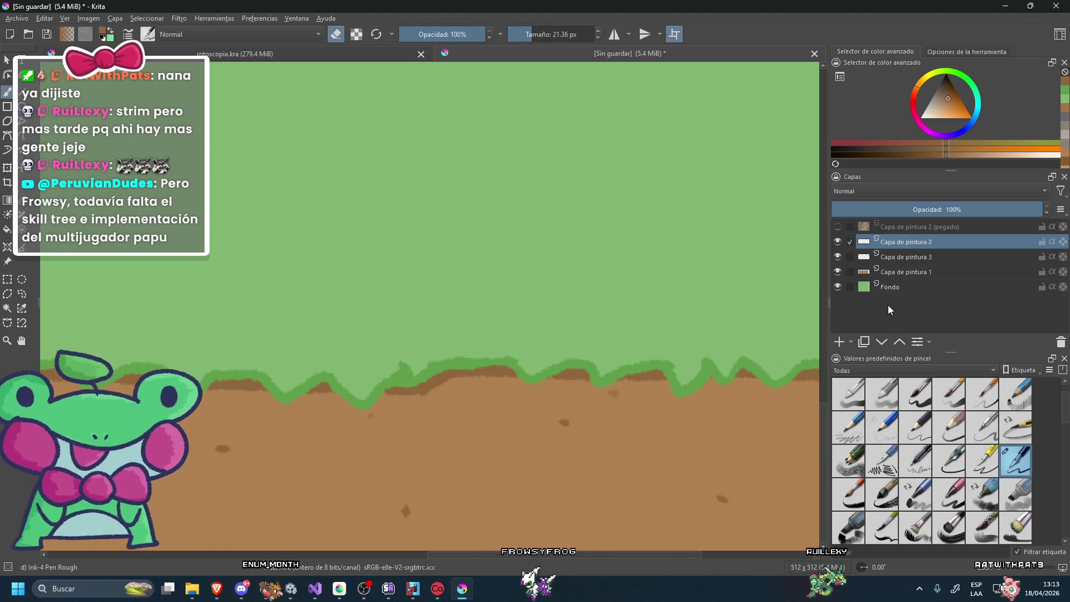
key("w")
scroll(681, 334, "down", 4)
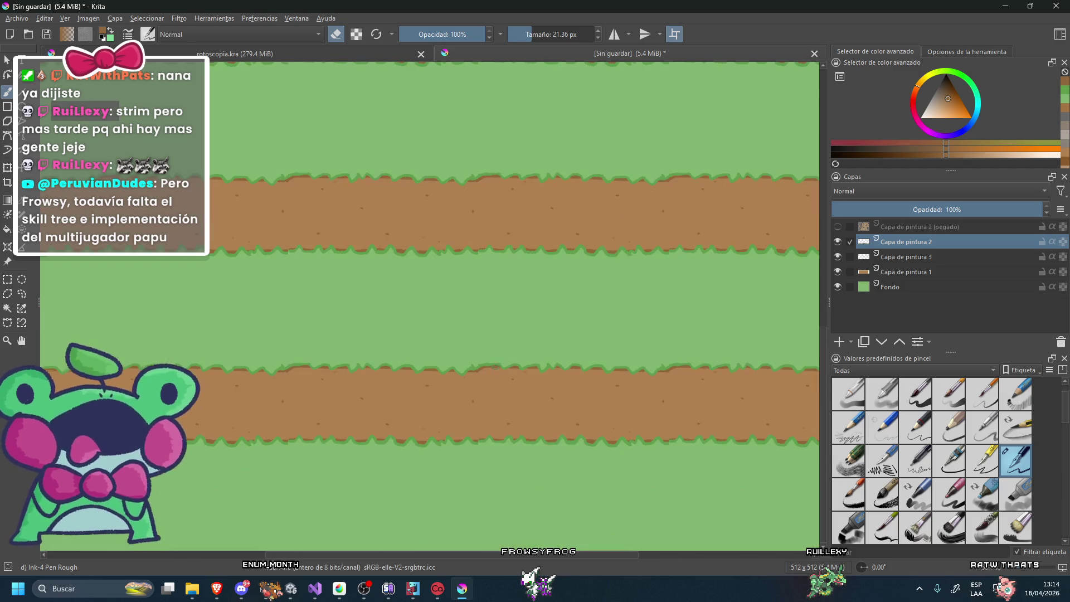
scroll(505, 355, "up", 3)
scroll(504, 355, "up", 4)
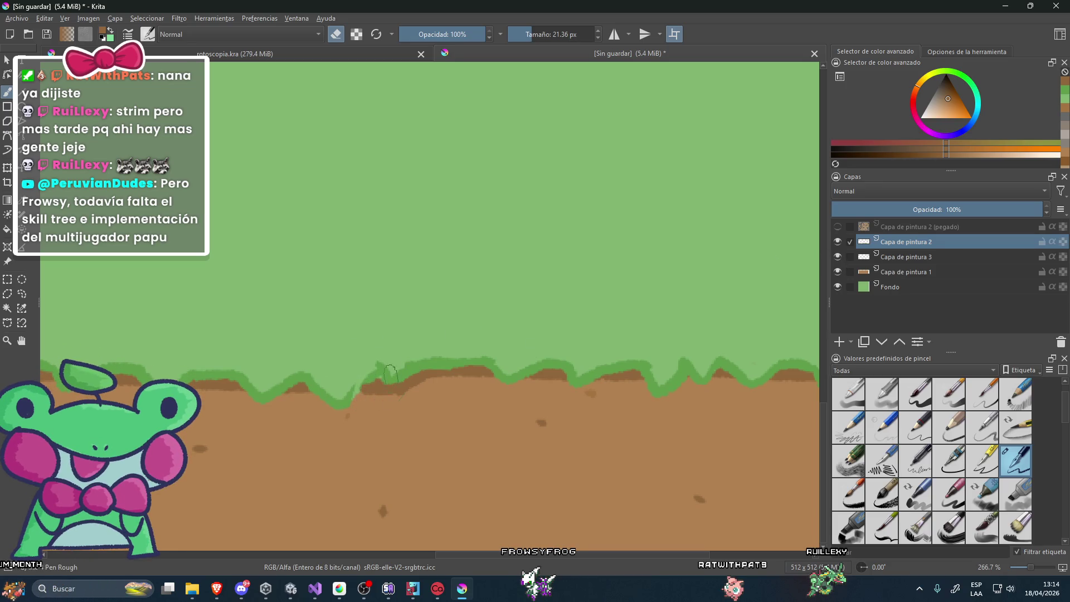
Check layers 3 and 1, return to Capa de pintura 2, and sample grass green for painting.
left_click(863, 258)
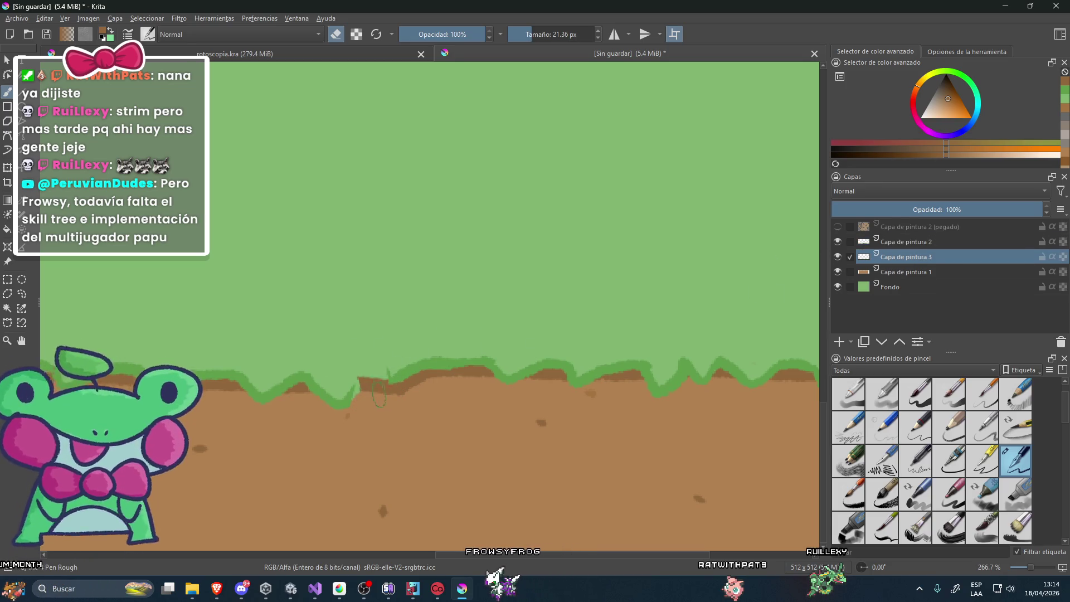
left_click(885, 273)
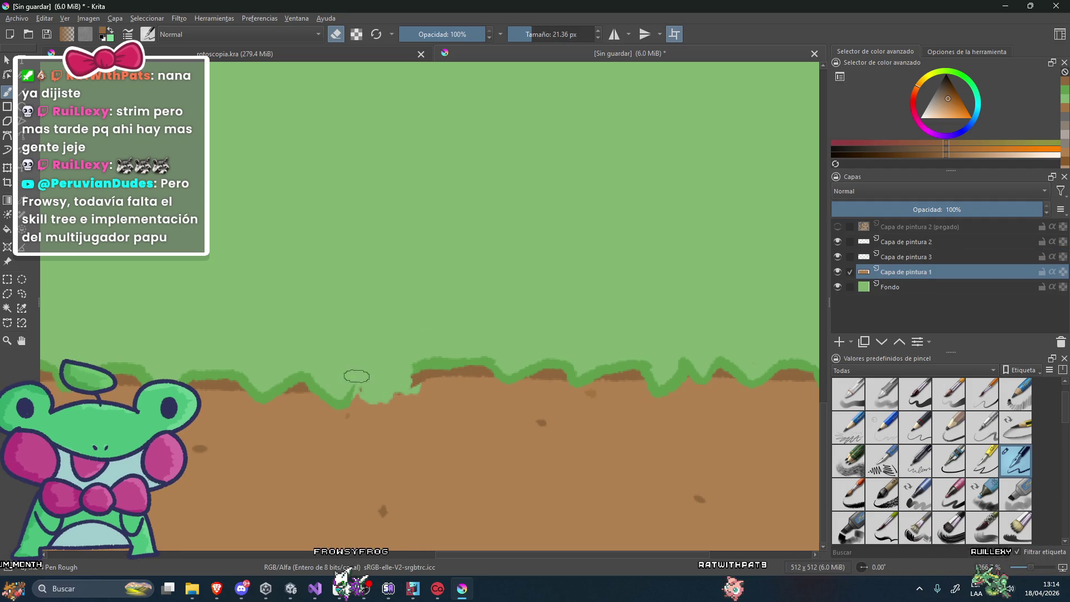
left_click(877, 242)
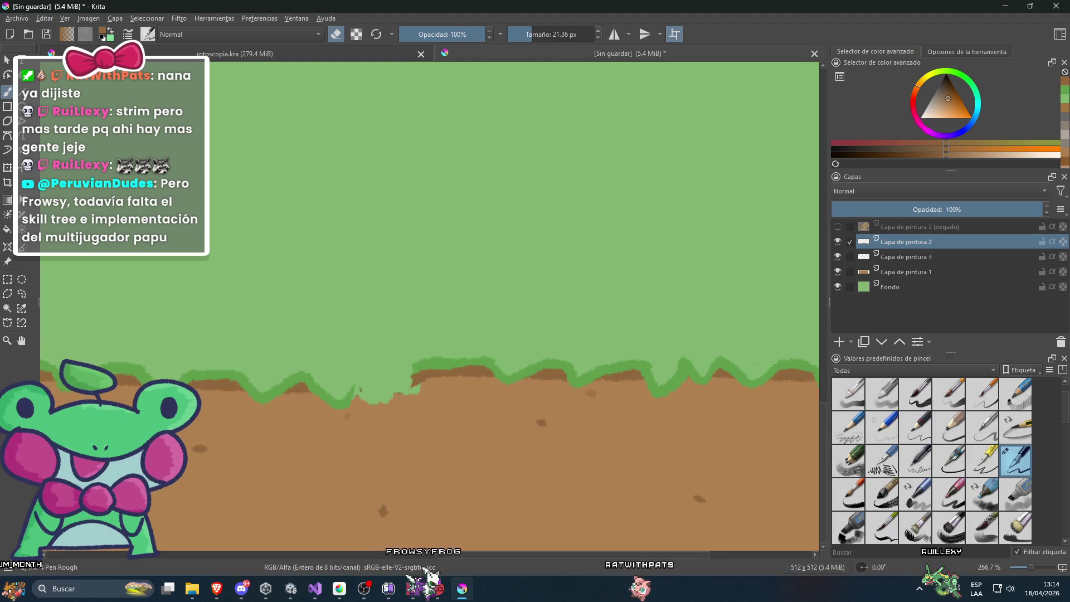
key("e")
left_click(315, 392, "ctrl")
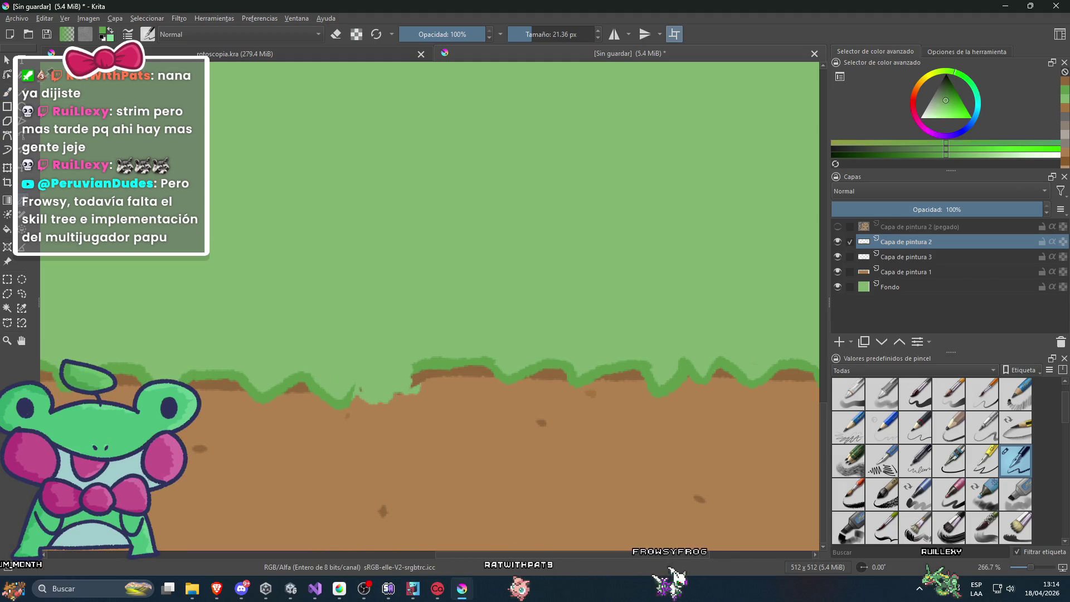
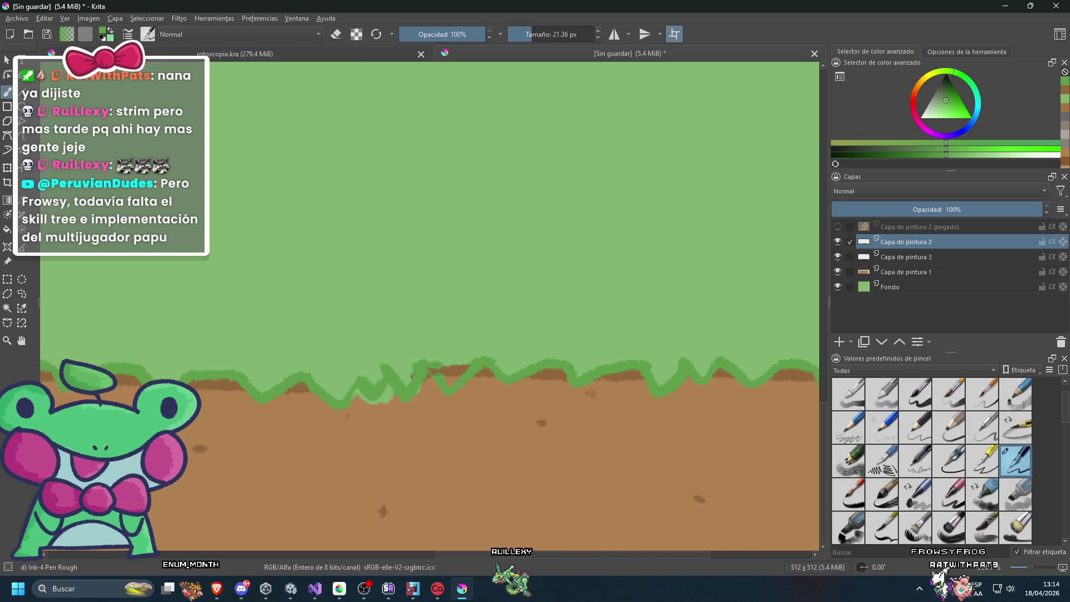
Erase along the grass edge, undo a stroke, and unlock the layer's transparency.
left_click_drag(423, 358, 370, 326)
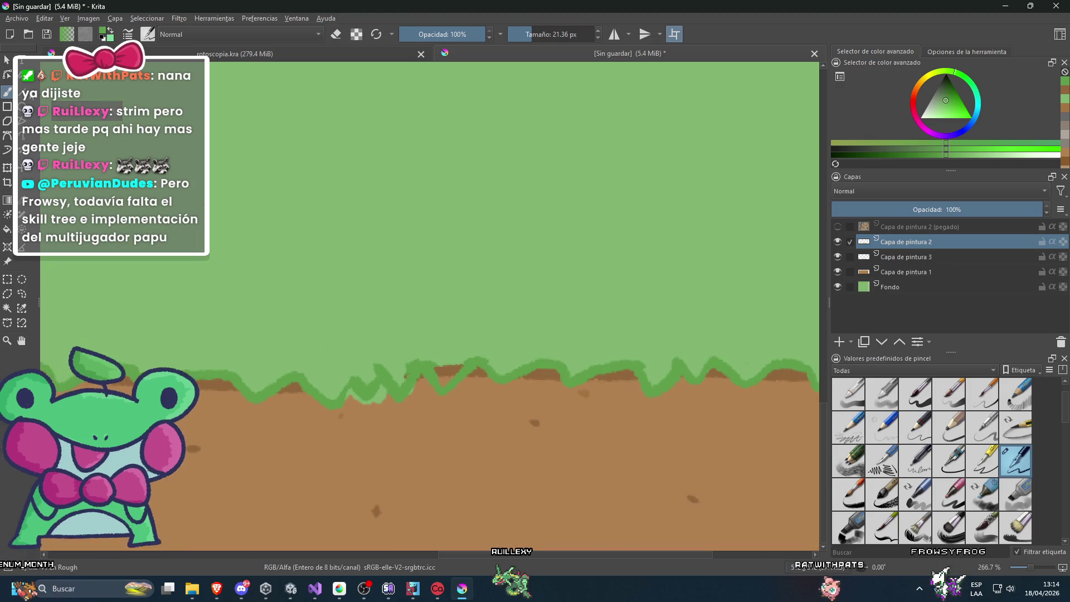
key("e")
scroll(398, 390, "up", 1)
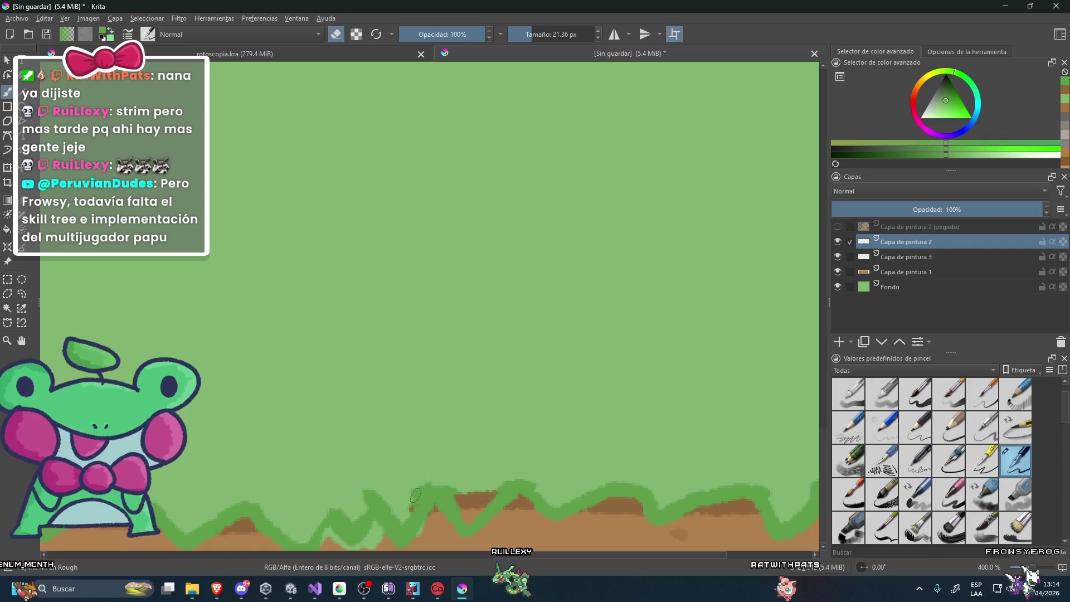
key("slash")
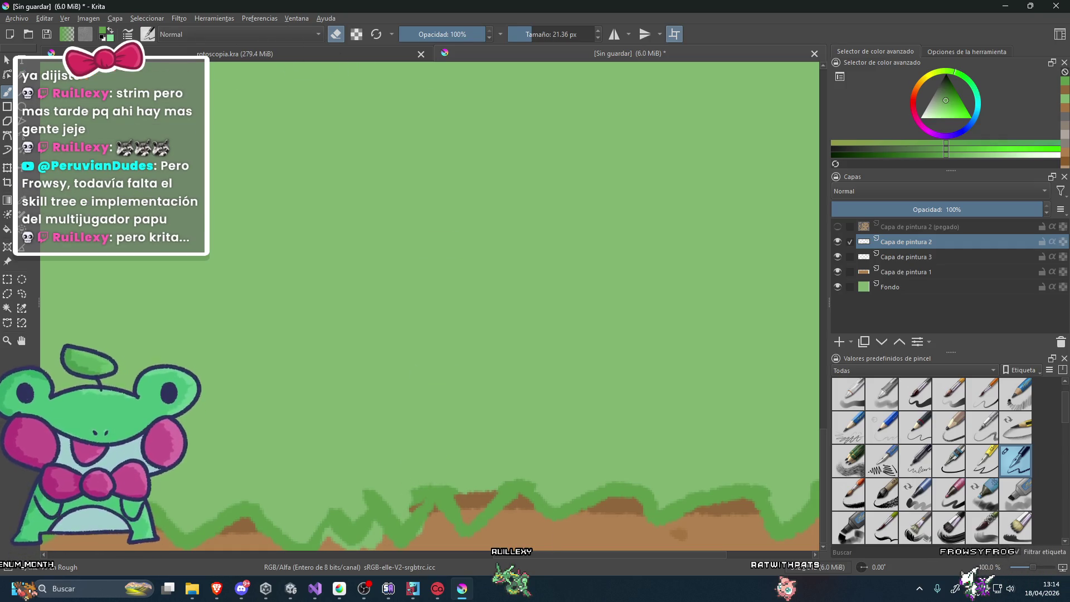
left_click(357, 35)
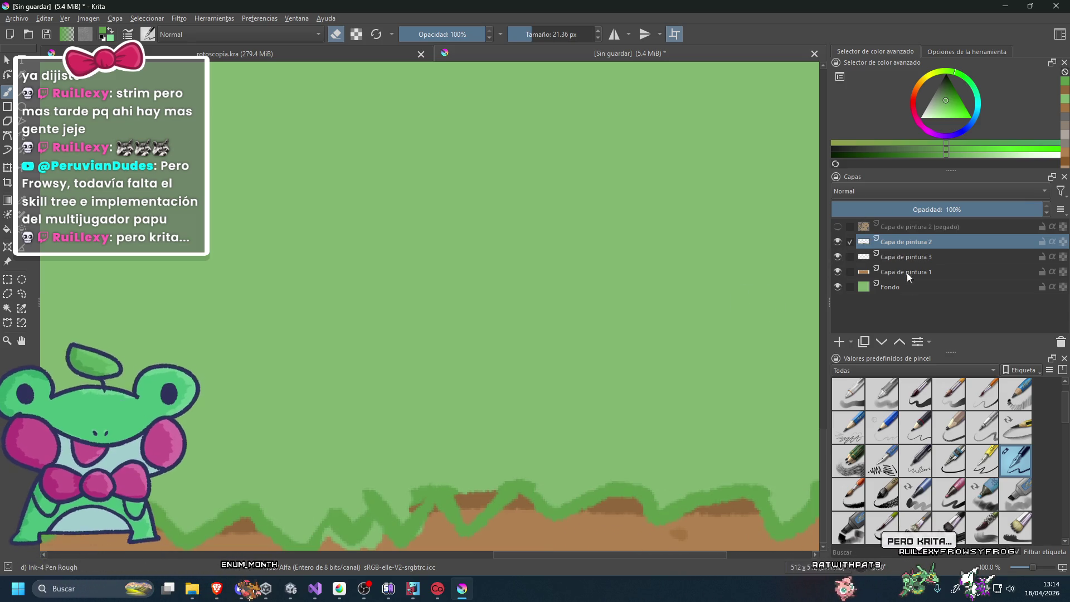
Move through Capa de pintura 3, 2 and 1, sampling the dirt brown on layer 1.
left_click(903, 257)
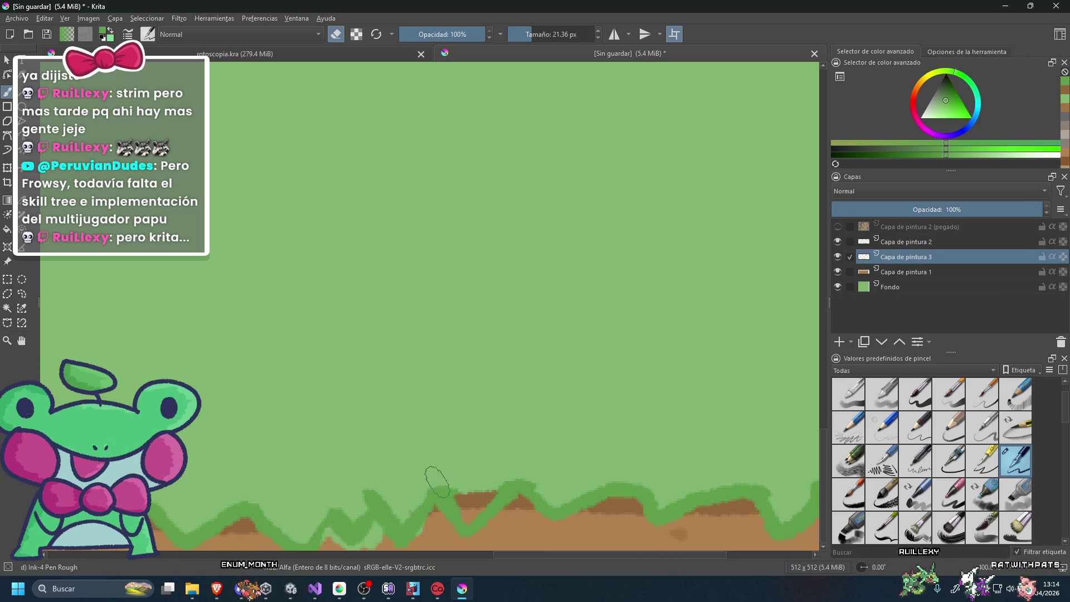
scroll(446, 491, "down", 2)
scroll(442, 240, "up", 2)
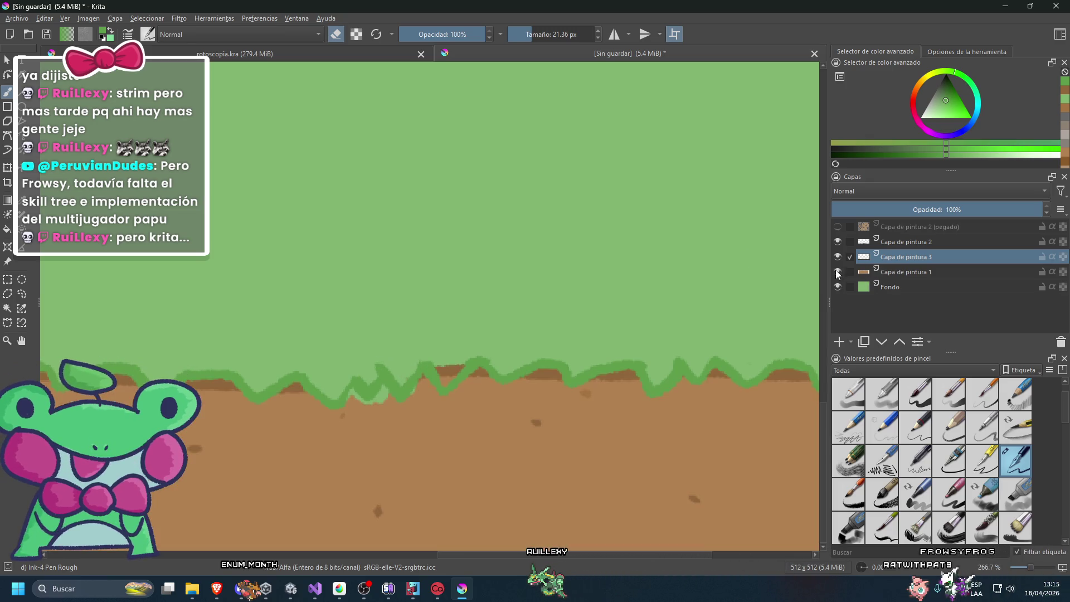
left_click(862, 243)
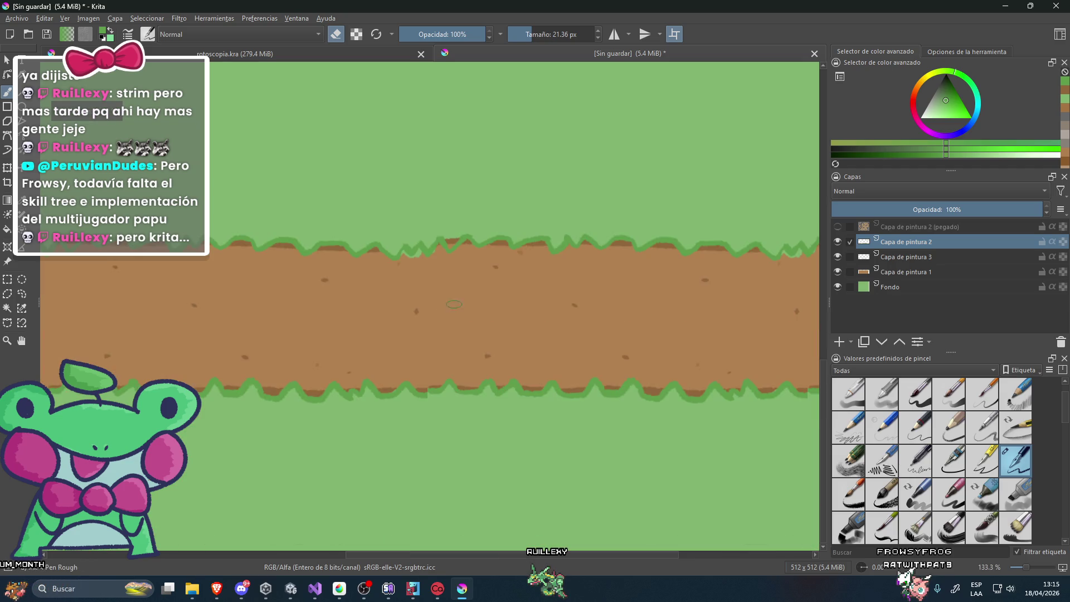
left_click(897, 271)
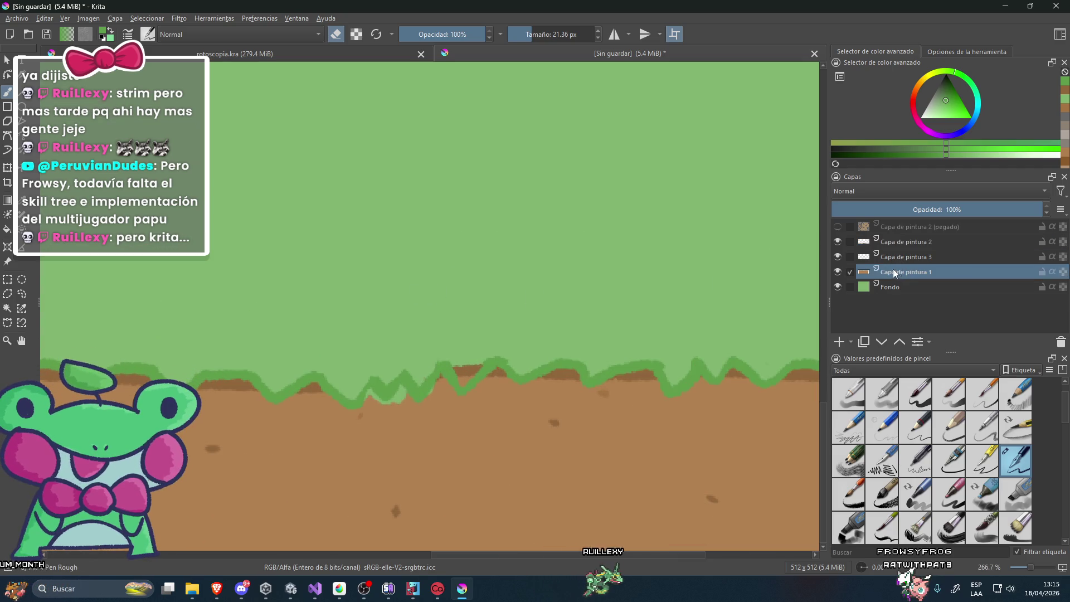
left_click(380, 416, "ctrl")
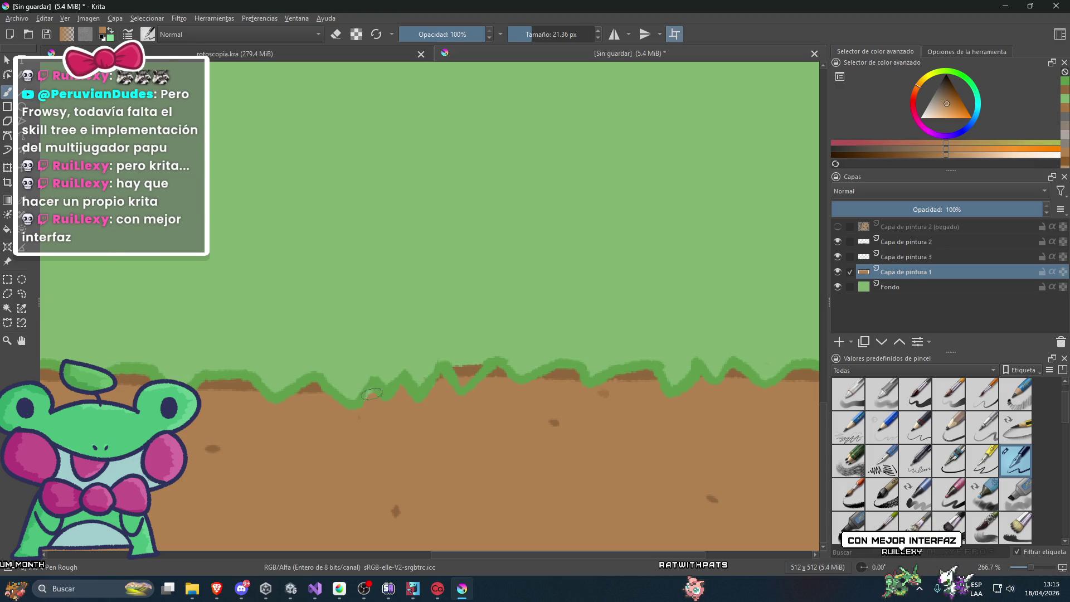
On Capa de pintura 3, sample the green of the grass edge.
left_click(857, 262)
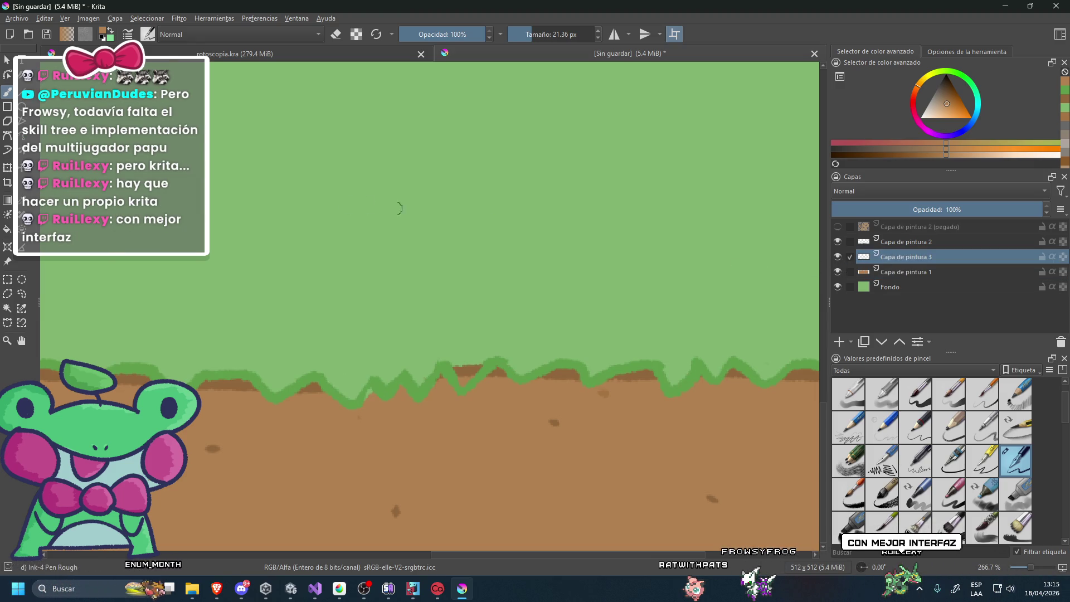
left_click(466, 369, "ctrl")
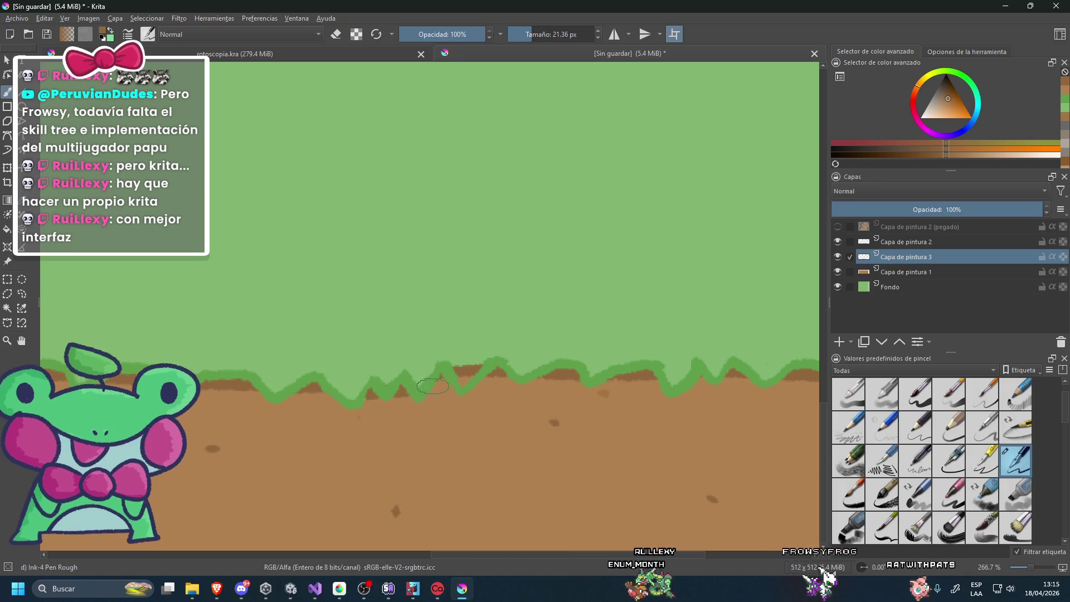
scroll(441, 365, "down", 5)
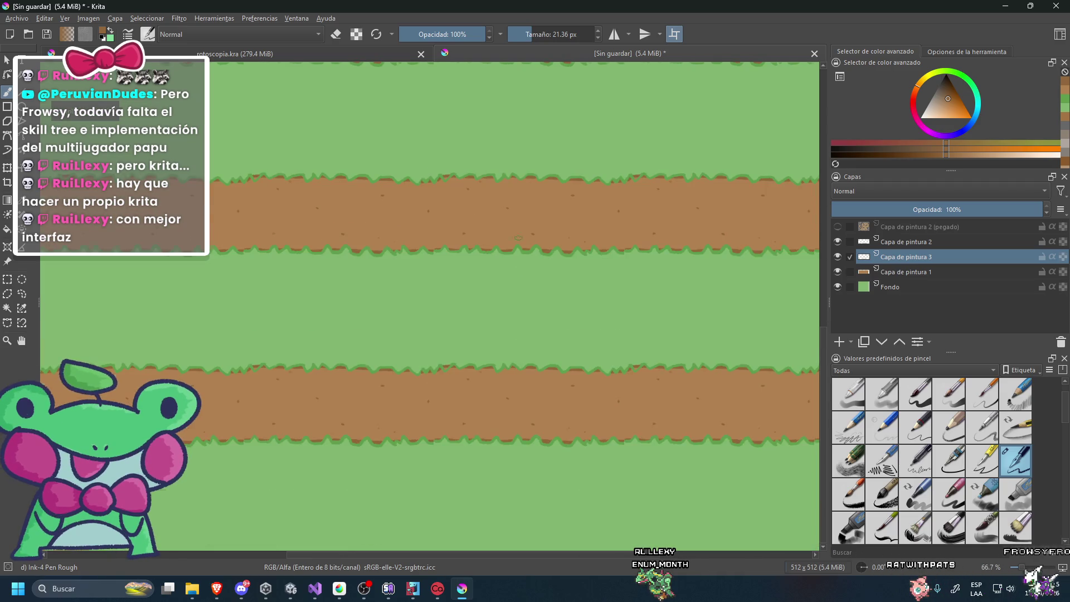
scroll(483, 234, "up", 3)
scroll(483, 234, "up", 2)
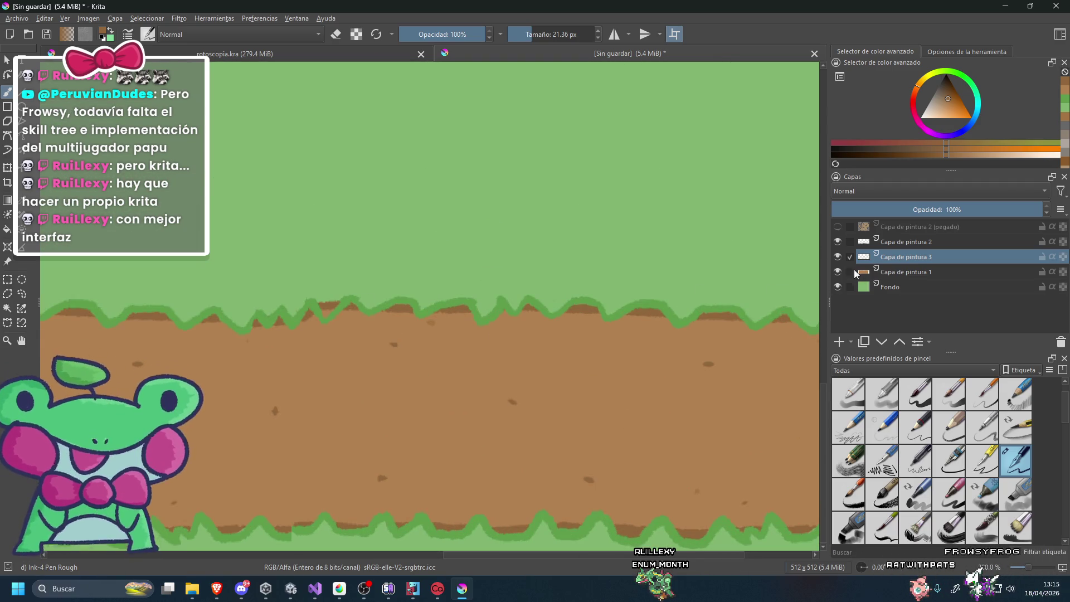
Sample the background green on Capa de pintura 2, then return to Capa de pintura 3.
key("Page_Up")
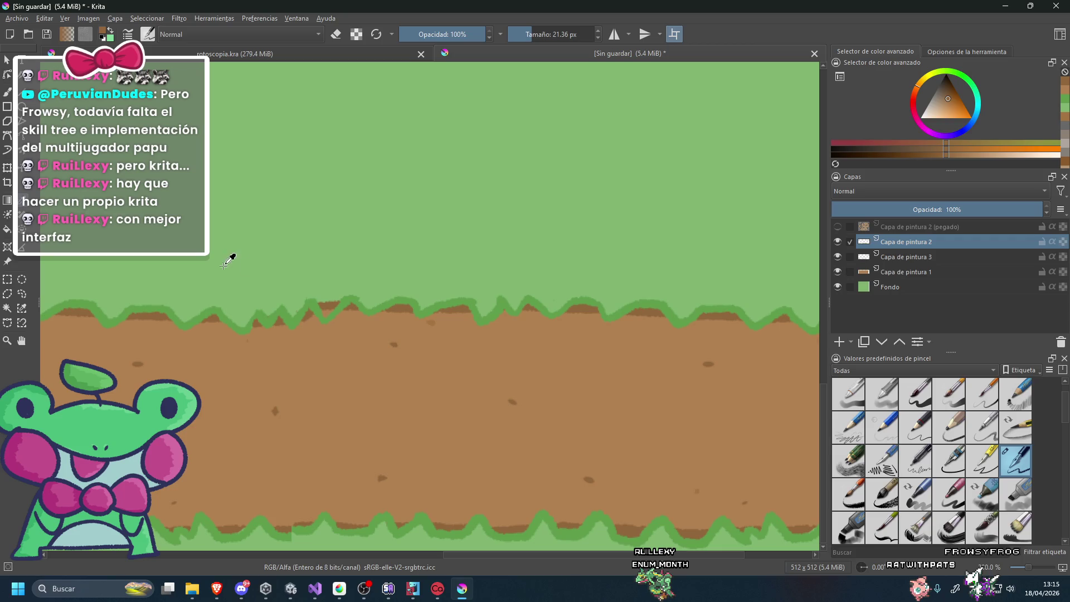
left_click(227, 203, "ctrl")
left_click(888, 261)
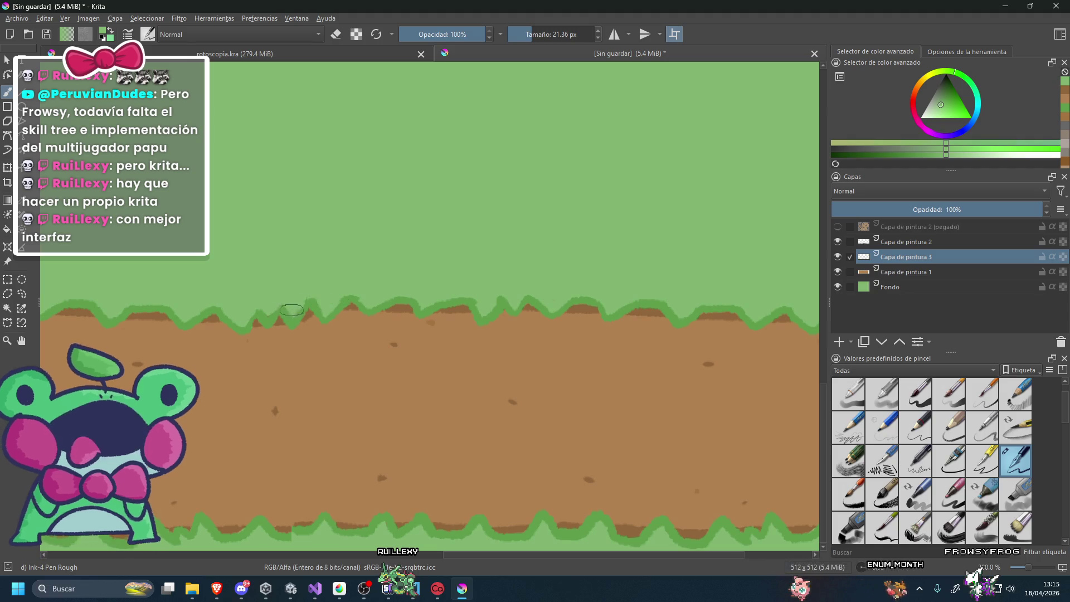
scroll(265, 313, "down", 3)
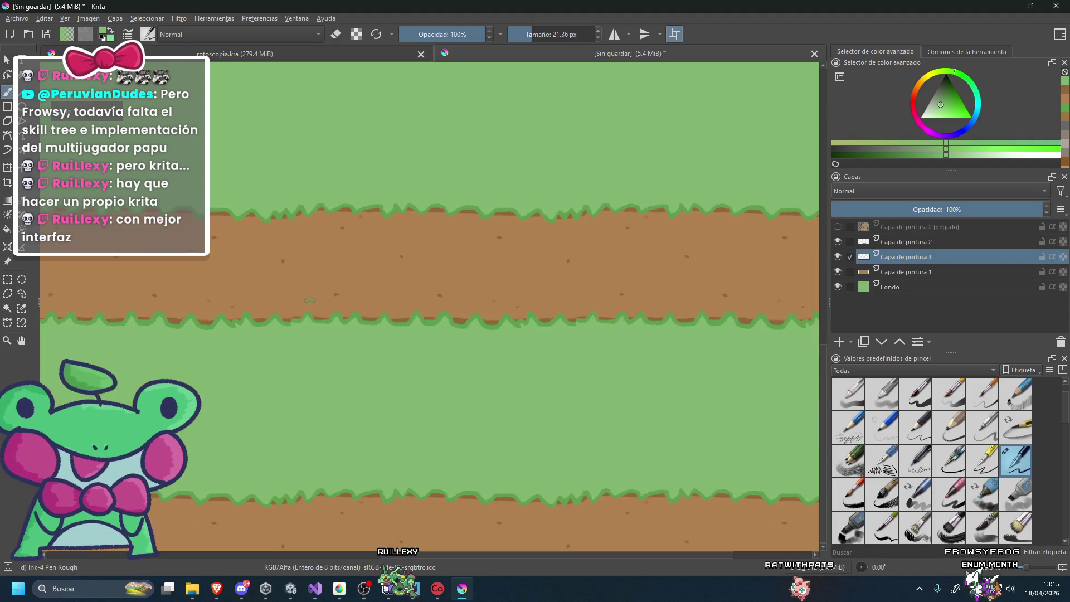
scroll(443, 297, "down", 2)
scroll(444, 296, "up", 2)
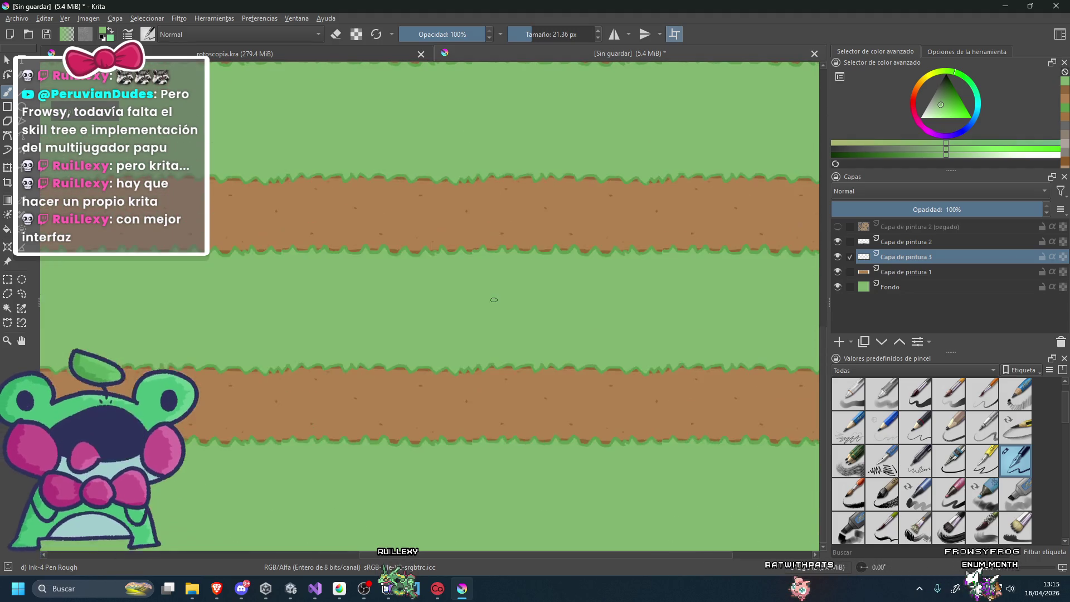
scroll(463, 299, "up", 1)
scroll(489, 300, "up", 1)
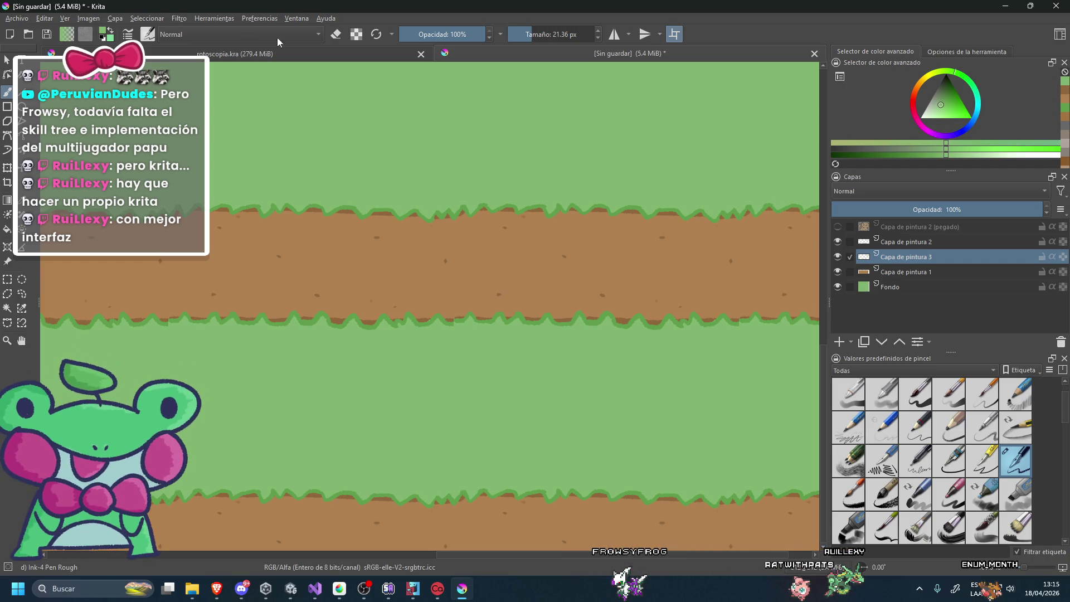
Hide the green Fondo background layer so the tile sits on transparency.
left_click(837, 287)
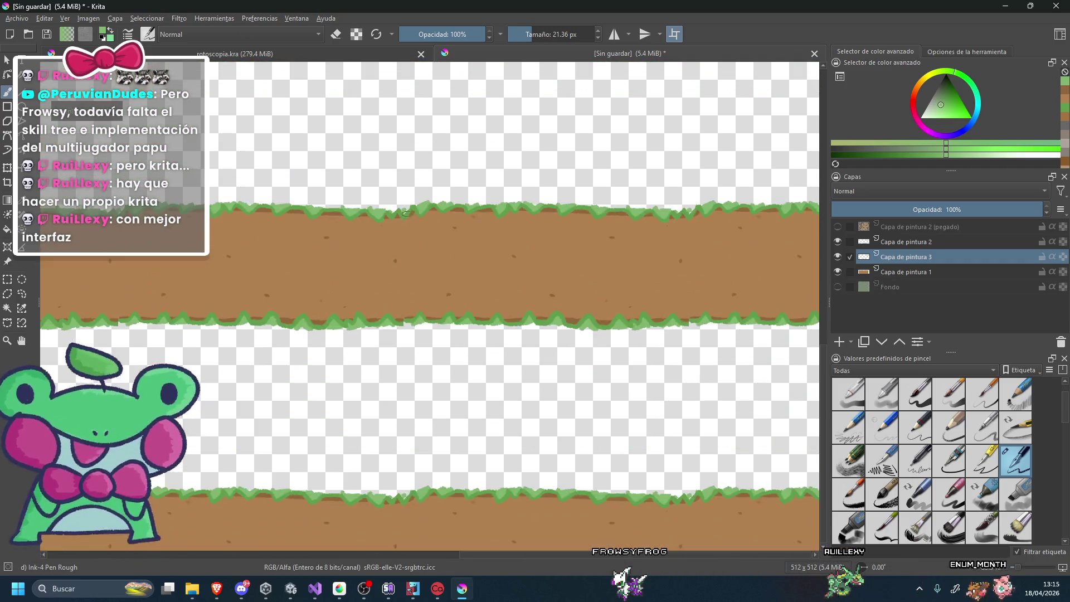
scroll(406, 212, "down", 3)
scroll(407, 212, "up", 3)
scroll(407, 212, "up", 1)
scroll(407, 213, "down", 1)
Turn off Wrap Around Mode, centre the single 512×512 tile, and open the Export dialog.
left_click(64, 19)
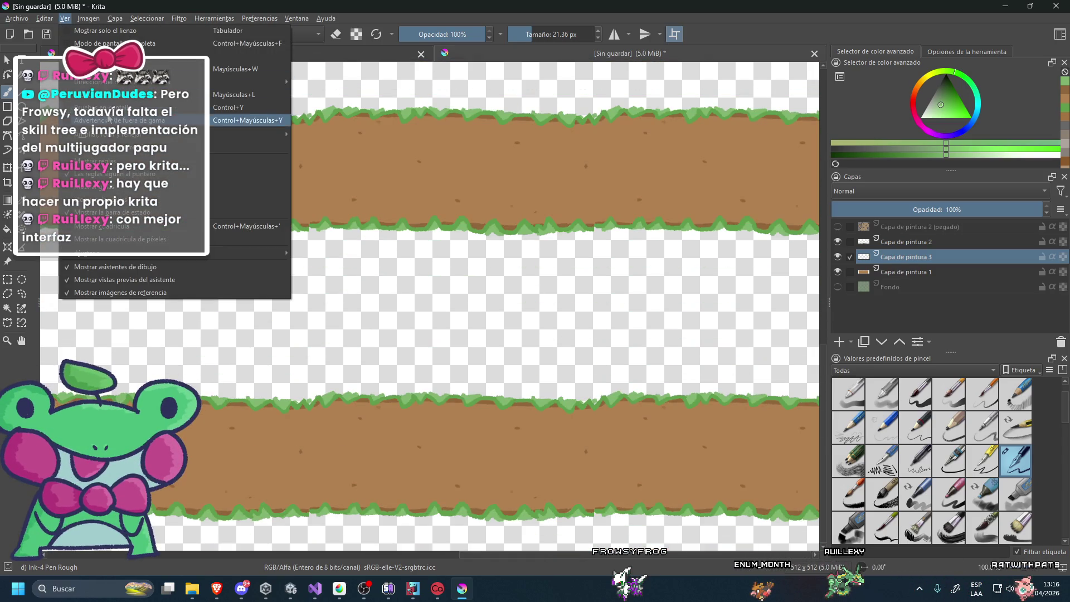
left_click(167, 69)
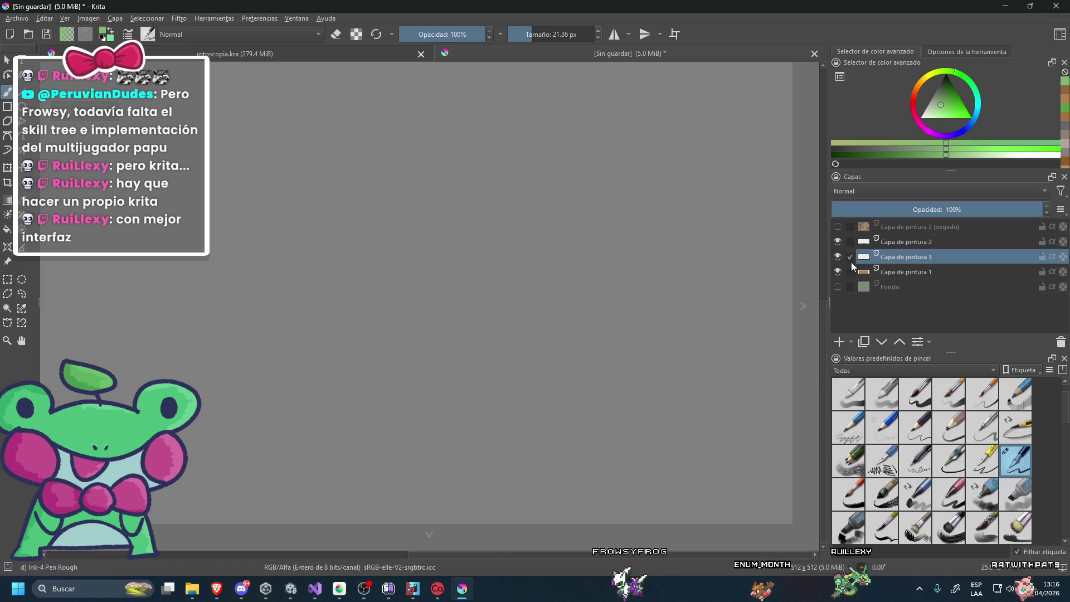
left_click_drag(824, 312, 819, 216)
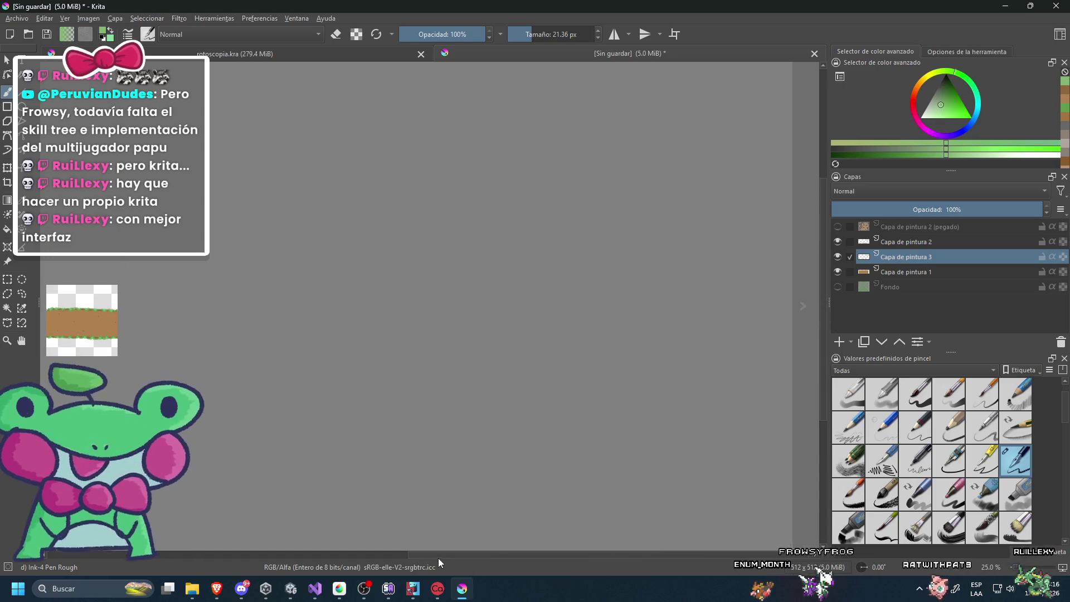
left_click_drag(440, 555, 304, 555)
scroll(251, 320, "up", 3)
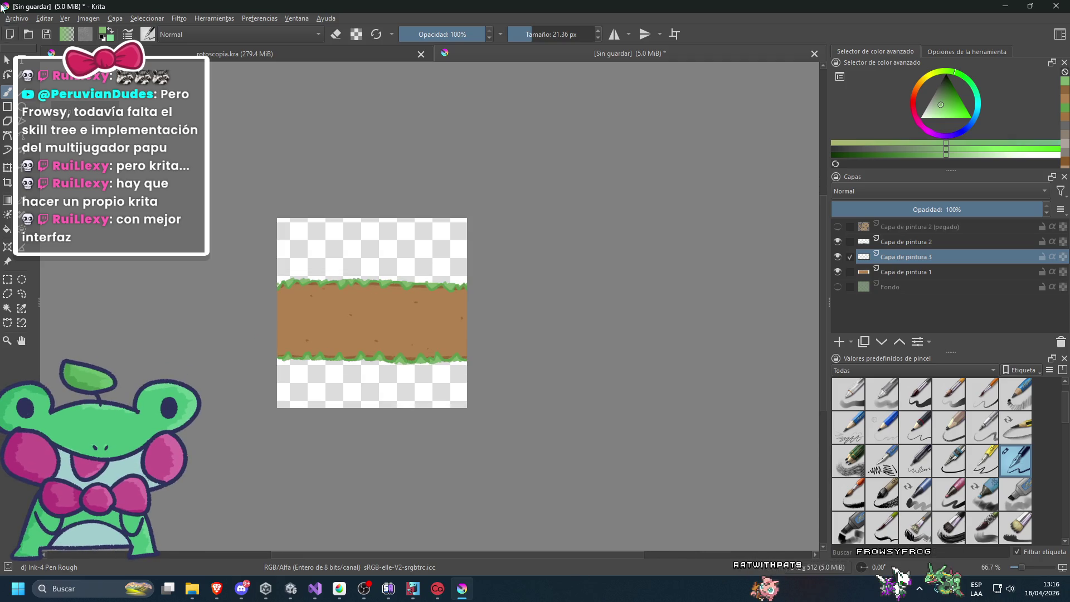
mouse_move(47, 21)
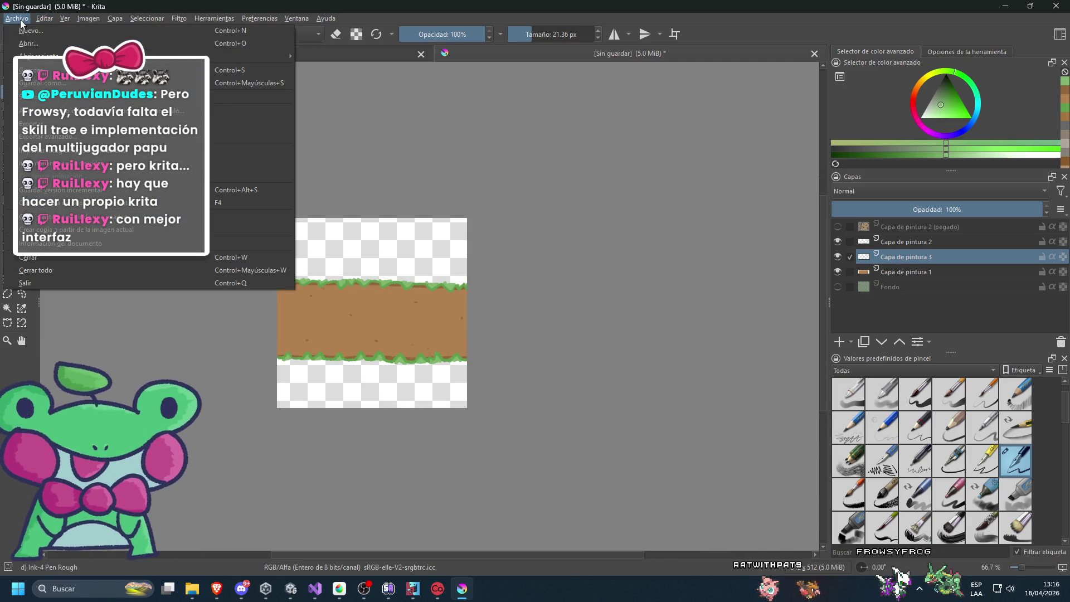
left_click(34, 123)
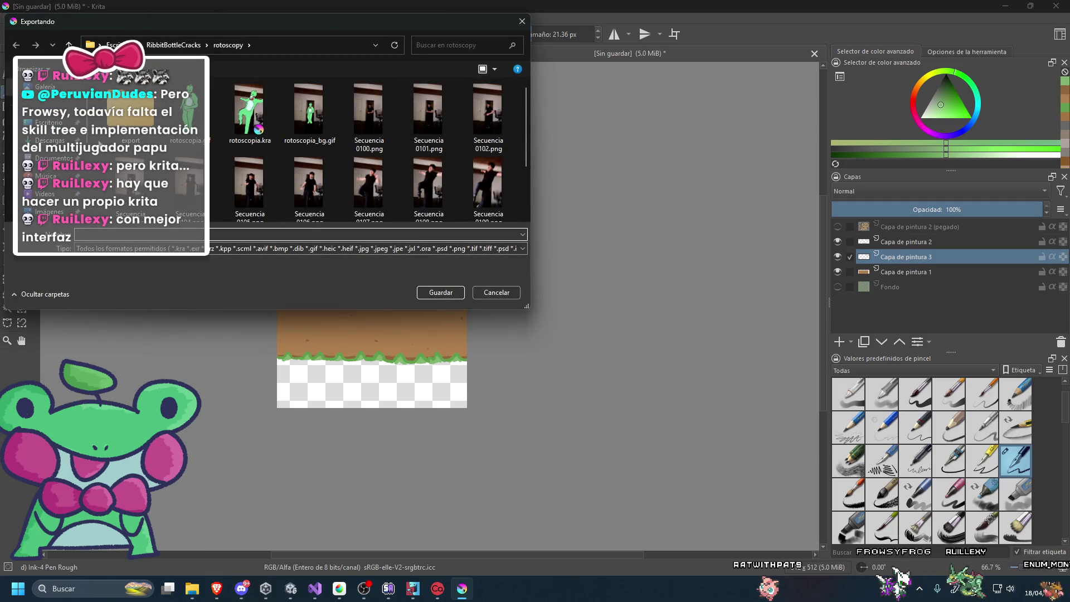
Set the export to PNG format in the LudumDare folder, named SPR_Path.
left_click(36, 134)
scroll(162, 223, "down", 5)
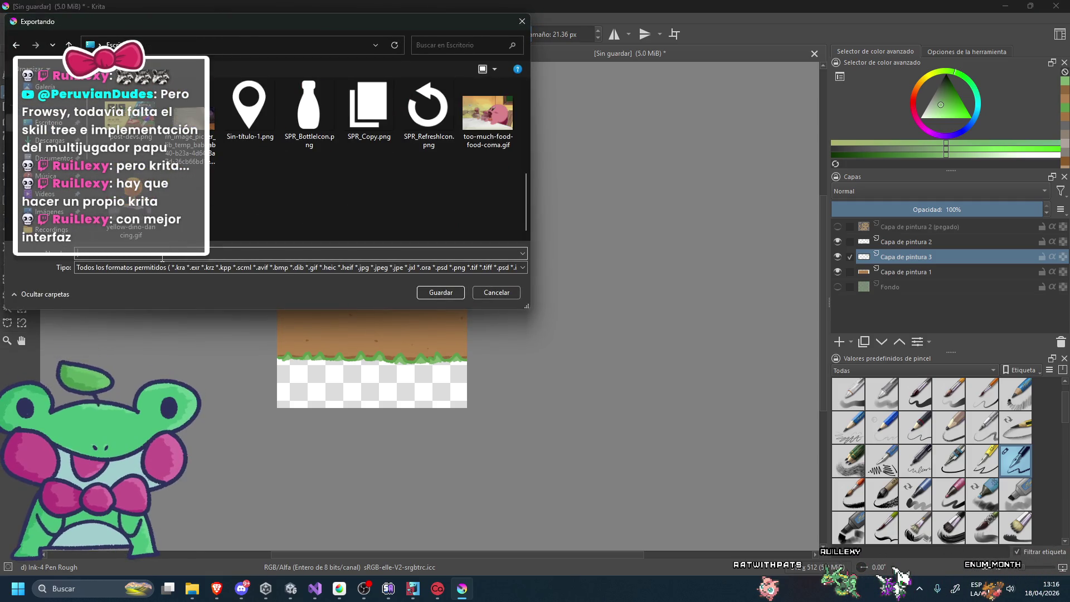
left_click(151, 266)
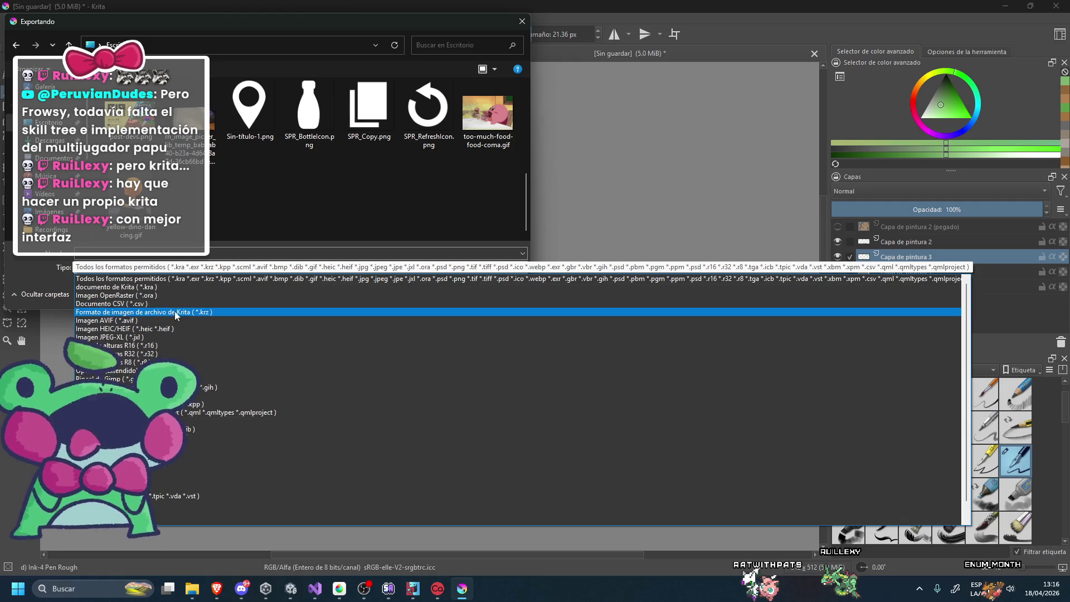
left_click(111, 481)
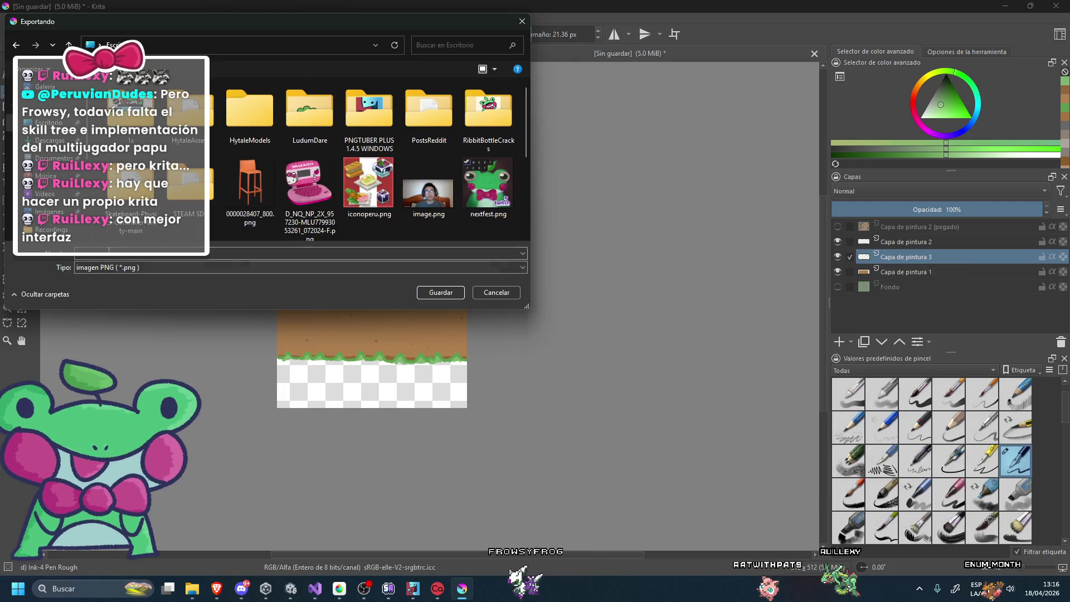
scroll(368, 156, "down", 2)
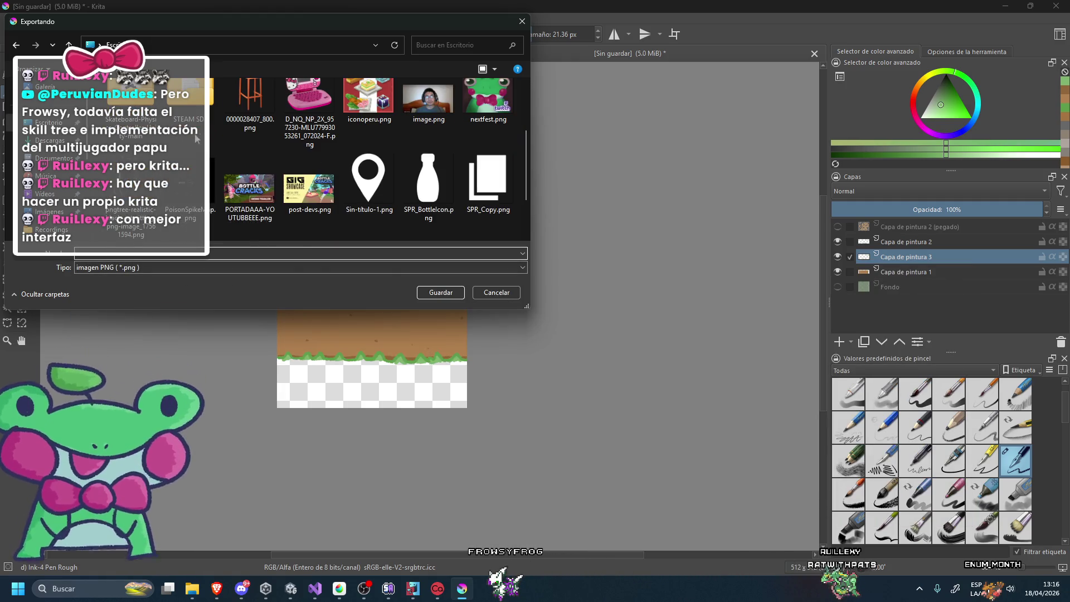
scroll(193, 138, "up", 3)
double_click(306, 107)
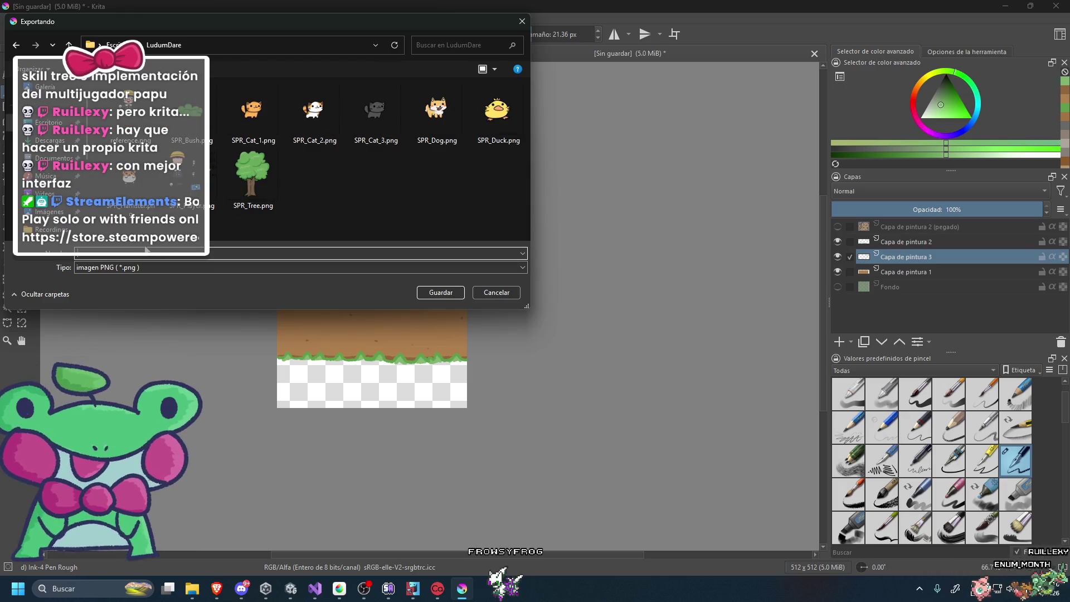
type("SPR_")
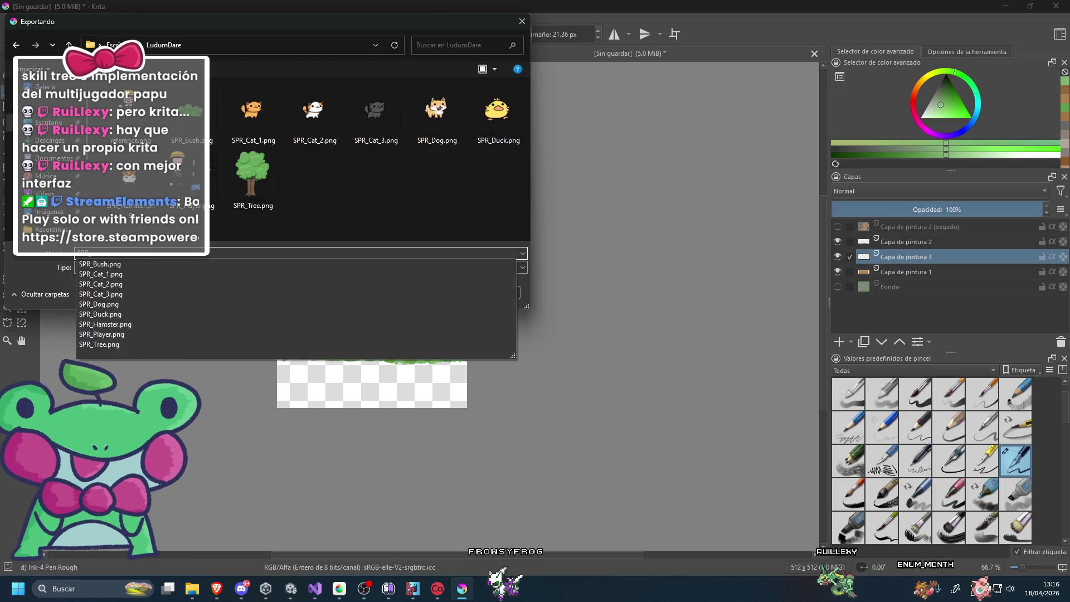
type("Path")
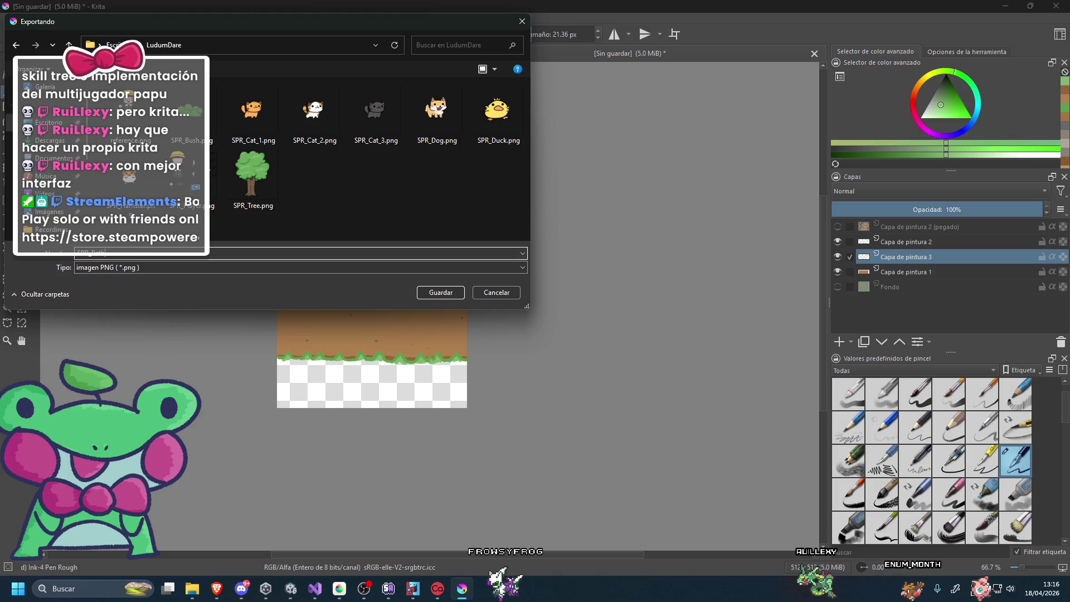
Save, lower the PNG compression from 3 to 1, and accept the export.
left_click(440, 292)
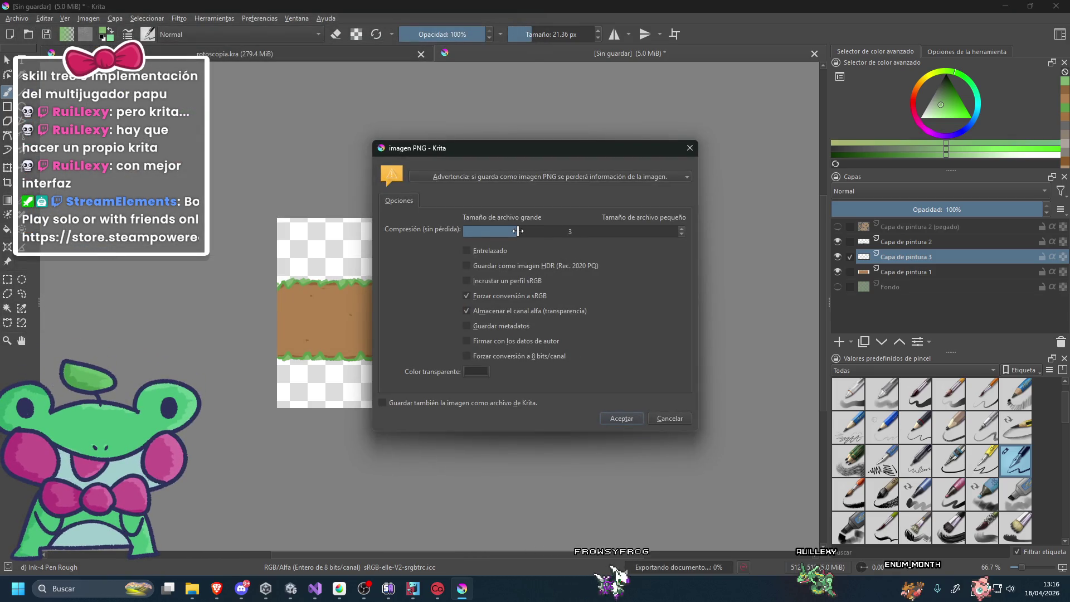
left_click_drag(518, 231, 420, 229)
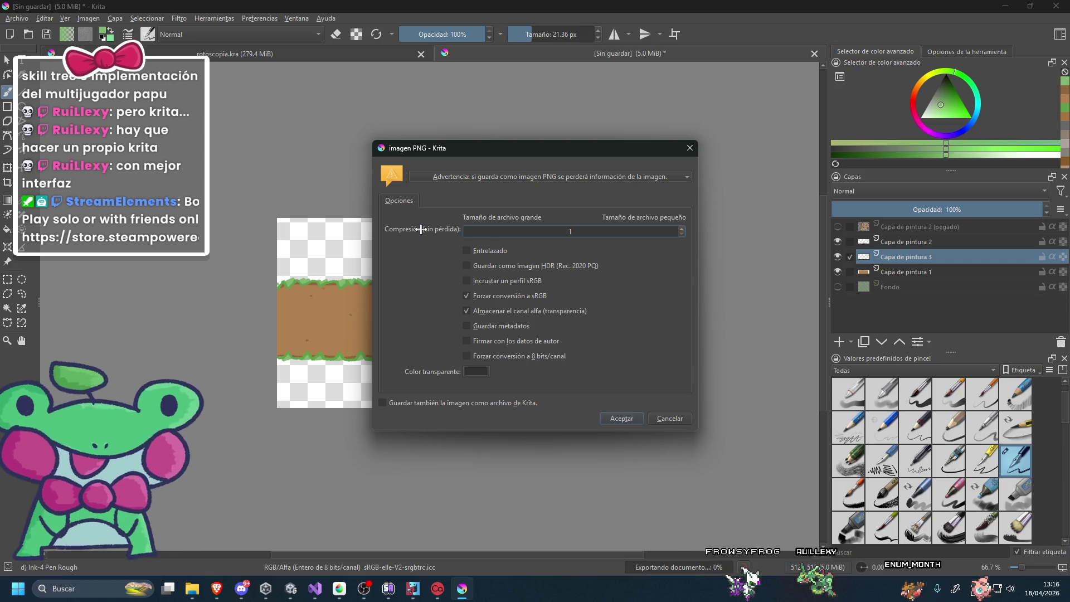
left_click(617, 419)
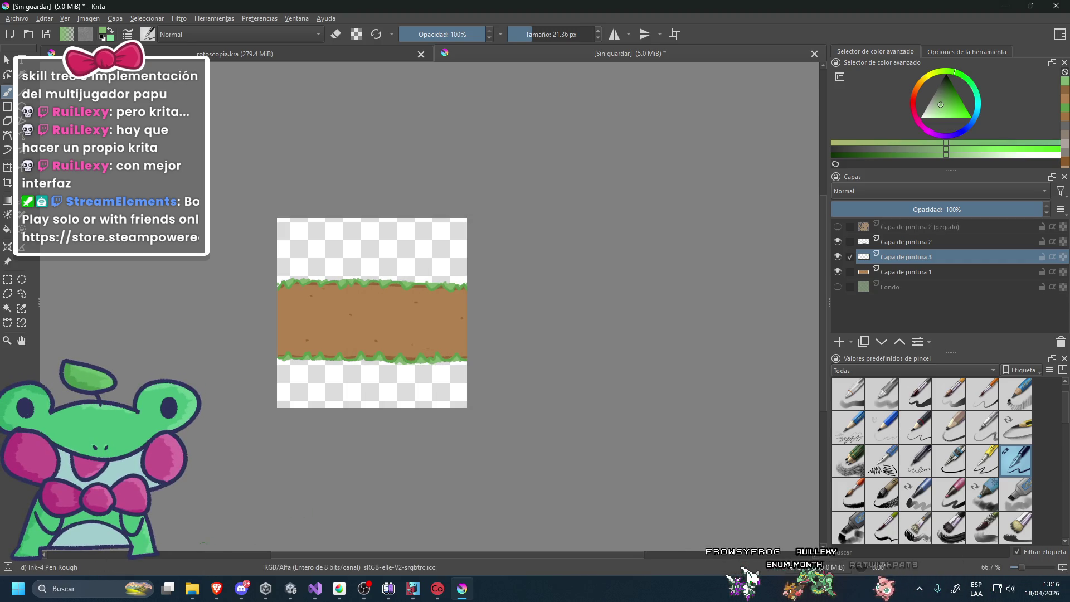
mouse_move(192, 589)
left_click(175, 531)
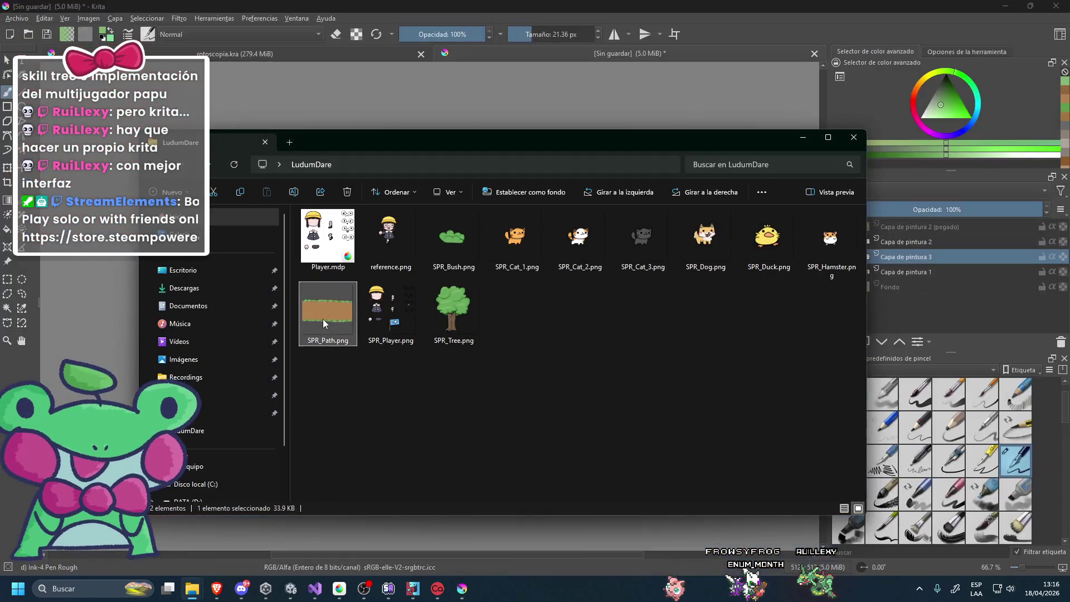
double_click(323, 319)
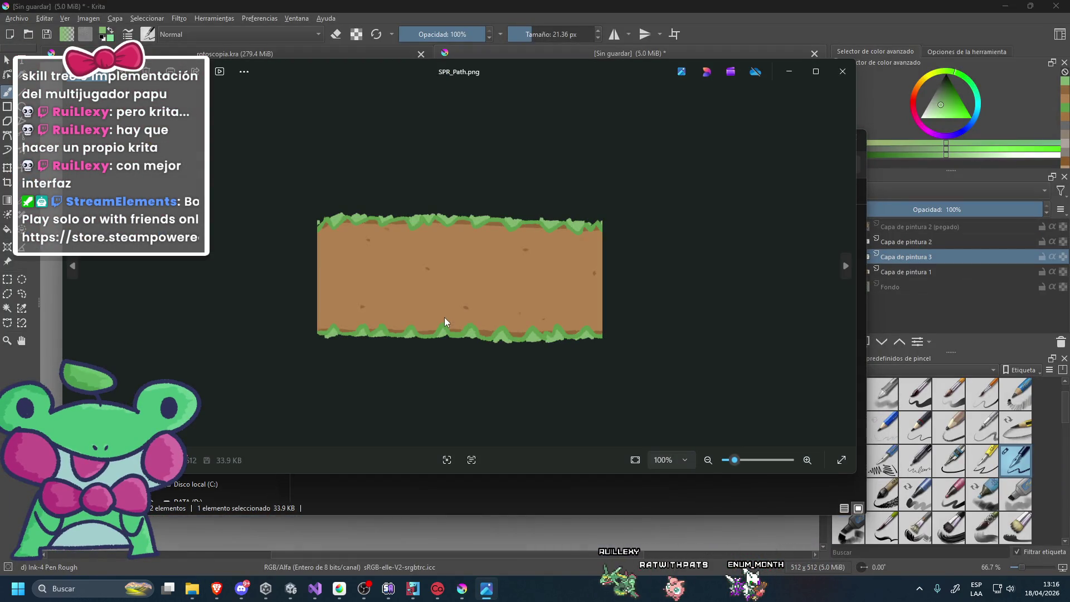
left_click(845, 84)
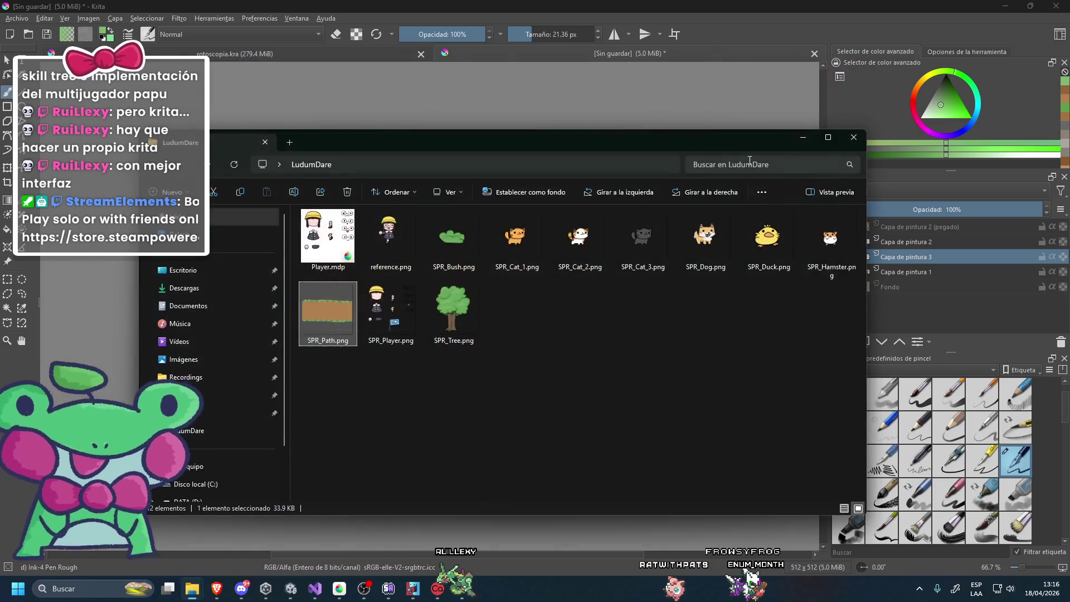
left_click(846, 84)
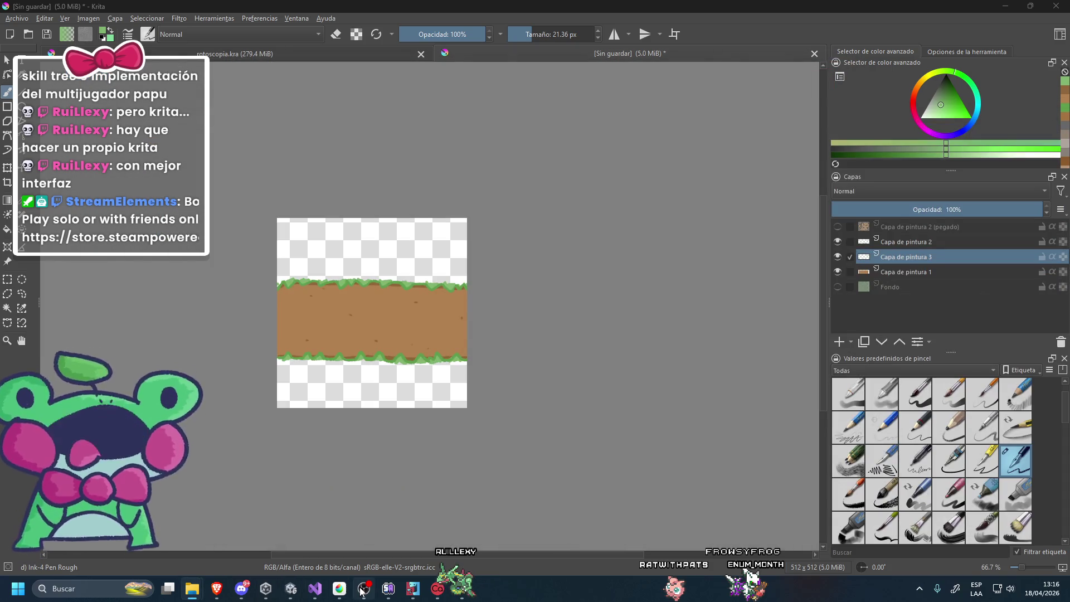
key("alt+Tab")
Select SPR_Path in the Project panel and set its Sprite Mode to Single.
left_click(36, 360)
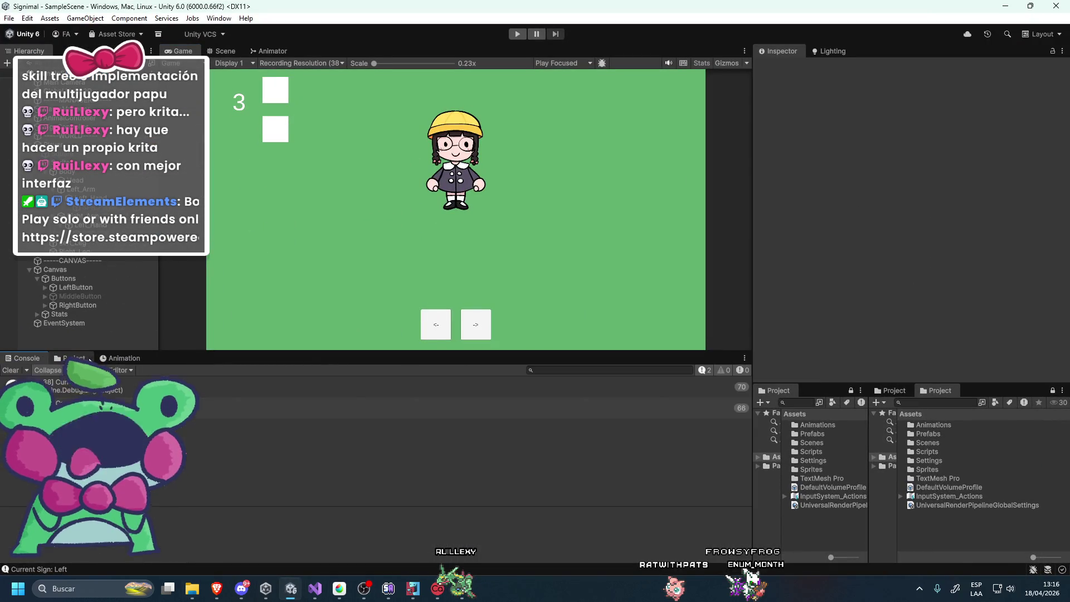
left_click(89, 360)
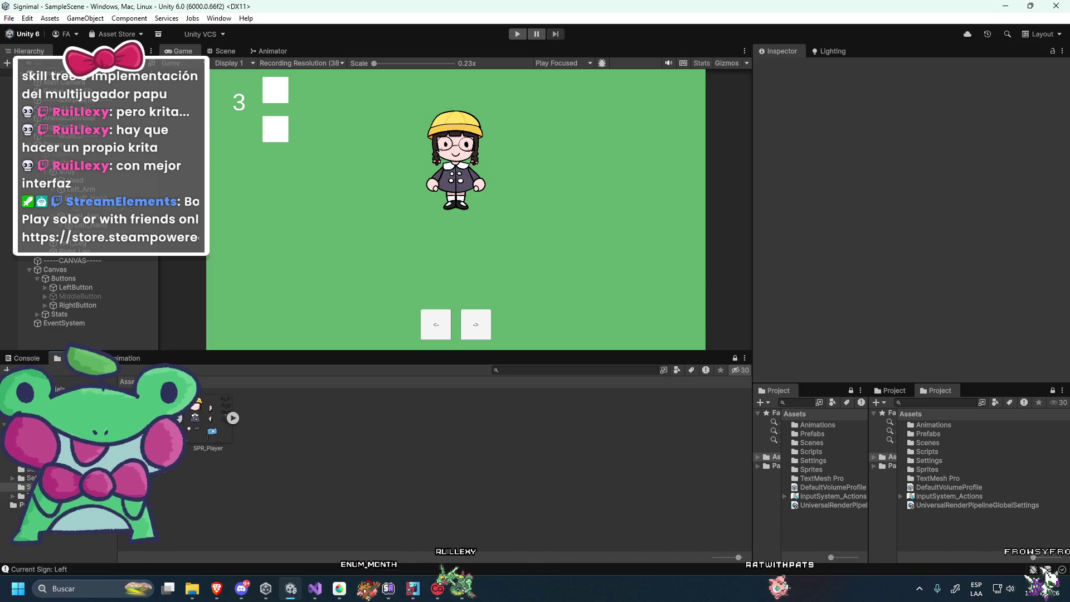
scroll(883, 252, "down", 3)
left_click(908, 299)
scroll(874, 261, "up", 3)
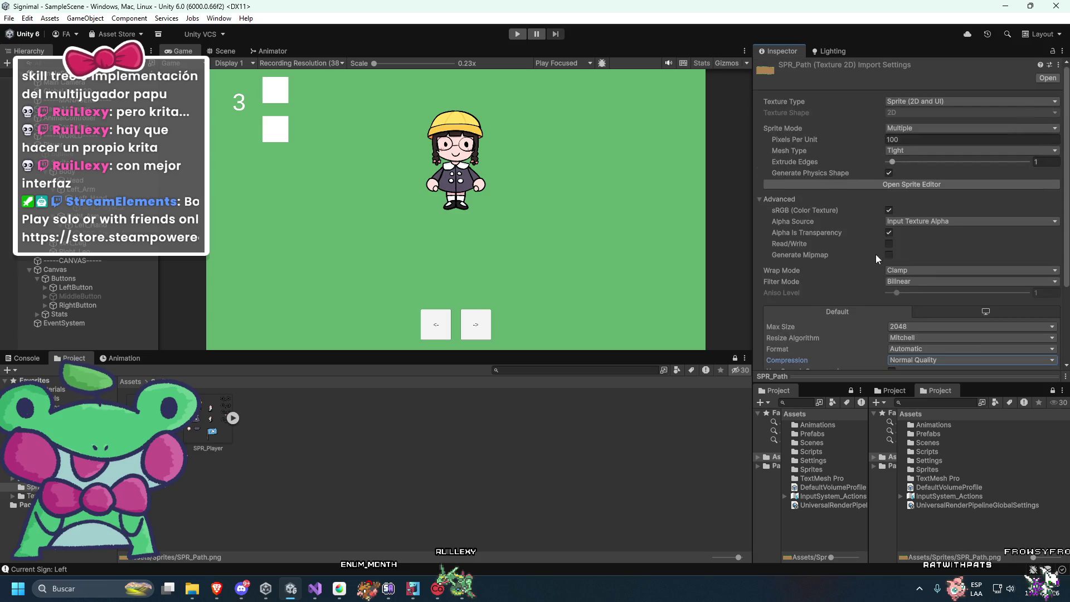
left_click(914, 141)
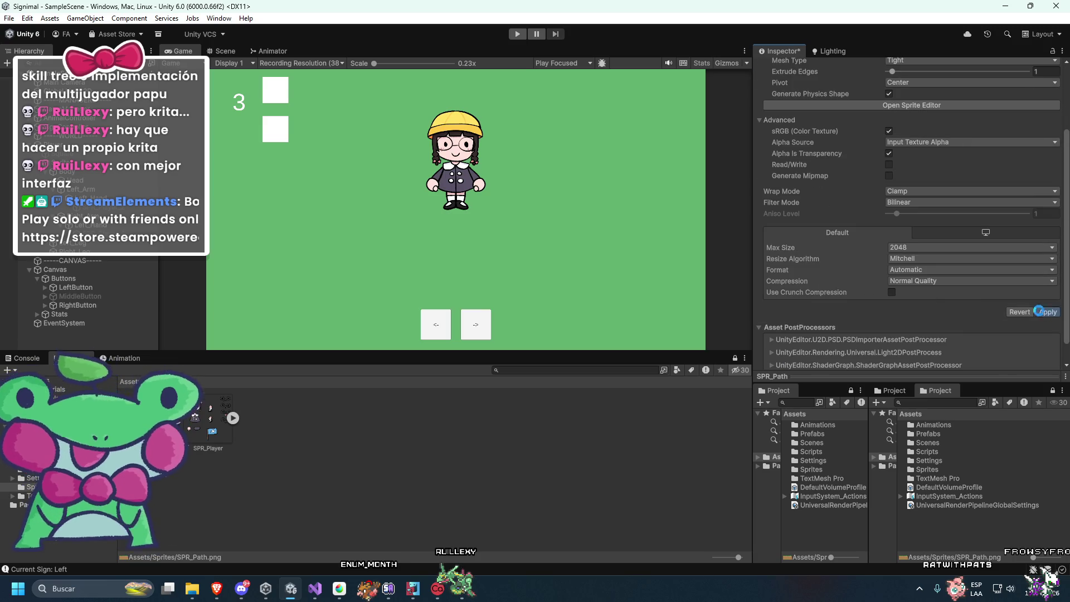
Drag SPR_Path into the scene under the character and set its position to X 0, Y 0.
scroll(948, 279, "down", 2)
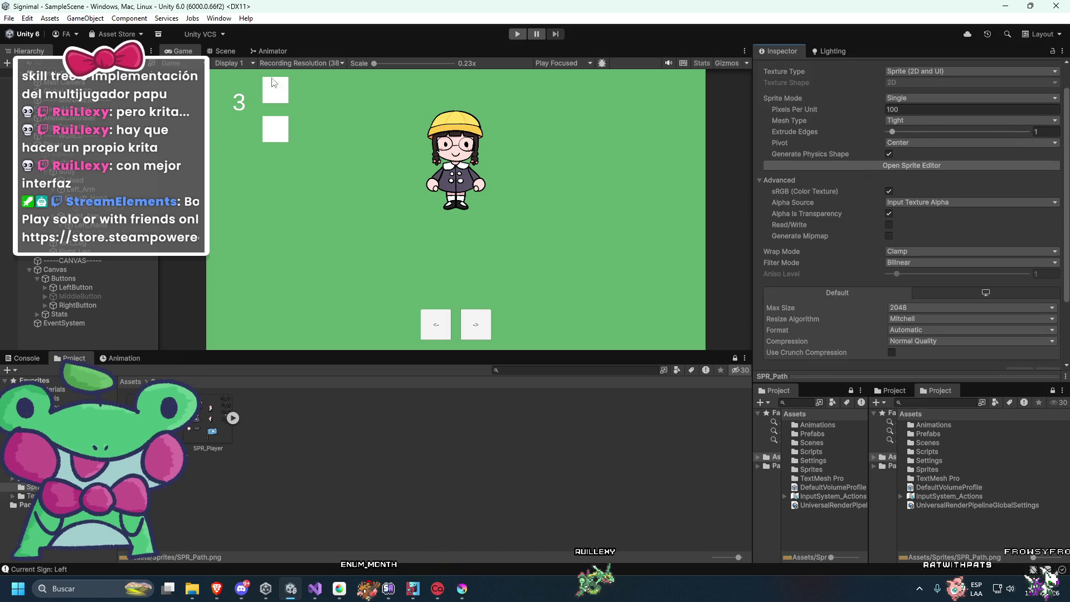
left_click(221, 51)
left_click_drag(159, 424, 490, 223)
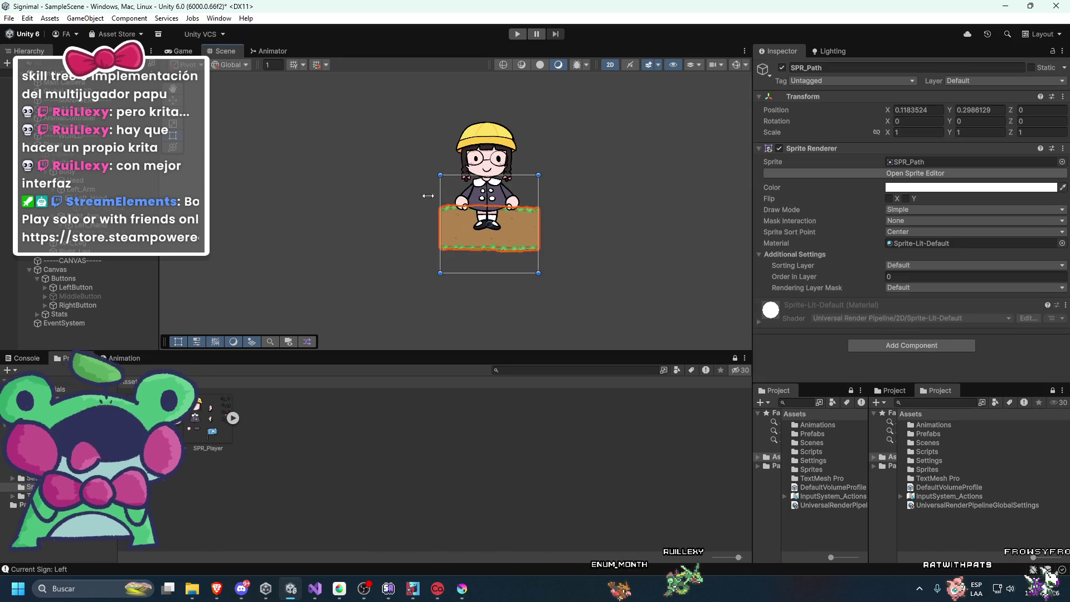
left_click(190, 52)
left_click(222, 55)
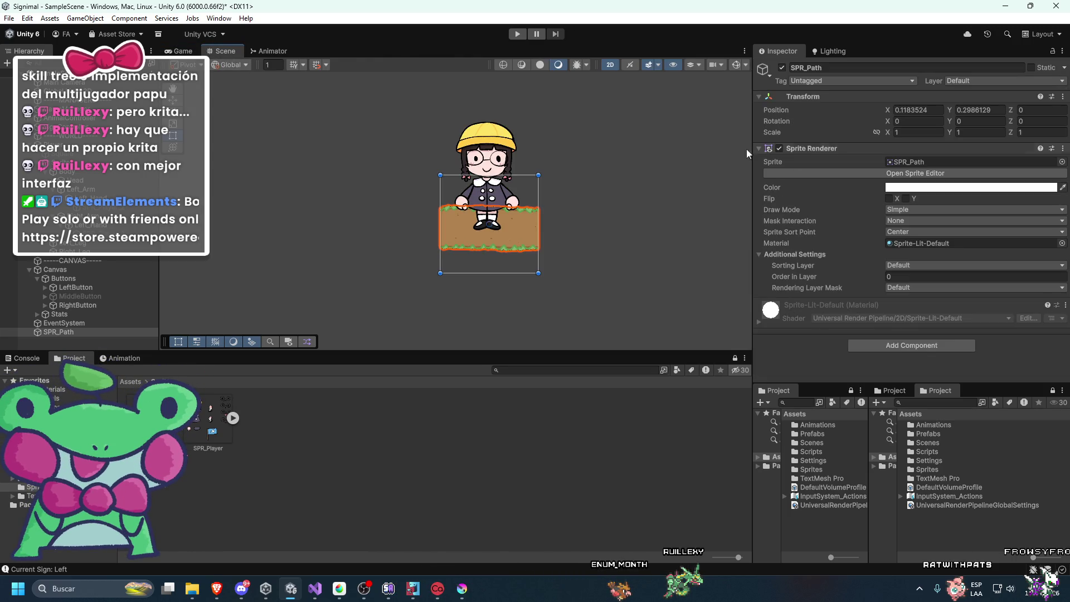
double_click(934, 110)
type("0")
key("Tab")
type("0")
scroll(637, 206, "down", 1)
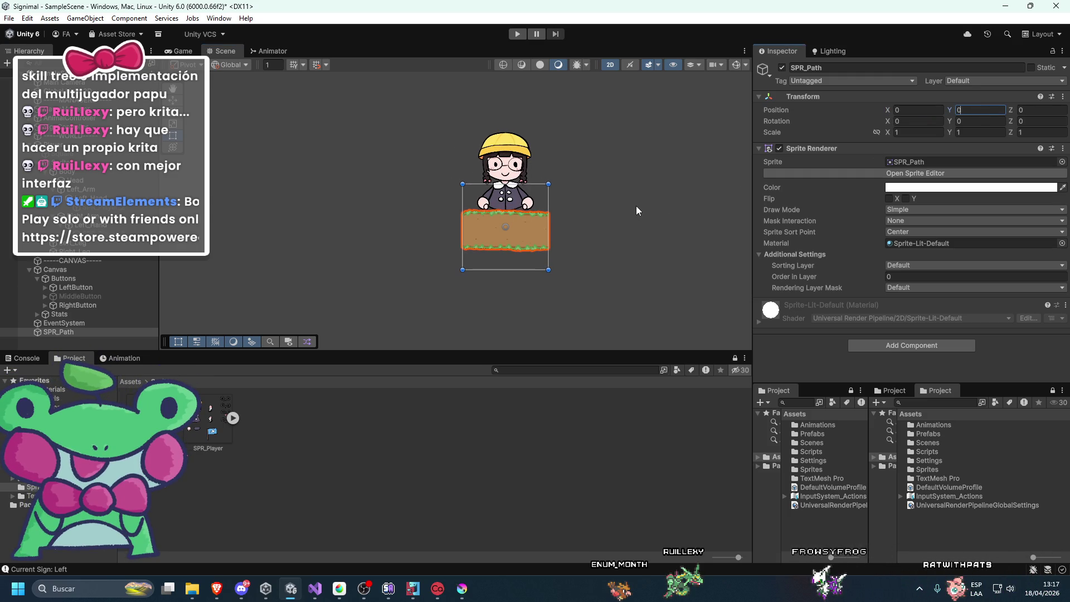
Add a new sorting layer named Background.
left_click(903, 268)
left_click(908, 294)
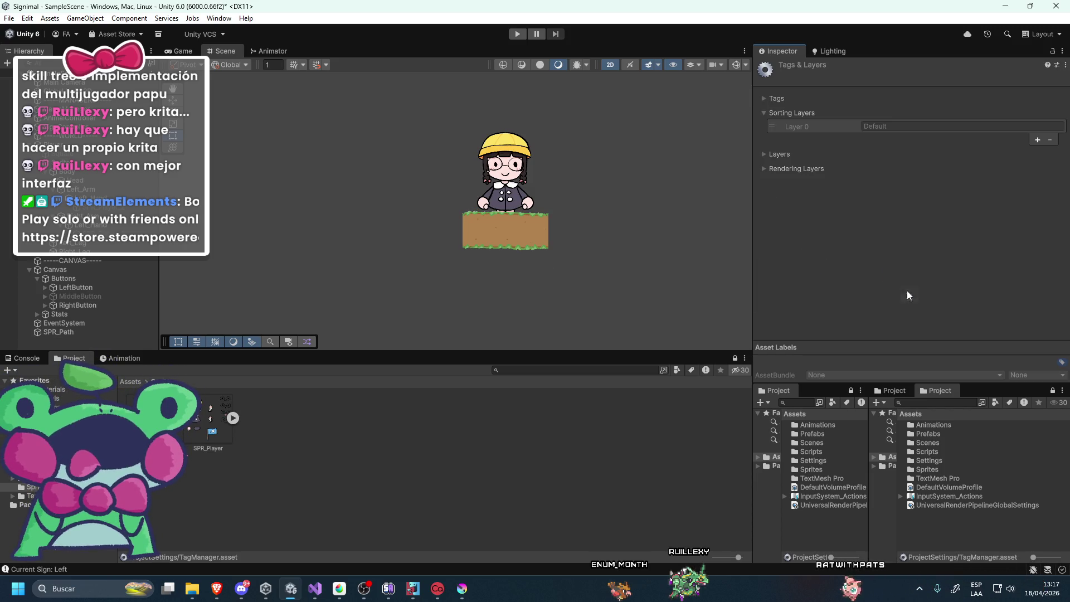
left_click(1038, 140)
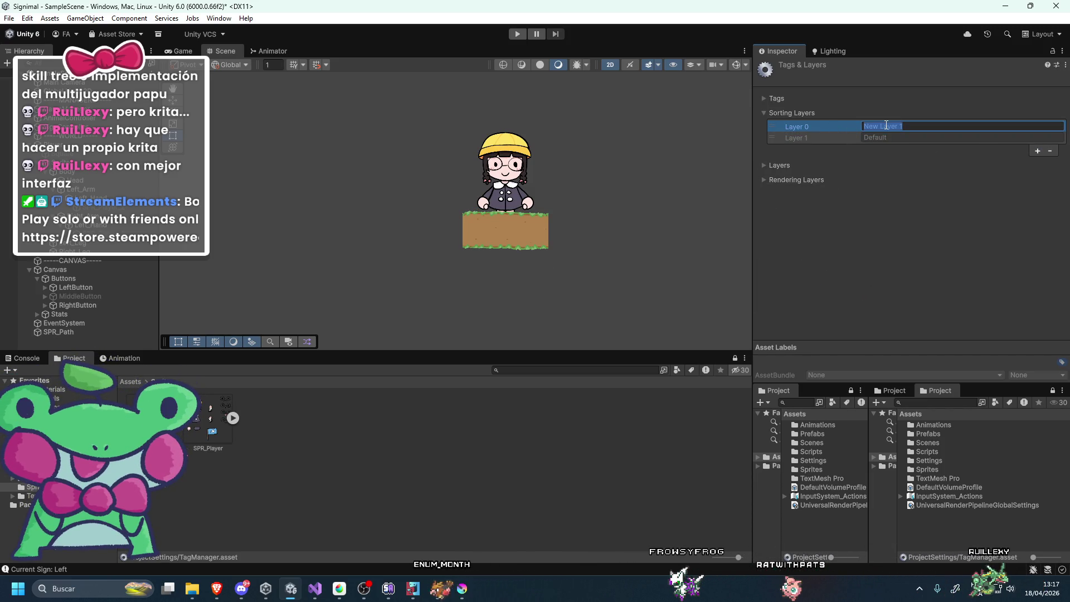
type("Background")
Assign the SPR_Path sprite to the Background sorting layer.
left_click(105, 291)
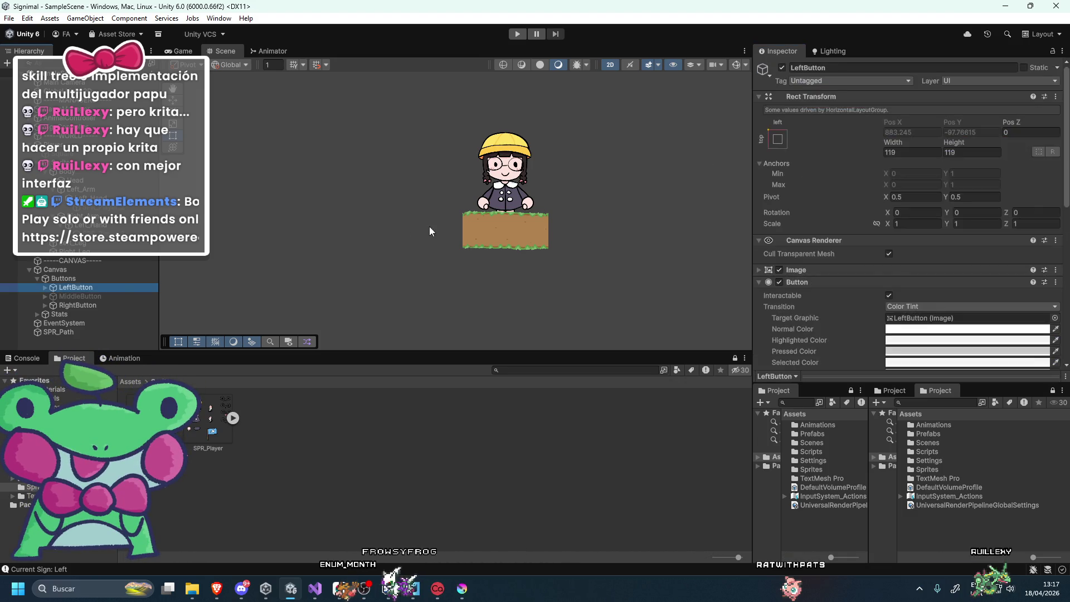
left_click(498, 230)
left_click(928, 268)
left_click(914, 279)
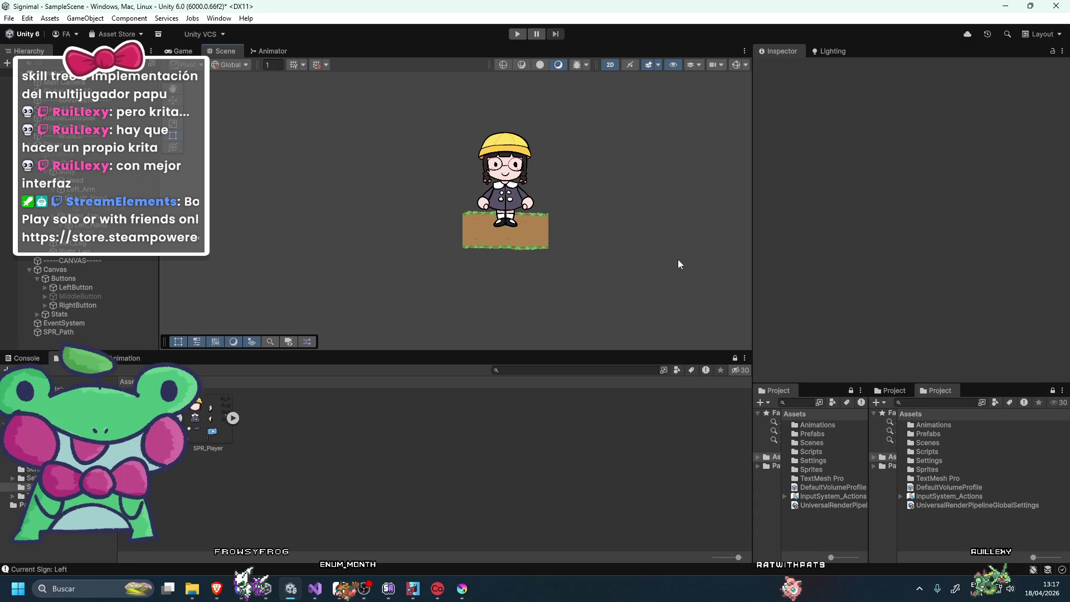
scroll(540, 229, "down", 1)
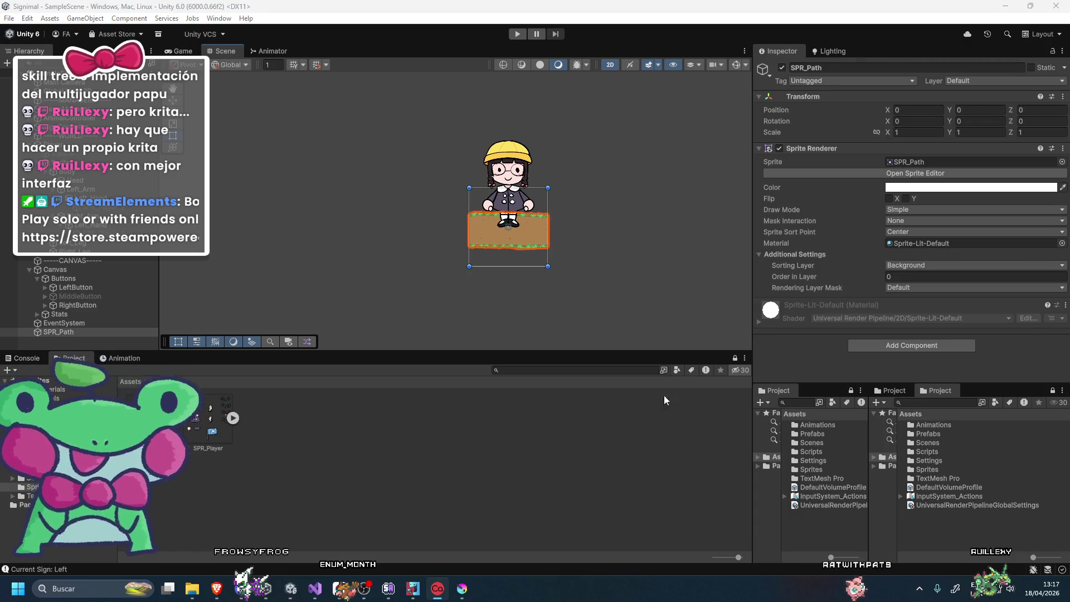
Reselect the SPR_Path sprite in the scene and check the result in the Game view.
left_click(114, 334)
right_click(113, 343)
left_click(101, 338)
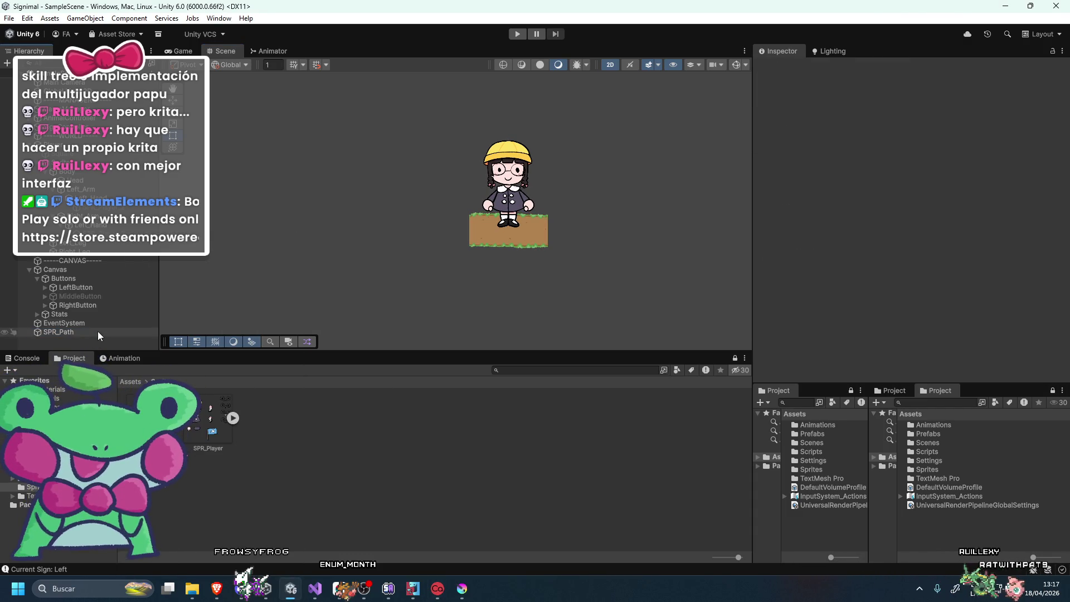
right_click(70, 344)
left_click(196, 443)
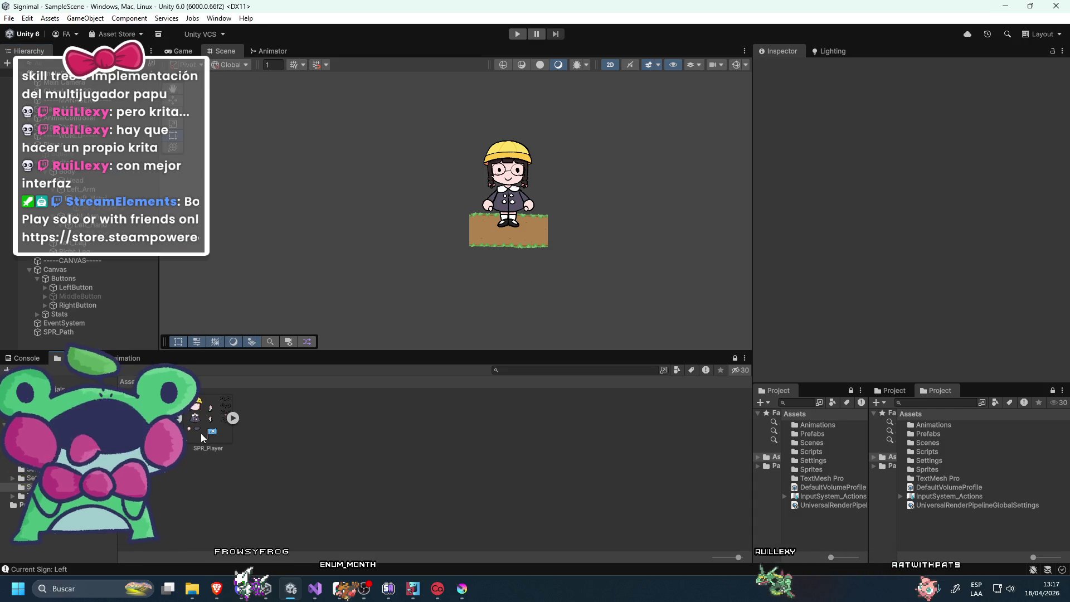
left_click(484, 249)
scroll(485, 247, "down", 1)
scroll(479, 249, "down", 1)
scroll(468, 242, "down", 1)
left_click(190, 56)
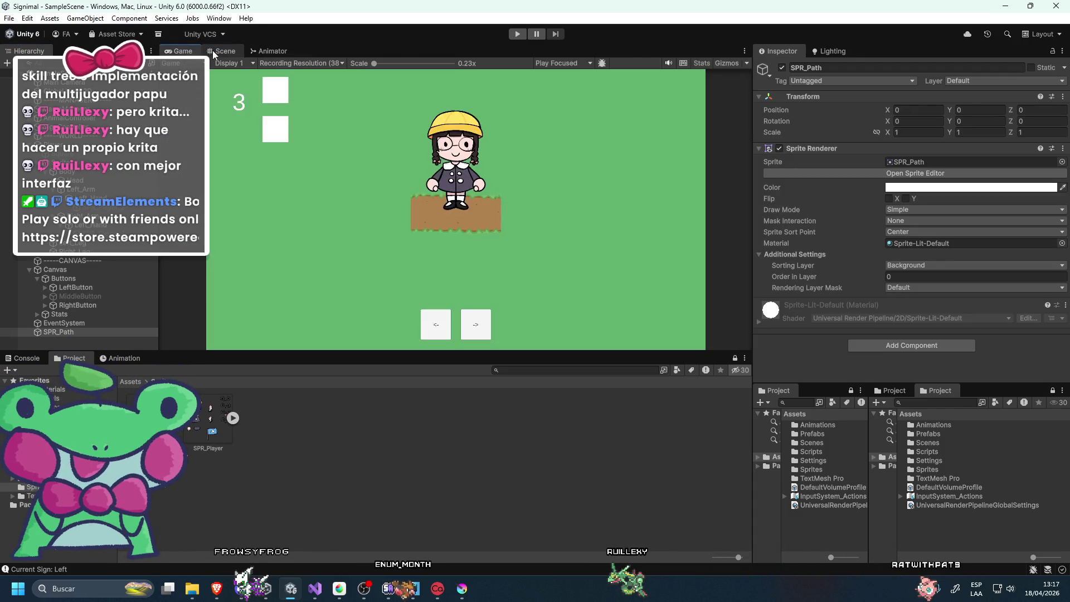
Open the Hierarchy's create menu and close it without adding anything.
left_click(225, 50)
right_click(447, 240)
right_click(107, 341)
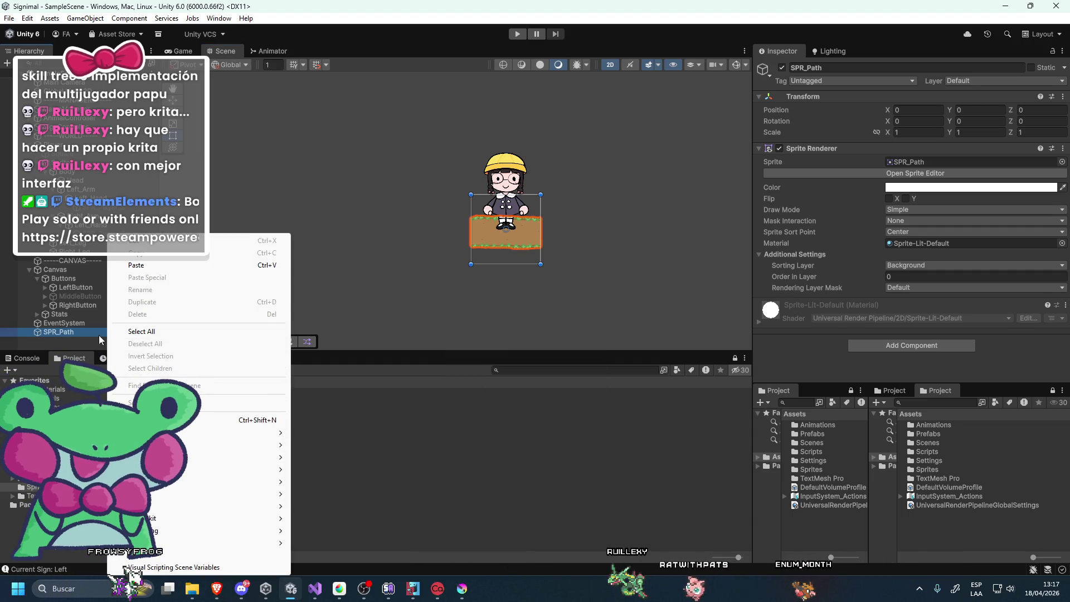
mouse_move(251, 432)
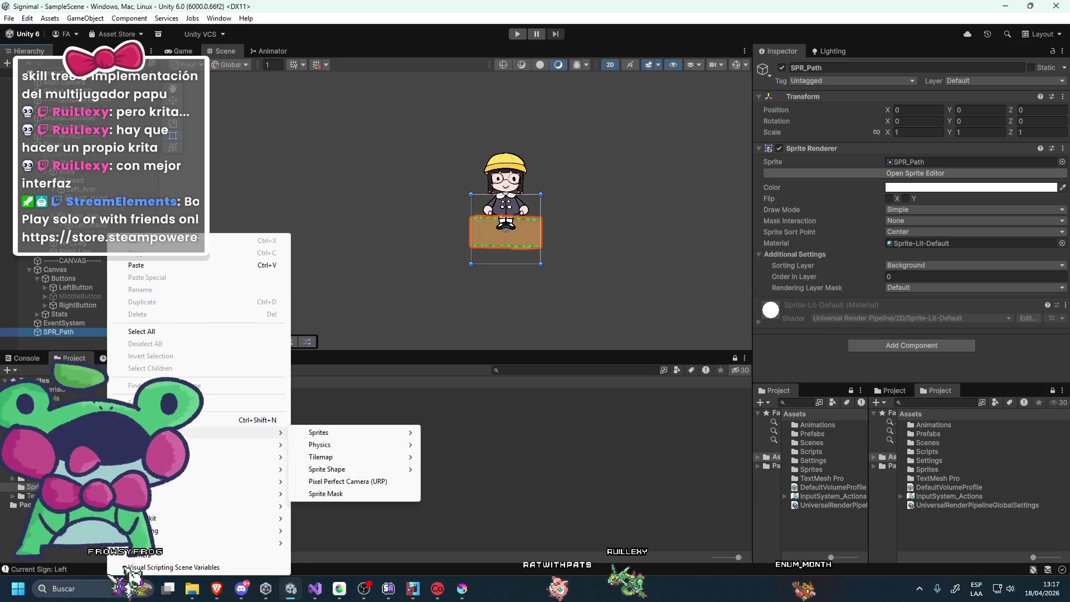
mouse_move(390, 470)
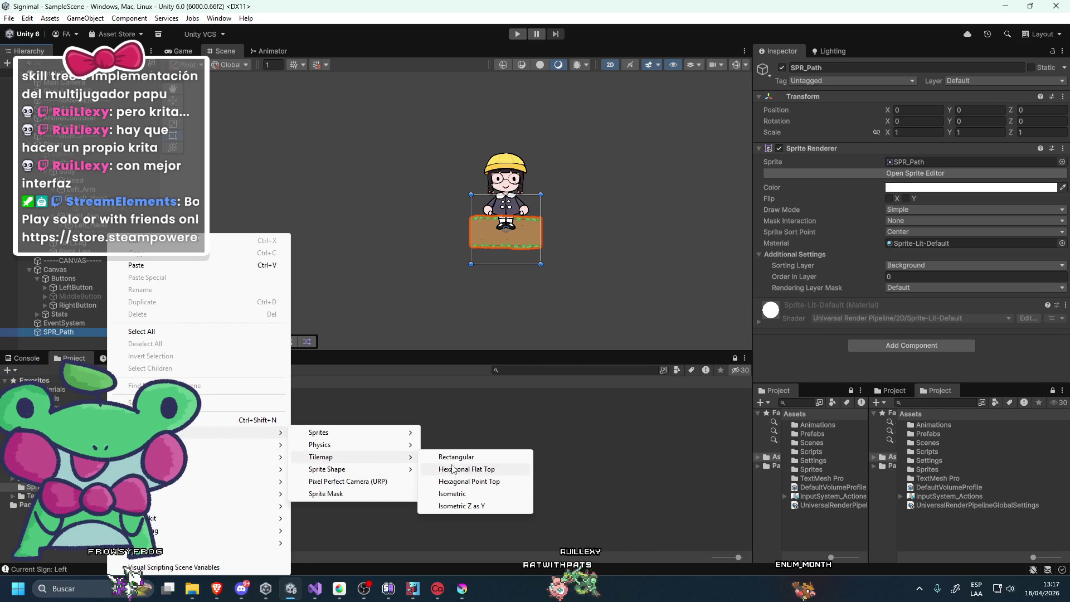
left_click(75, 335)
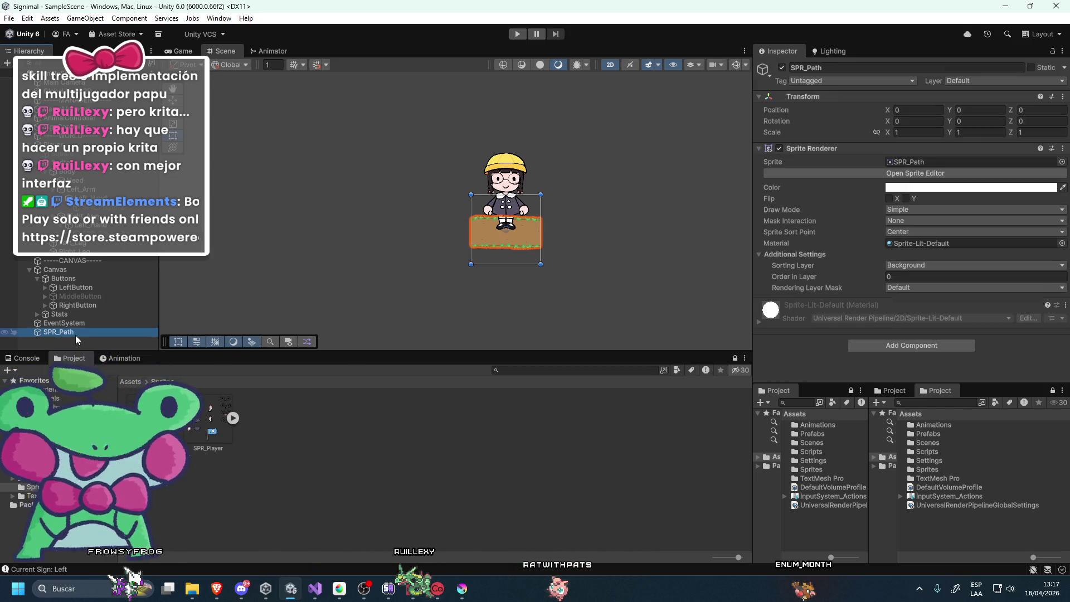
Duplicate the path sprite and set the copy's X position to -5.
key("ctrl+d")
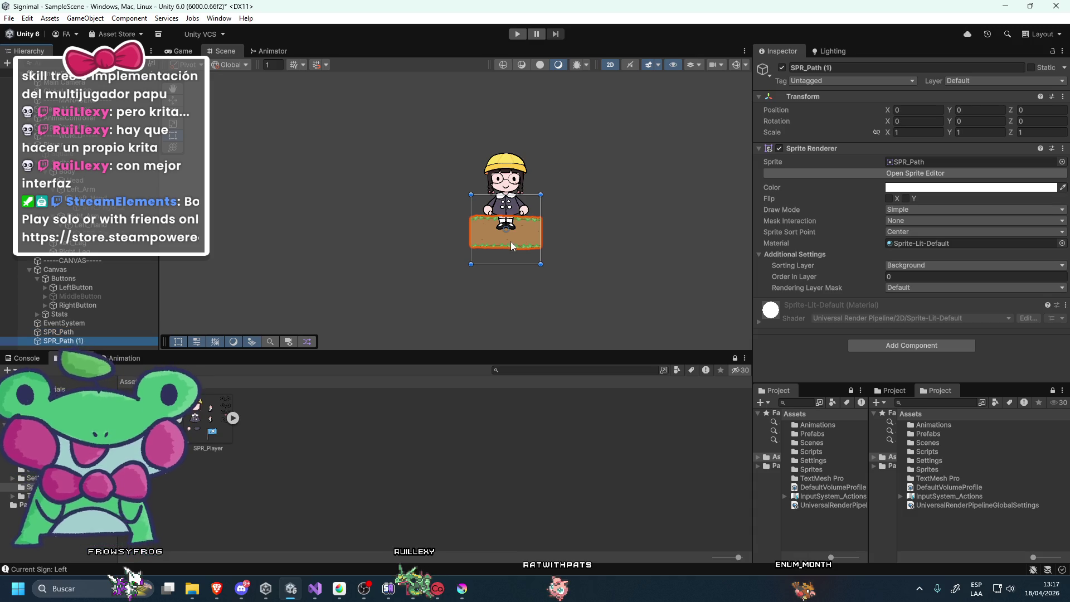
key("w")
left_click(919, 110)
type("-5.")
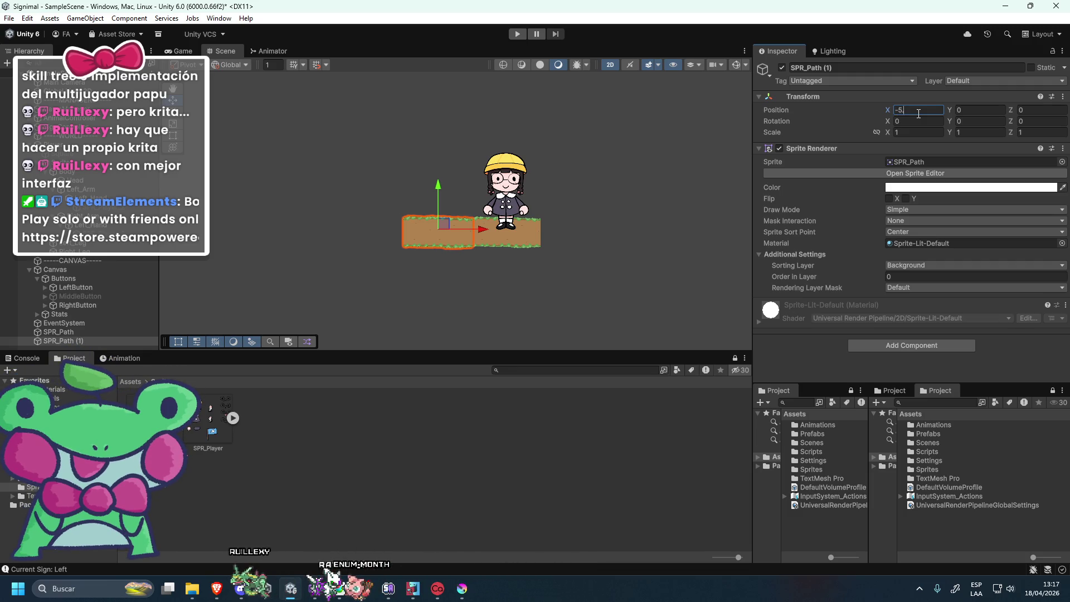
left_click(614, 241)
scroll(517, 192, "down", 1)
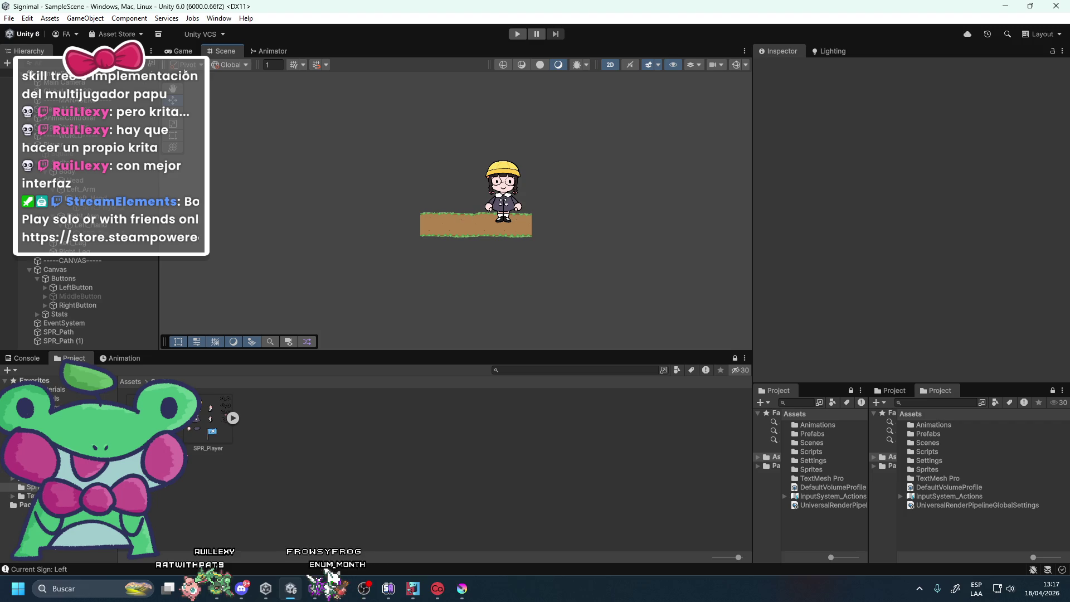
left_click(198, 53)
left_click(228, 52)
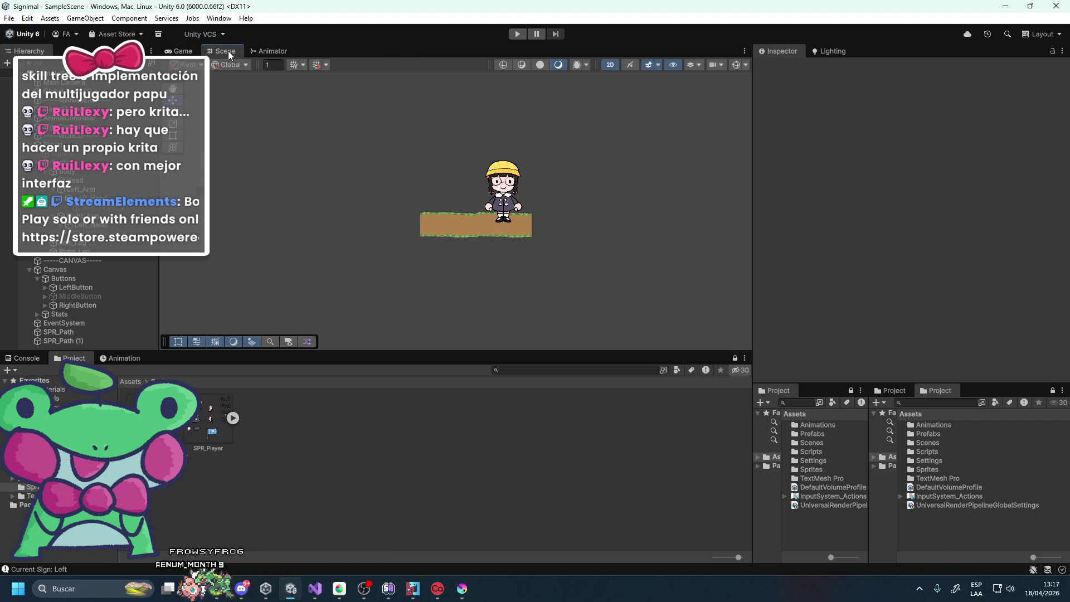
Duplicate both path tiles and move the copies right to lengthen the path.
left_click(109, 331)
left_click(69, 340, "shift")
key("ctrl+d")
left_click_drag(547, 222, 602, 222)
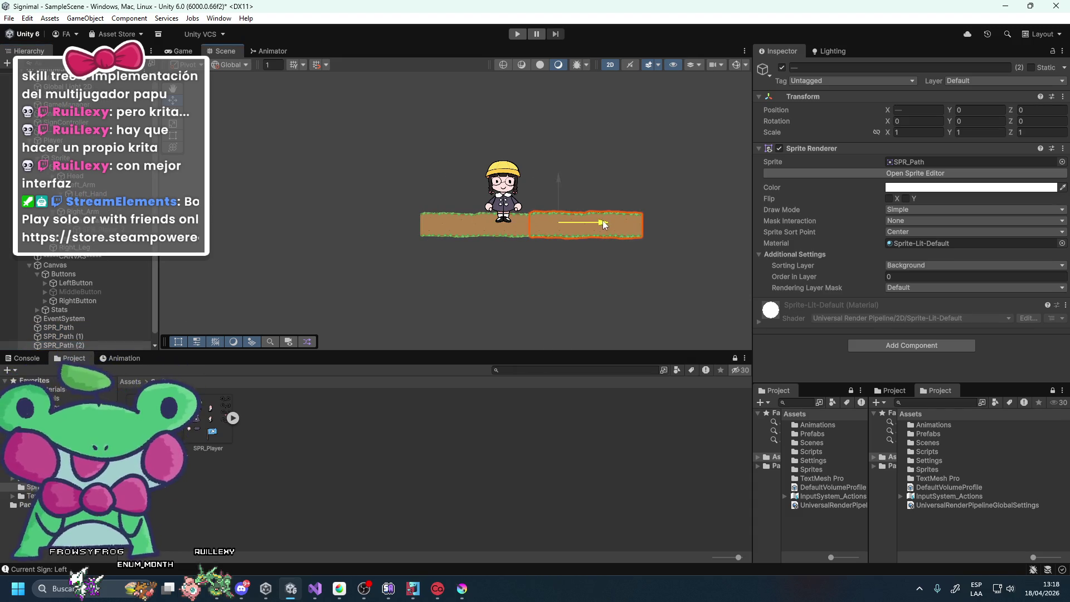
left_click(584, 175)
scroll(584, 175, "down", 1)
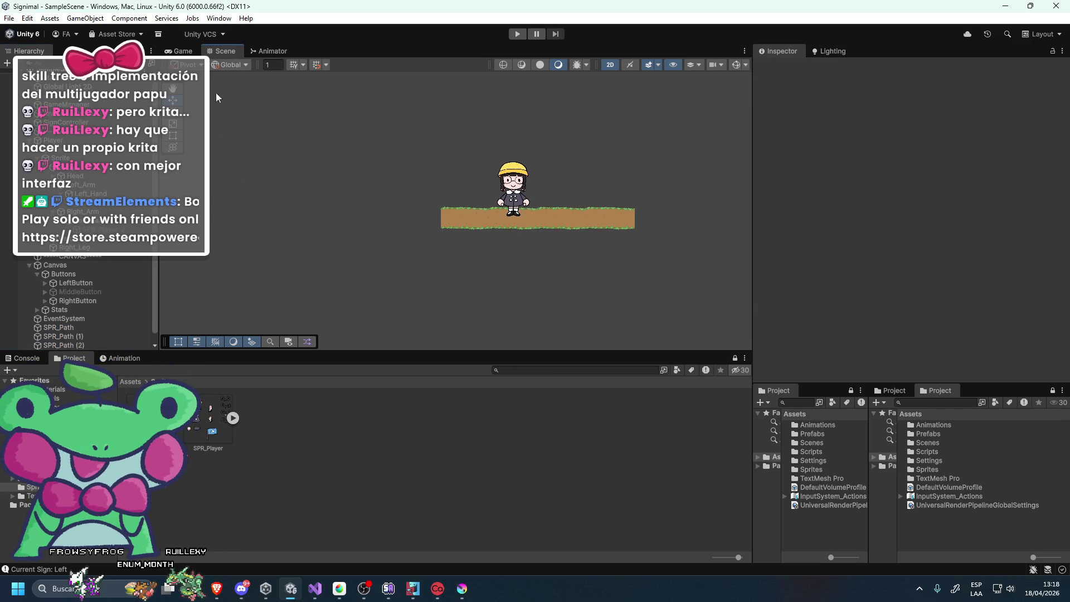
left_click(184, 50)
left_click(222, 51)
Select the Main Camera and check its framing in the Game view.
scroll(502, 220, "up", 2)
scroll(427, 185, "up", 3)
scroll(427, 185, "up", 2)
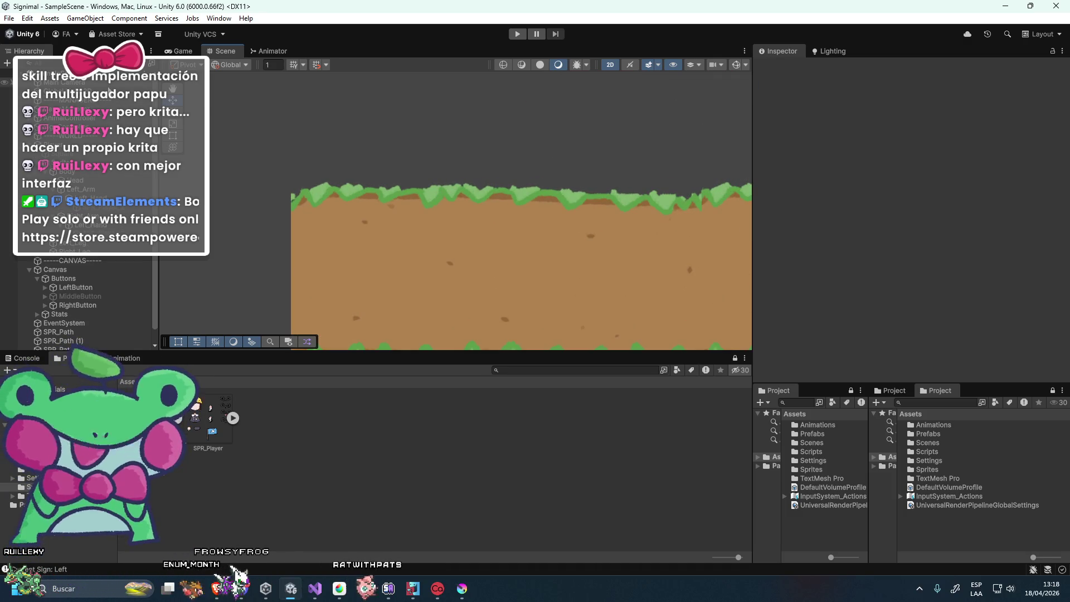
left_click(64, 82)
scroll(793, 166, "down", 3)
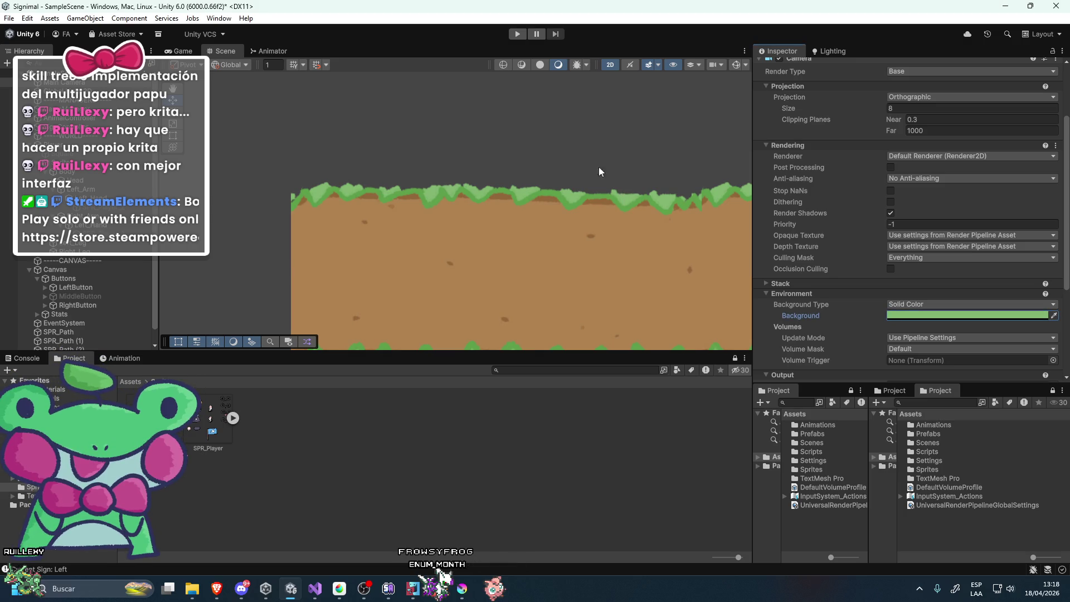
left_click(179, 50)
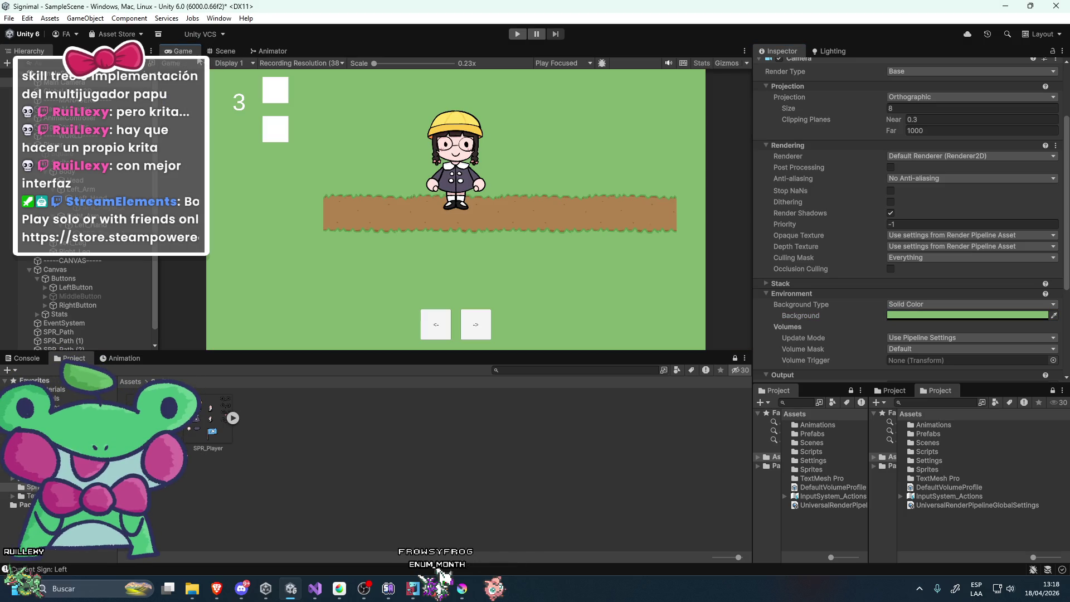
left_click(235, 48)
scroll(491, 237, "down", 3)
Duplicate a ground tile and drag it left, then undo the move.
left_click(503, 250)
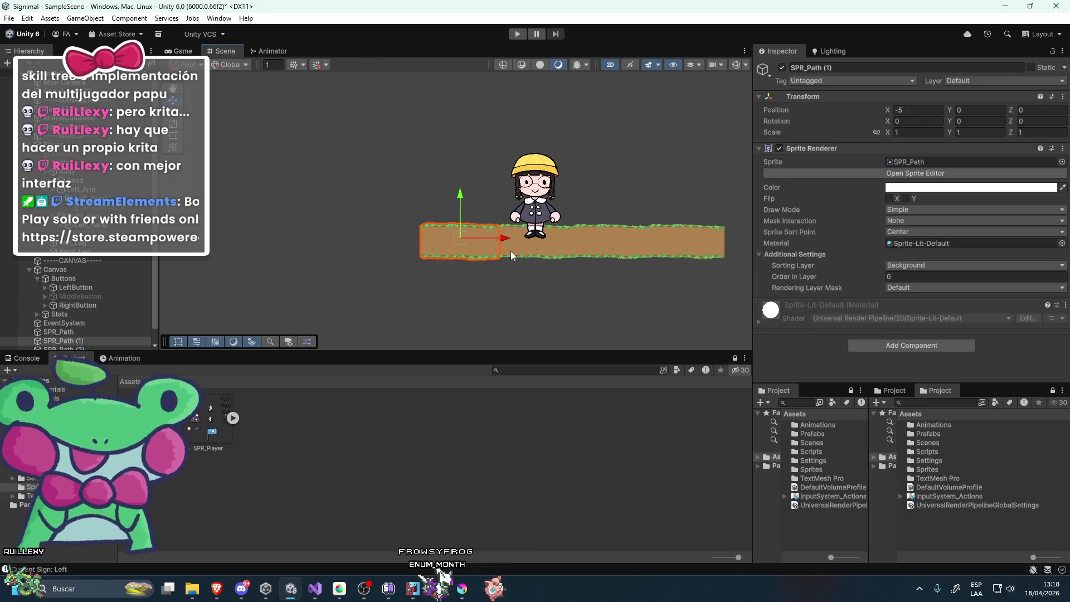
key("ctrl+d")
left_click_drag(574, 238, 409, 232)
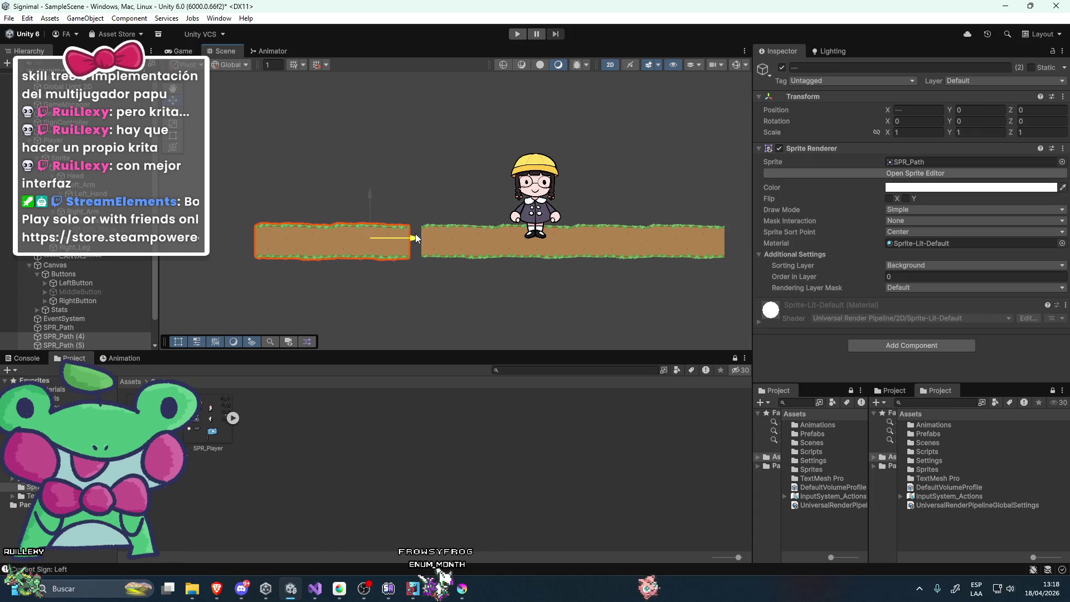
key("ctrl+z")
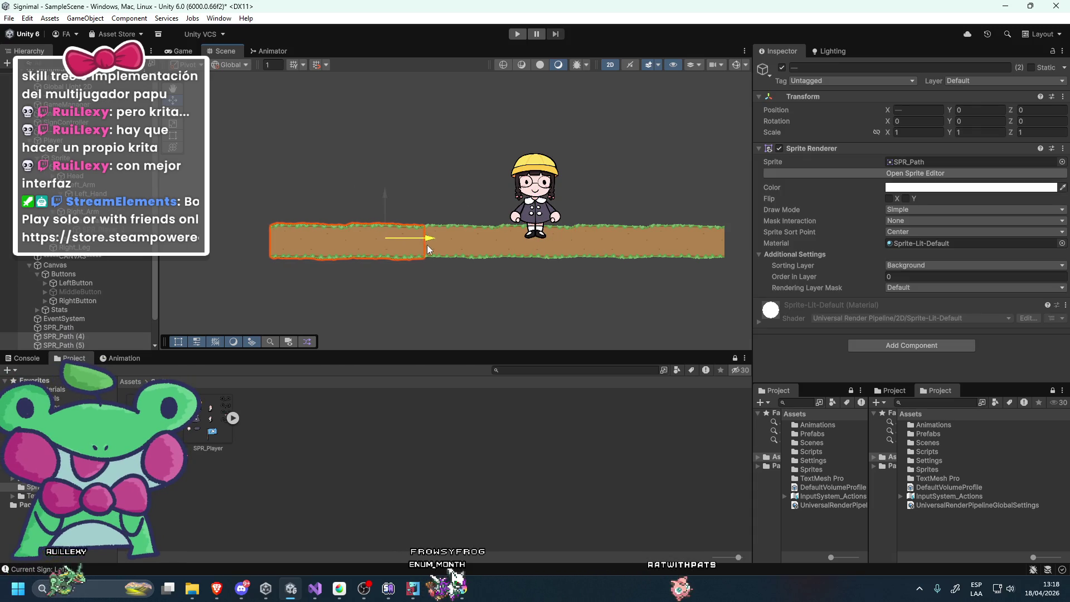
Try moving SPR_Path (6) to the path's right end, undo it, and create an empty GameObject.
left_click(180, 51)
left_click(225, 51)
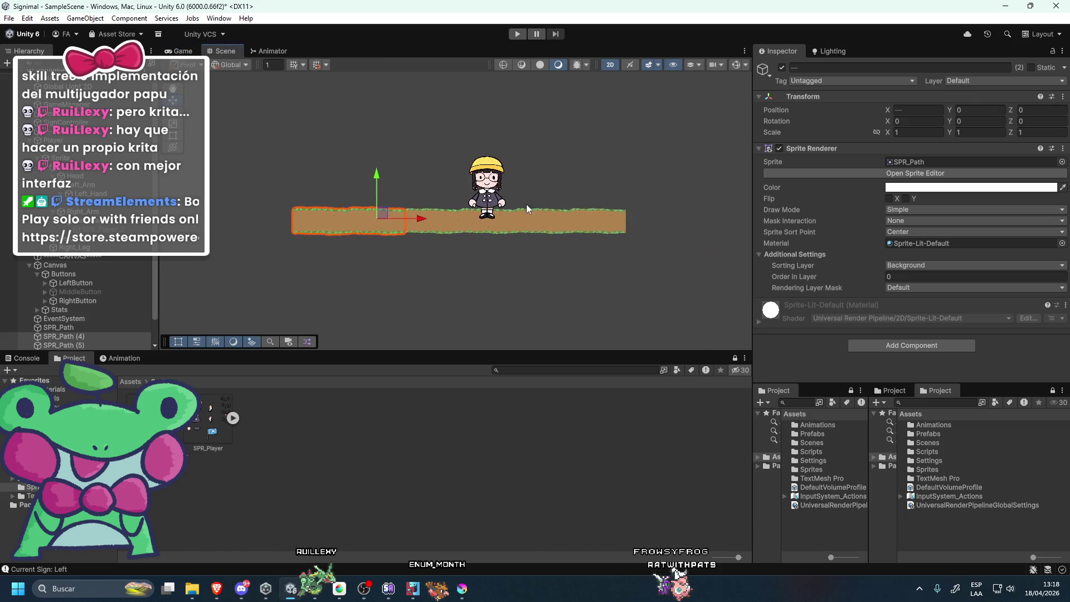
mouse_move(532, 224)
left_mouse_down()
mouse_move(538, 244)
mouse_move(607, 229)
left_mouse_up()
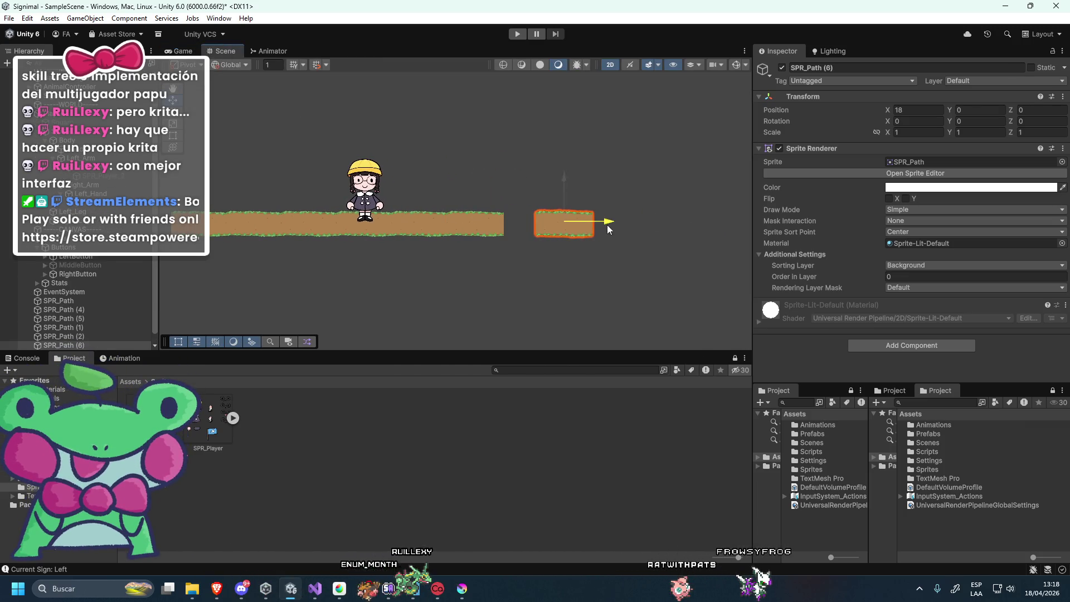
key("ctrl+z")
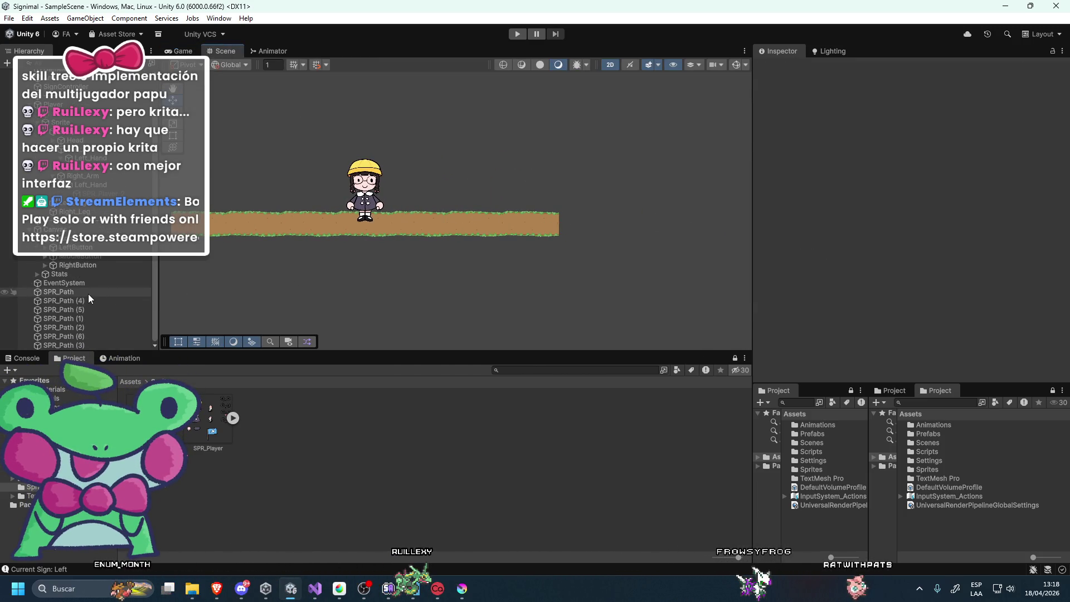
right_click(88, 292)
left_click(129, 341)
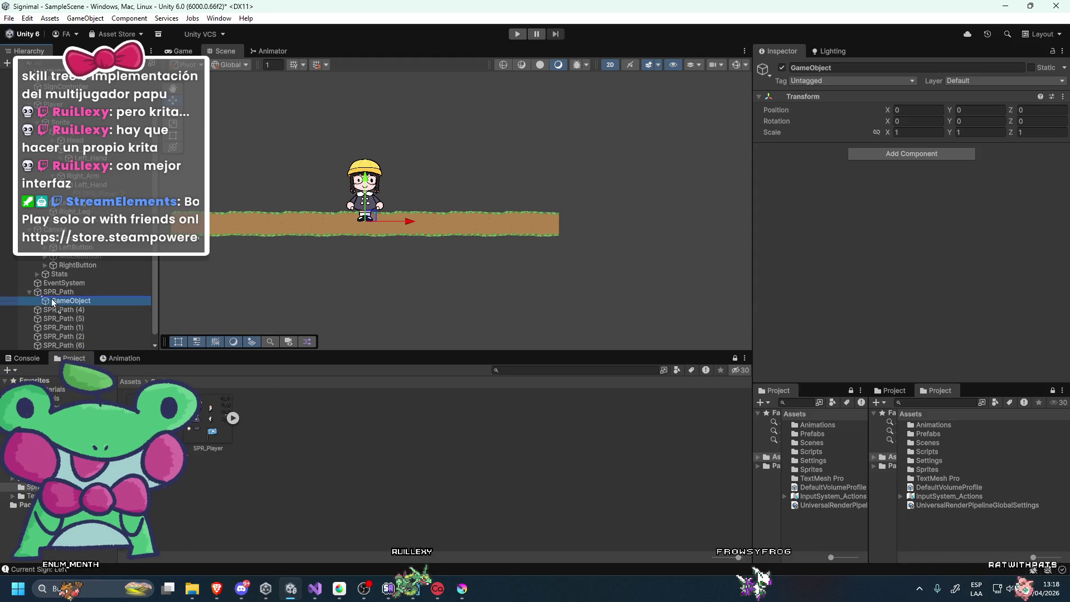
Parent all path tiles under the new GameObject and rename it Path.
left_click(56, 301)
left_click(67, 345, "shift")
left_click_drag(74, 327, 83, 294)
left_click(83, 294)
key("F2")
key("BackSpace")
type("T")
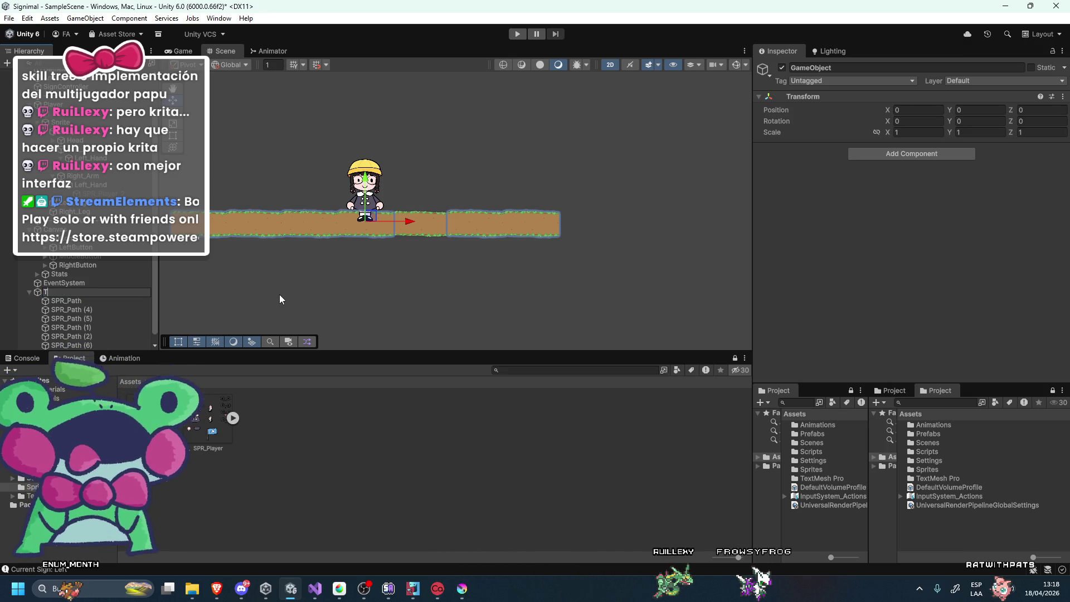
key("BackSpace")
type("Path")
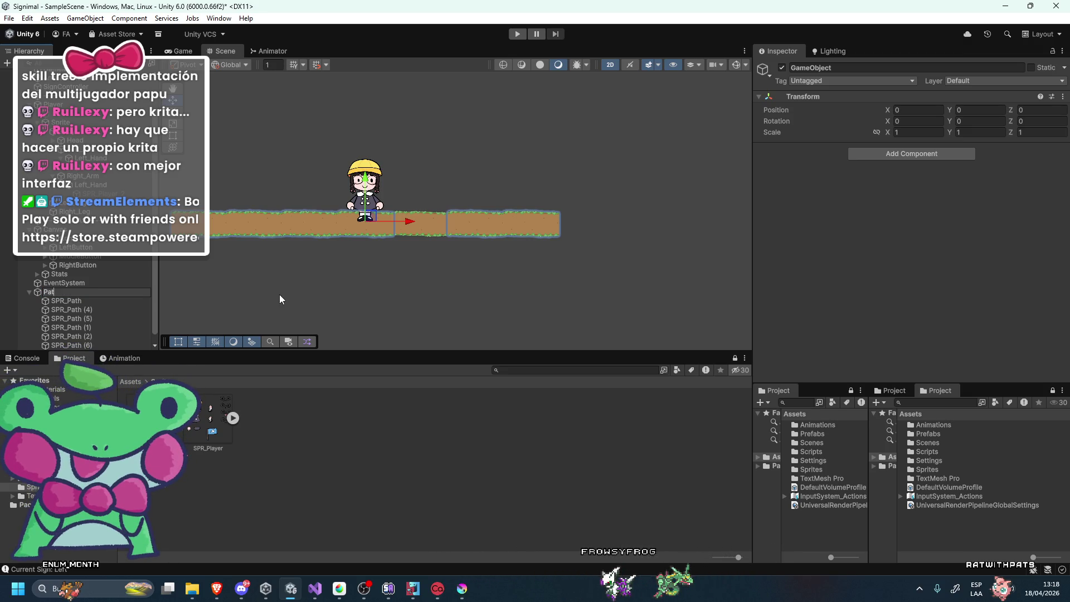
key("Return")
Play-test the game, then drag SPR_Tree.png from the file explorer into the Project panel.
key("ctrl+p")
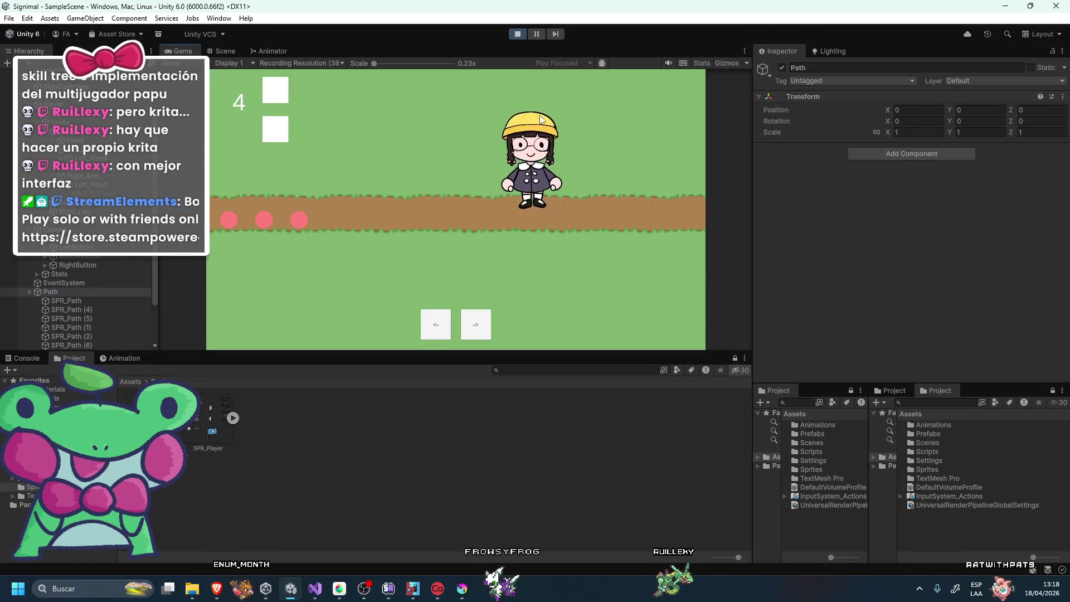
key("shift+space")
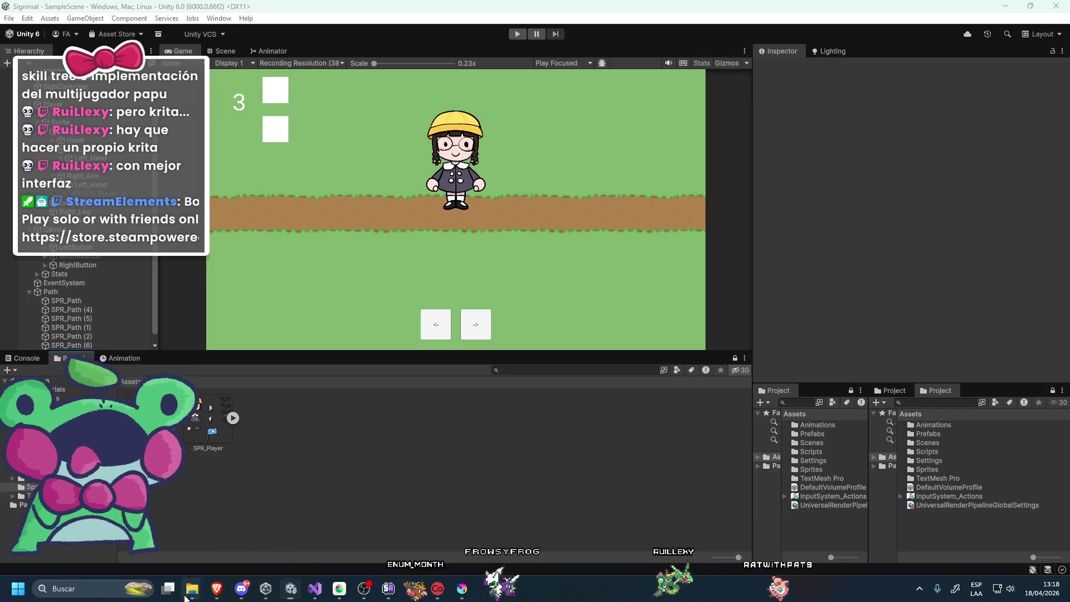
key("super+d")
key("super+d")
left_click(192, 589)
left_click(563, 290)
left_click_drag(563, 289, 277, 463)
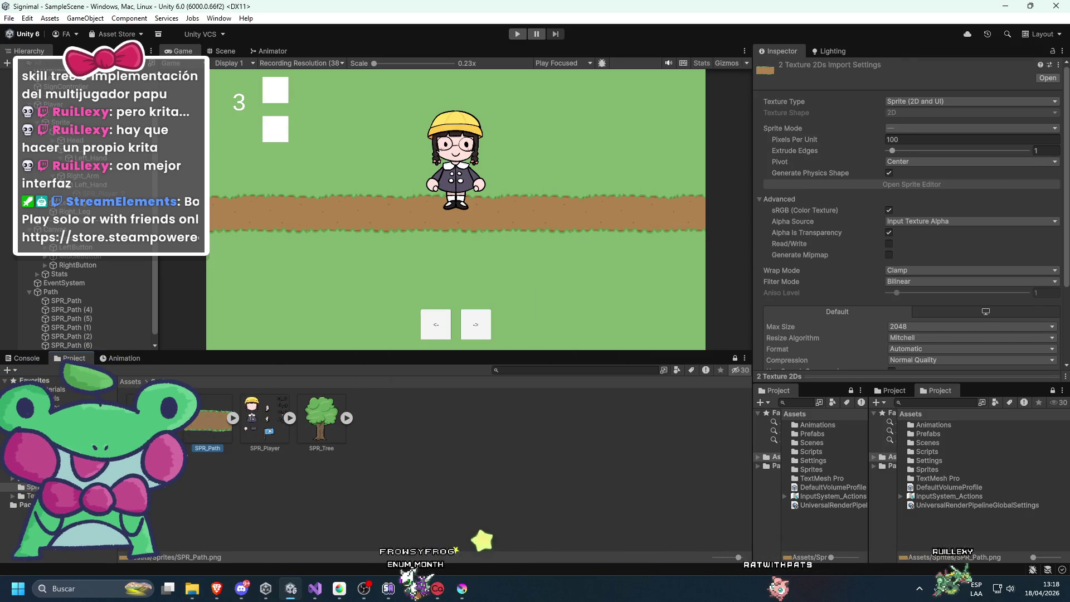
Apply the sprite import settings for the tree sprite.
left_click(970, 128)
left_click(908, 139)
scroll(908, 251, "down", 3)
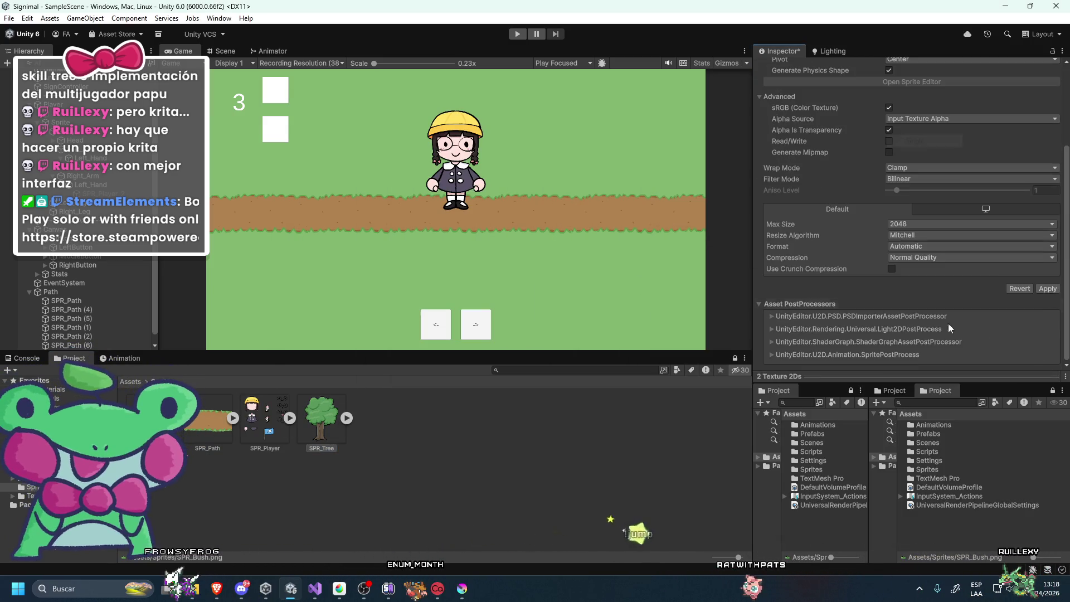
left_click(1047, 288)
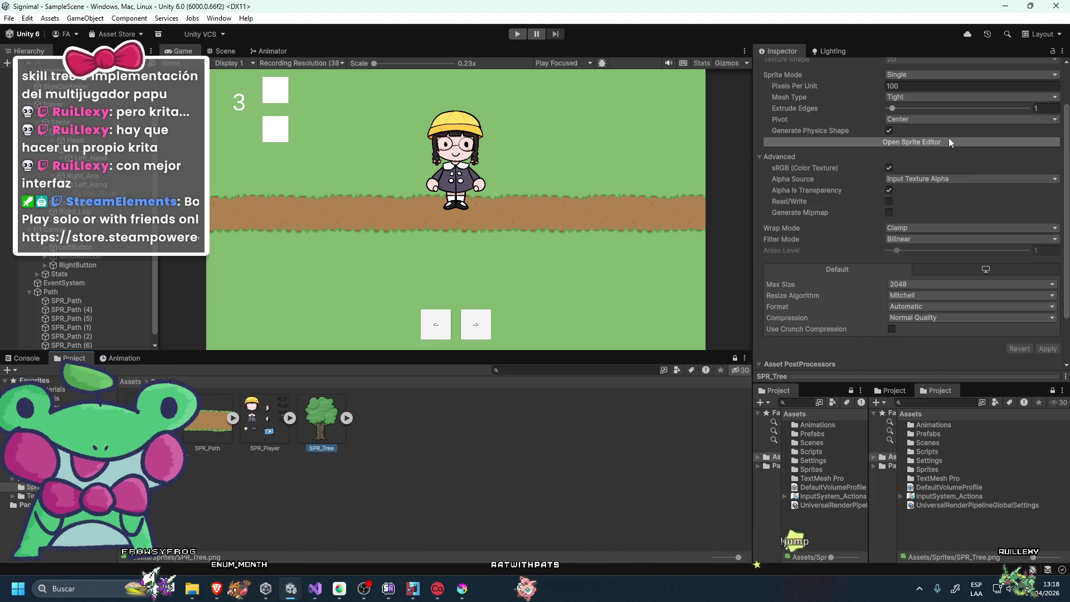
Move the SPR_Tree and SPR_Bush pivots to their bases, the bush's at X 0.4833986, Y 0.3565161.
left_click(948, 138)
left_click_drag(506, 527, 517, 511)
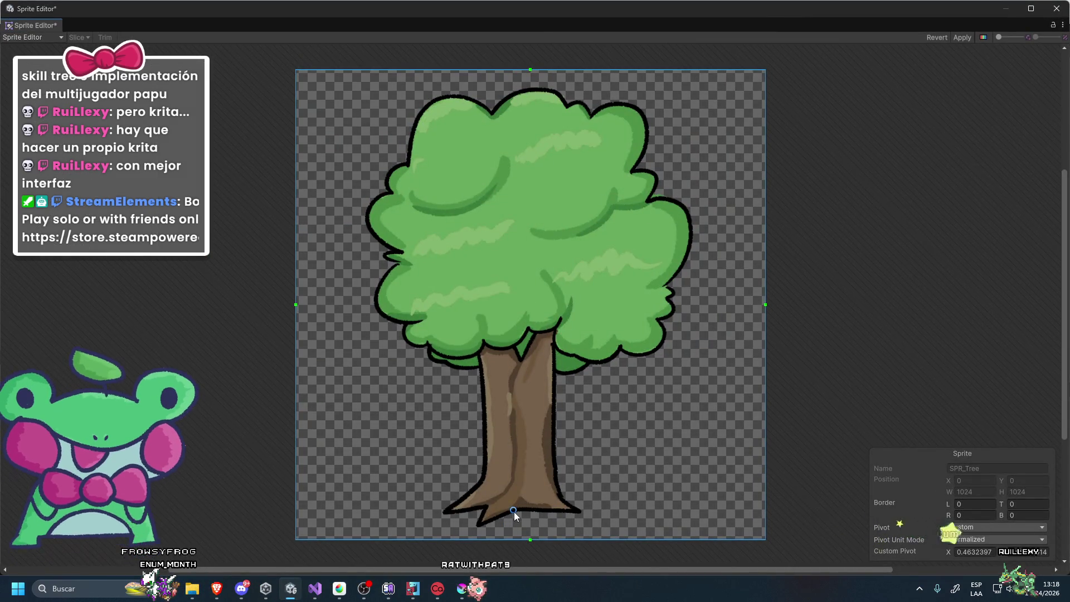
left_click(962, 38)
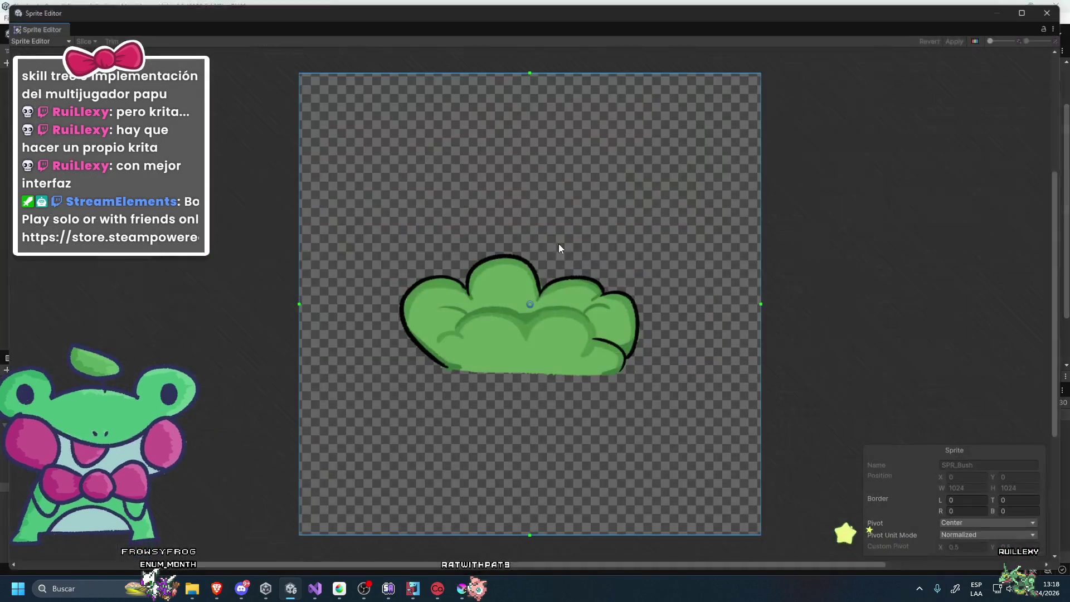
left_click_drag(531, 305, 521, 376)
left_click(960, 37)
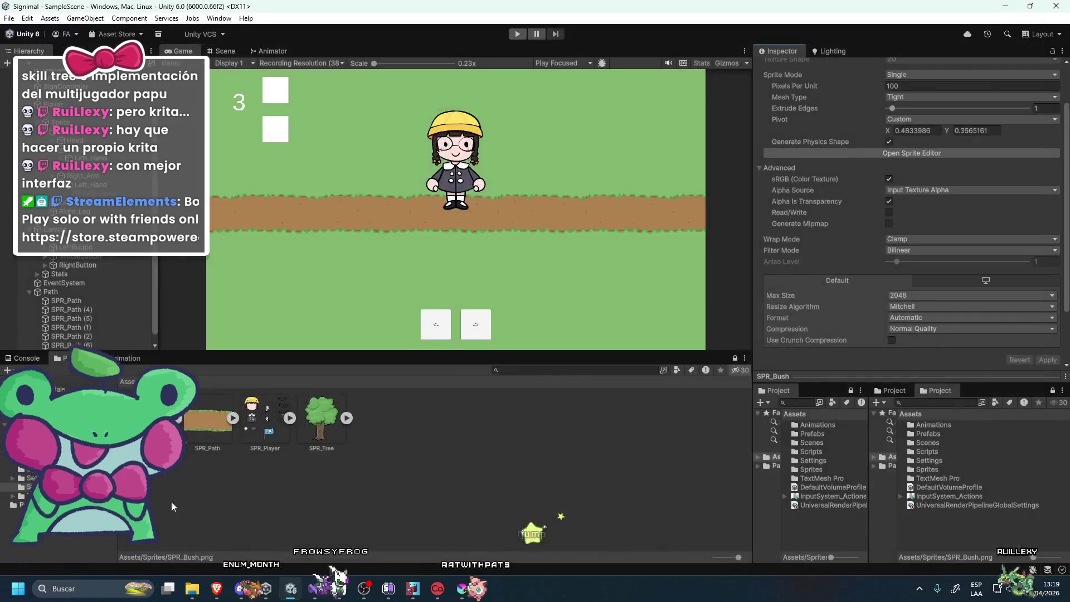
scroll(861, 122, "up", 2)
left_click(938, 206)
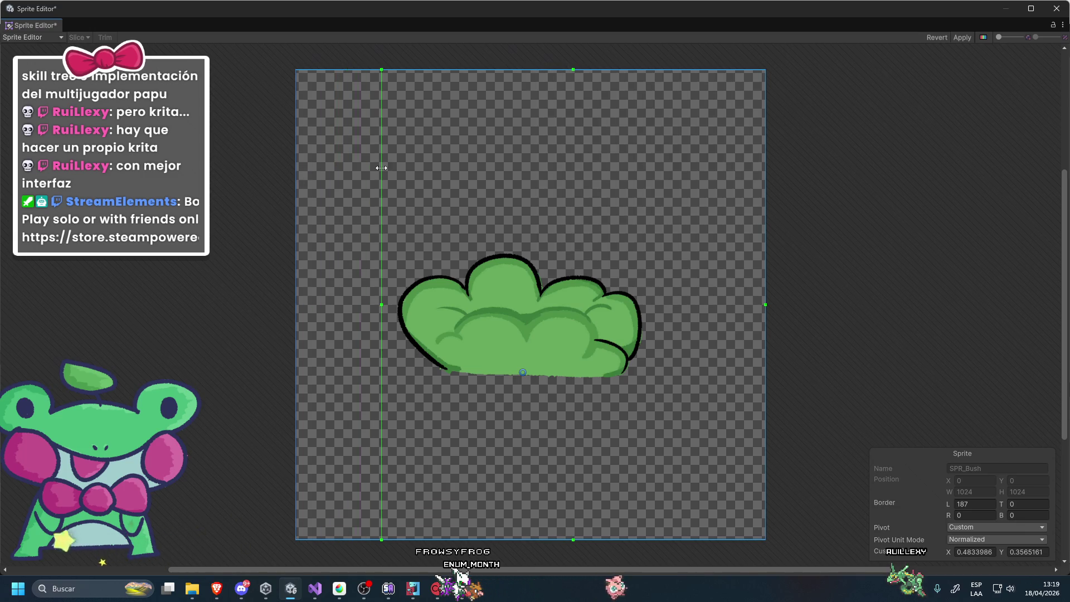
left_click(1056, 8)
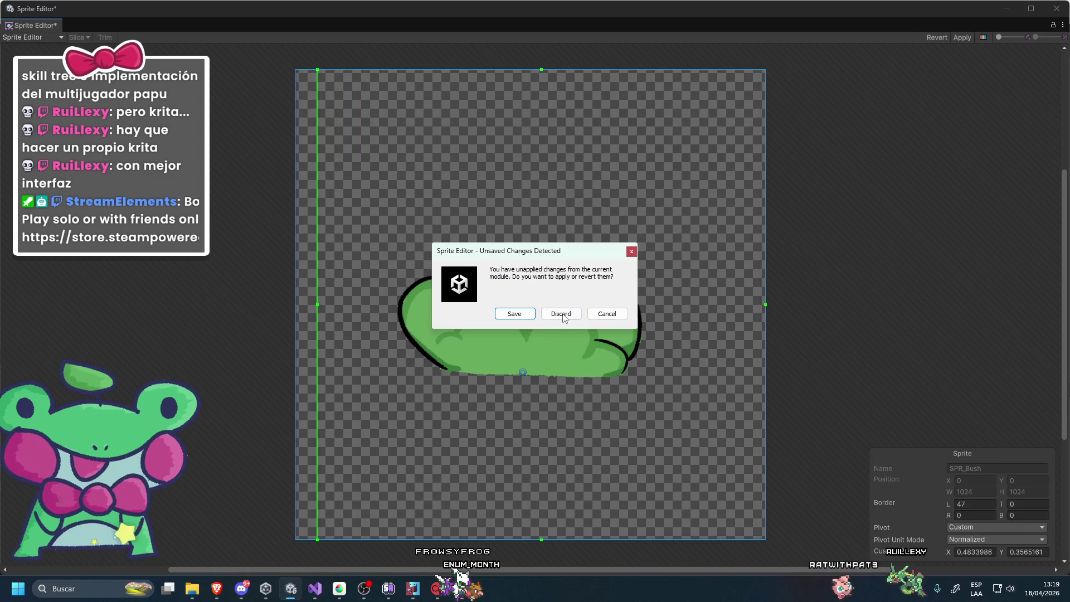
Discard unapplied sprite changes, dock the Scene view beside Game, and place two bushes and a tree.
left_click(509, 313)
left_click(222, 51)
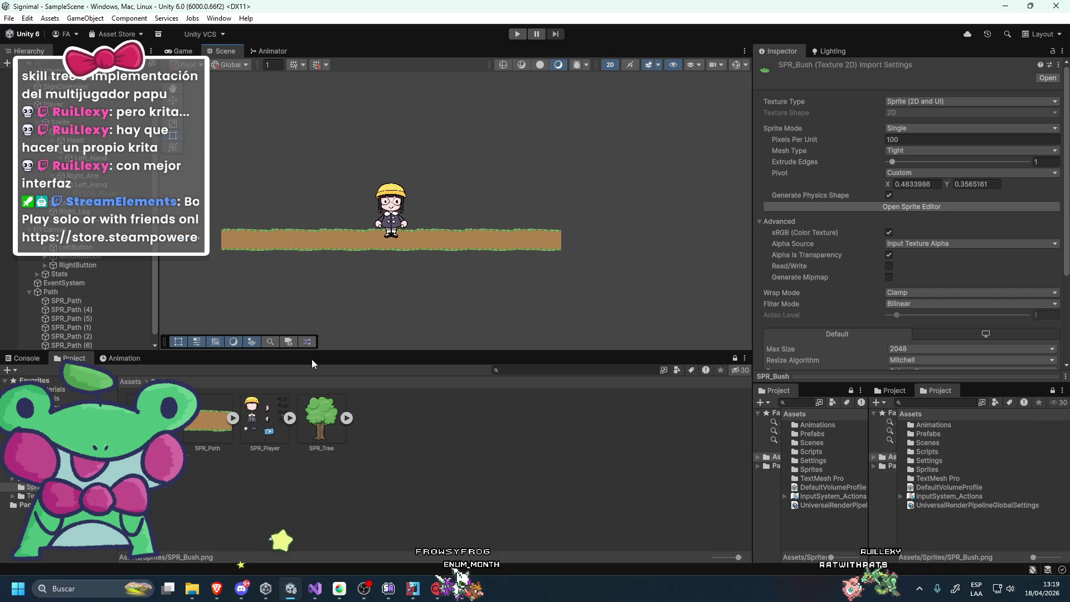
left_click_drag(314, 208, 311, 208)
mouse_move(222, 51)
left_mouse_down()
mouse_move(706, 278)
mouse_move(679, 283)
left_mouse_up()
left_click_drag(322, 418, 658, 210)
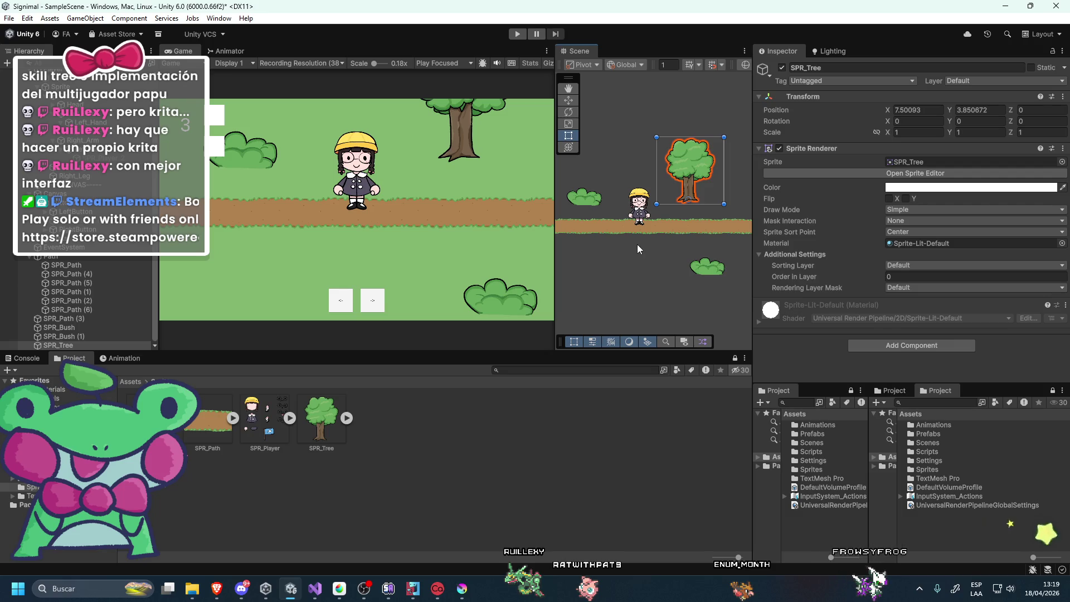
left_click(58, 328)
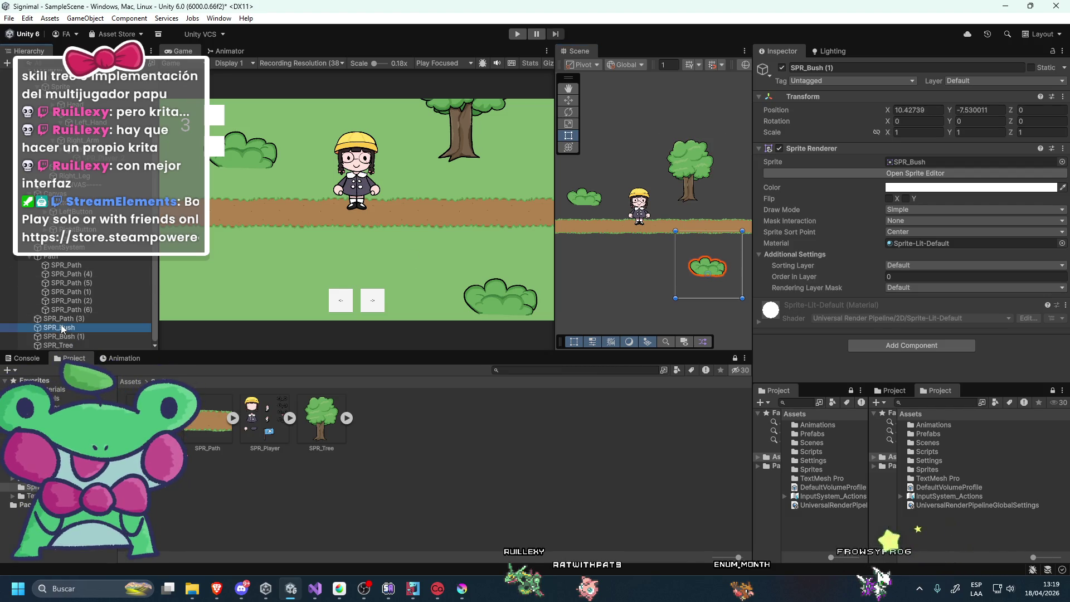
Set Sprite Sort Point to Pivot for both bushes and the tree.
left_click(59, 345, "shift")
left_click(919, 232)
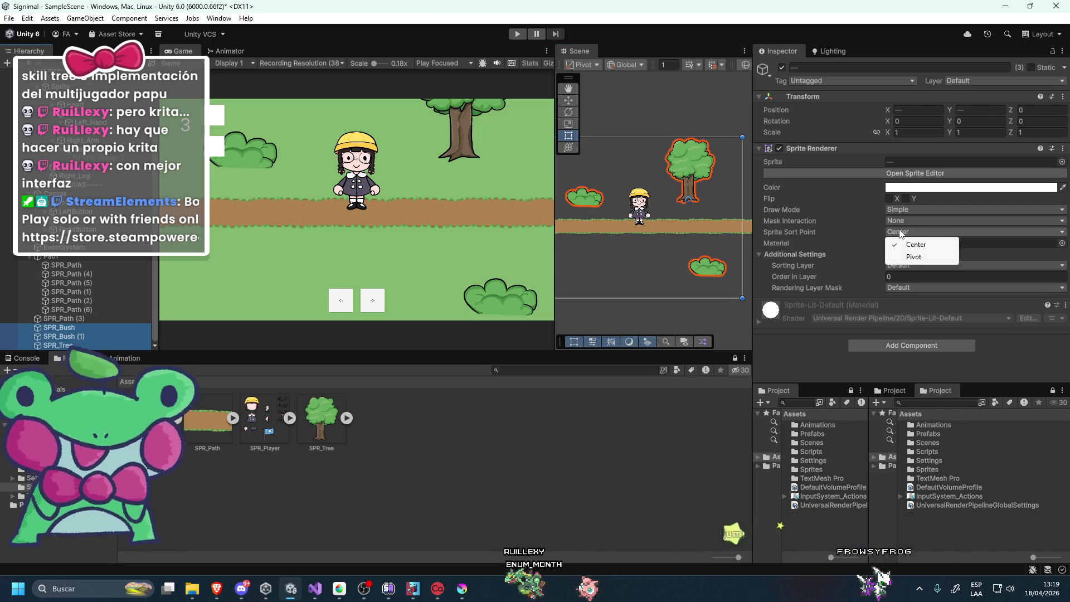
left_click(913, 257)
Place a second tree and two more bush copies around the path, then play the game.
left_click(689, 156)
scroll(731, 205, "down", 1)
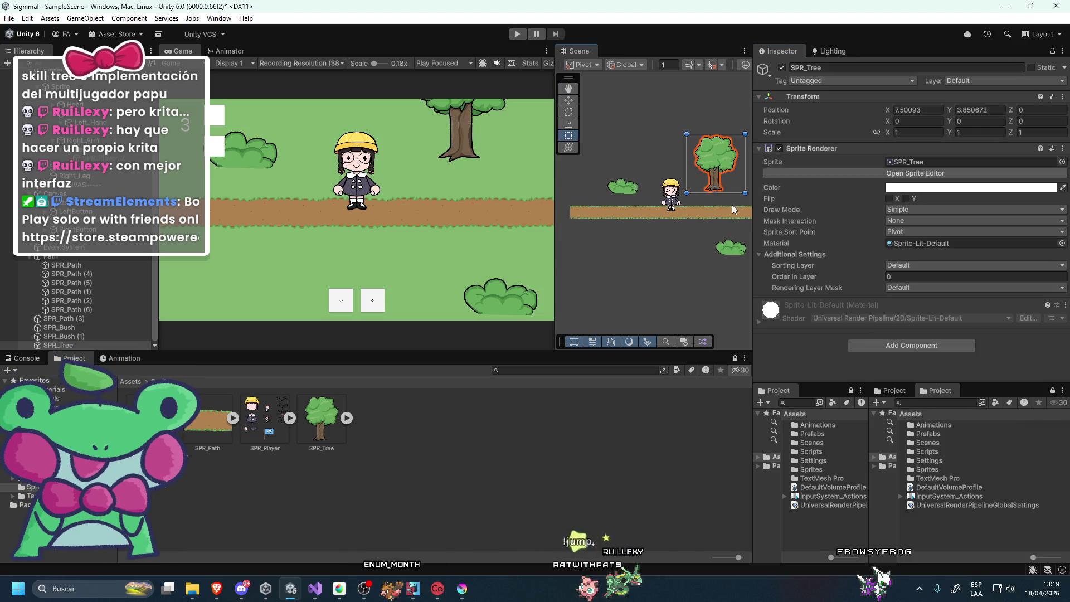
left_click_drag(721, 183, 612, 178)
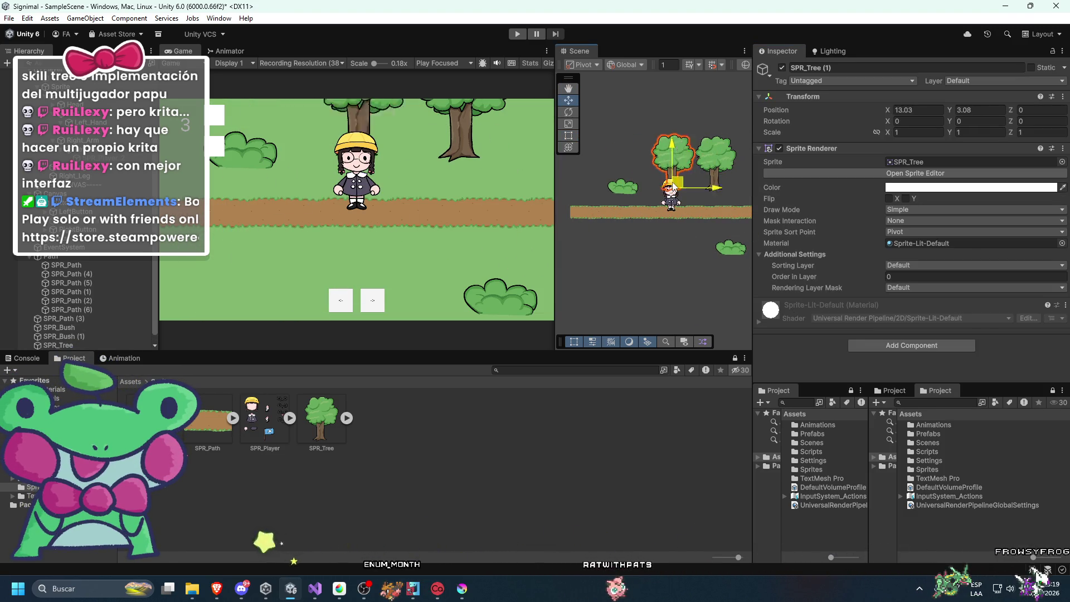
left_click(619, 189)
mouse_move(624, 190)
left_mouse_down()
mouse_move(647, 240)
mouse_move(674, 245)
mouse_move(614, 254)
left_mouse_up()
key("ctrl+d")
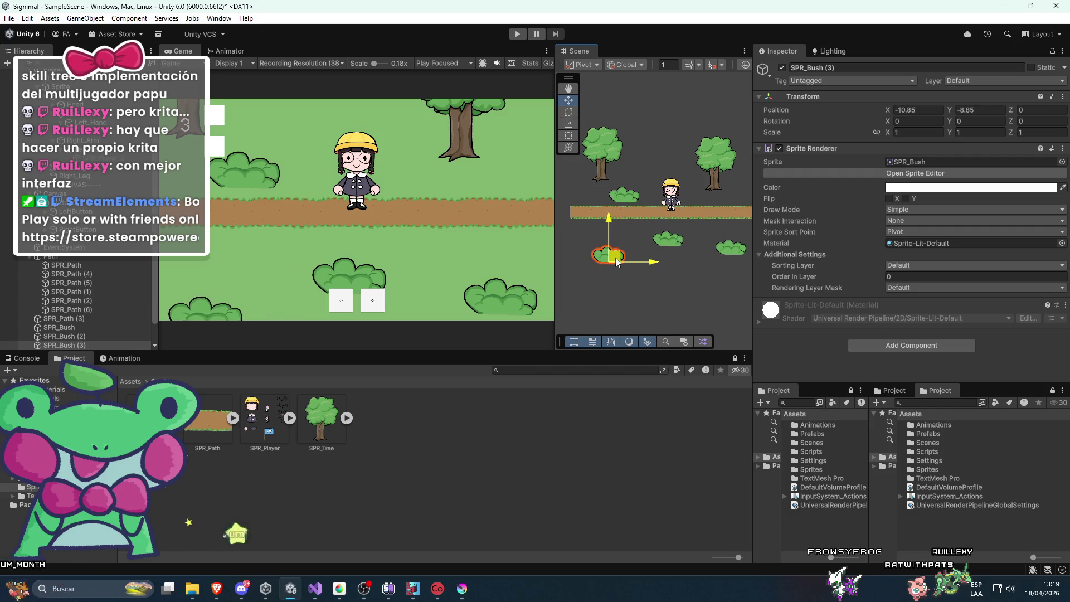
left_click(591, 106)
left_click(517, 34)
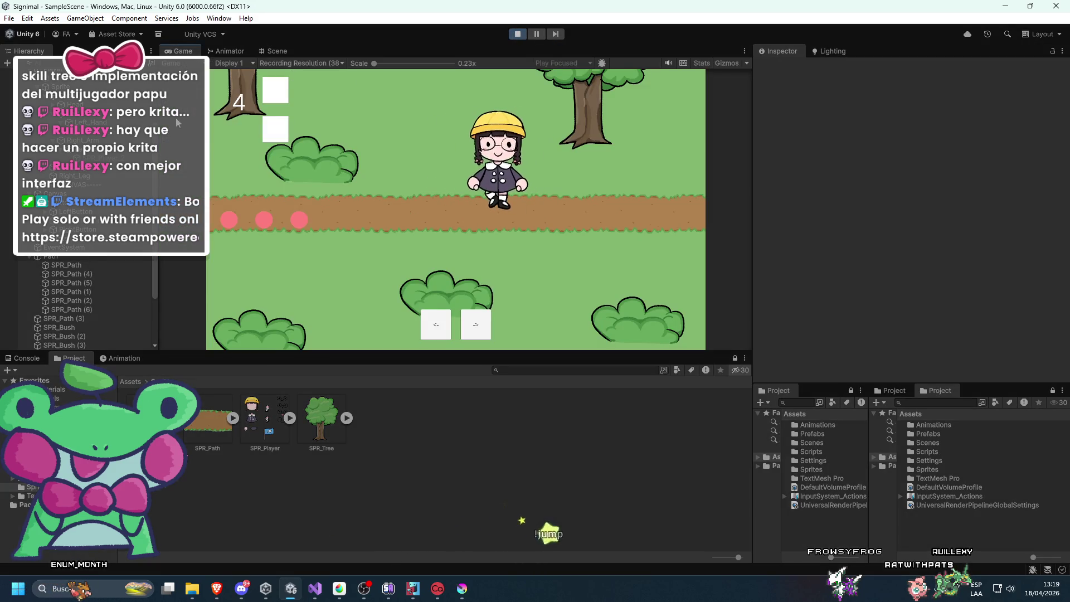
Set the Main Camera's orthographic size to 12 and stop Play mode.
left_click(65, 82)
left_click_drag(853, 204, 922, 198)
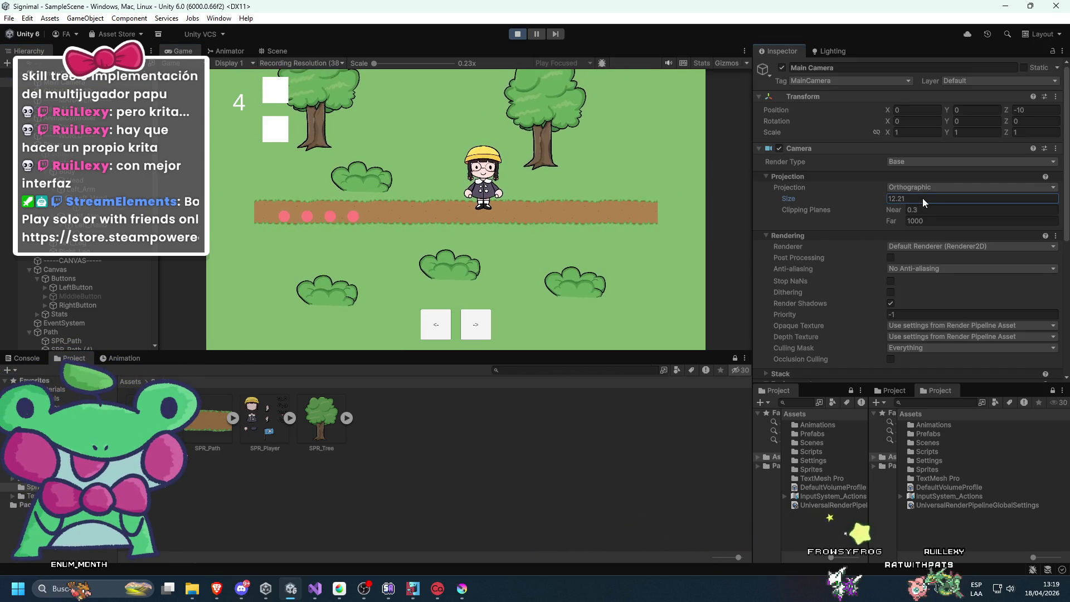
type("2")
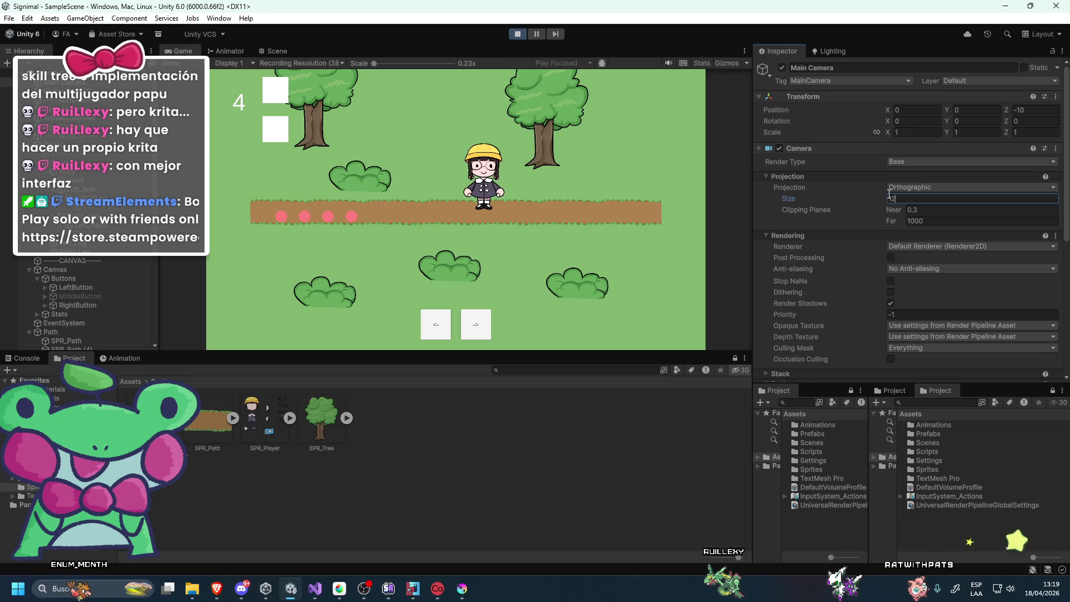
left_click(517, 33)
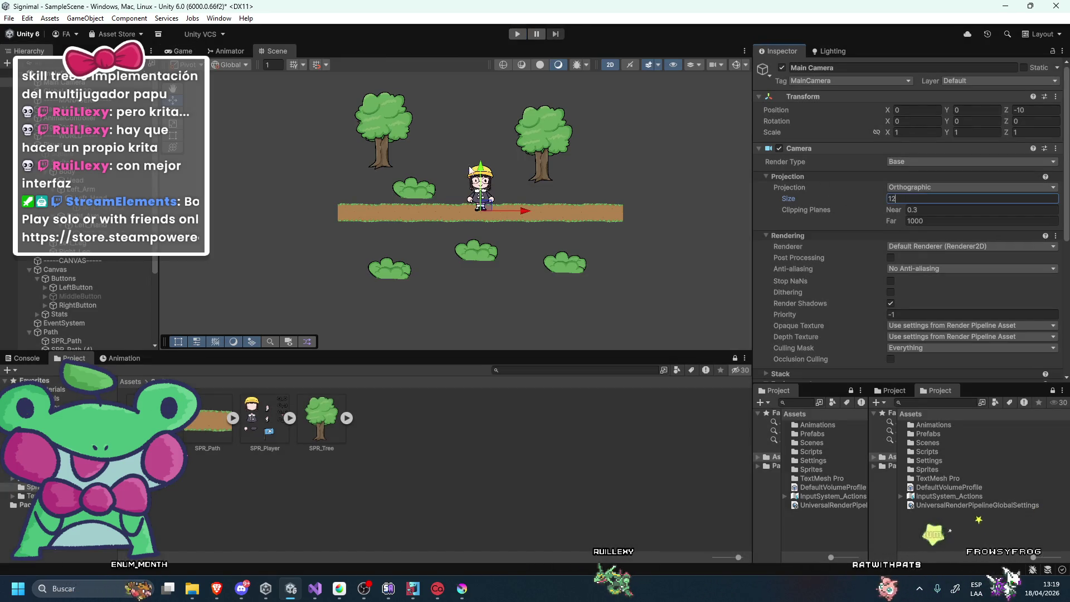
Duplicate dirt path pieces onto both path ends, then preview the extended path in the Game view.
left_click(378, 217)
scroll(376, 213, "up", 2)
key("ctrl+d")
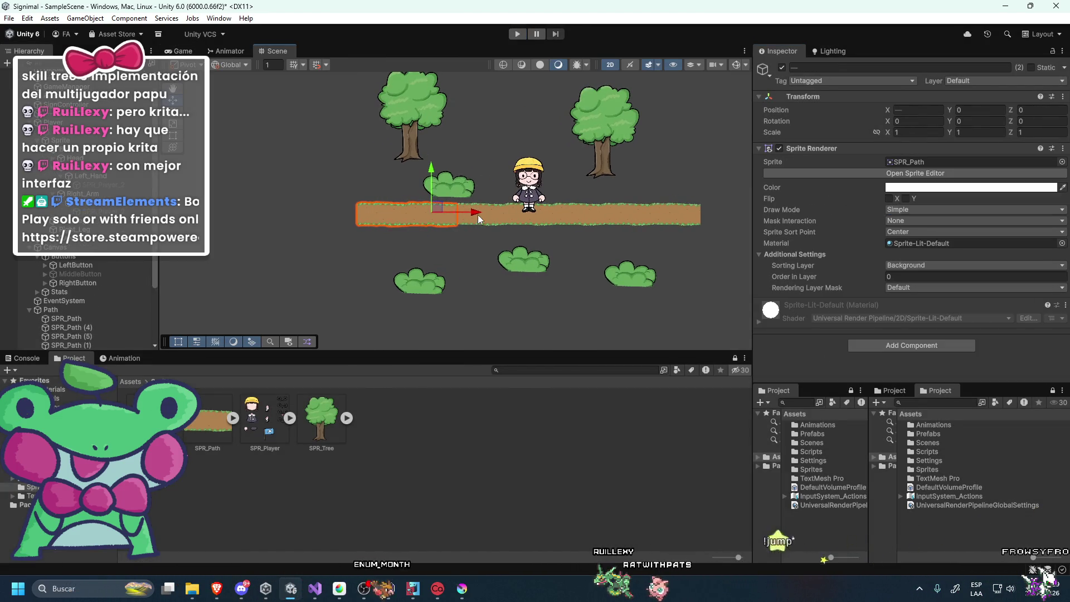
left_click_drag(477, 215, 387, 220)
left_click(370, 222)
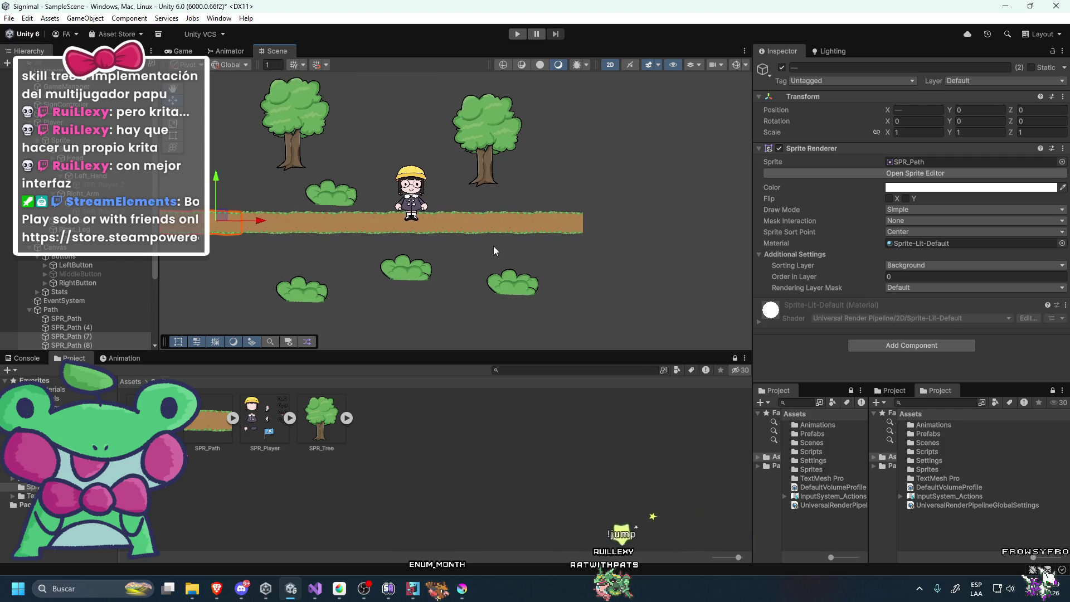
left_click(181, 51)
left_click(294, 62)
left_click(279, 51)
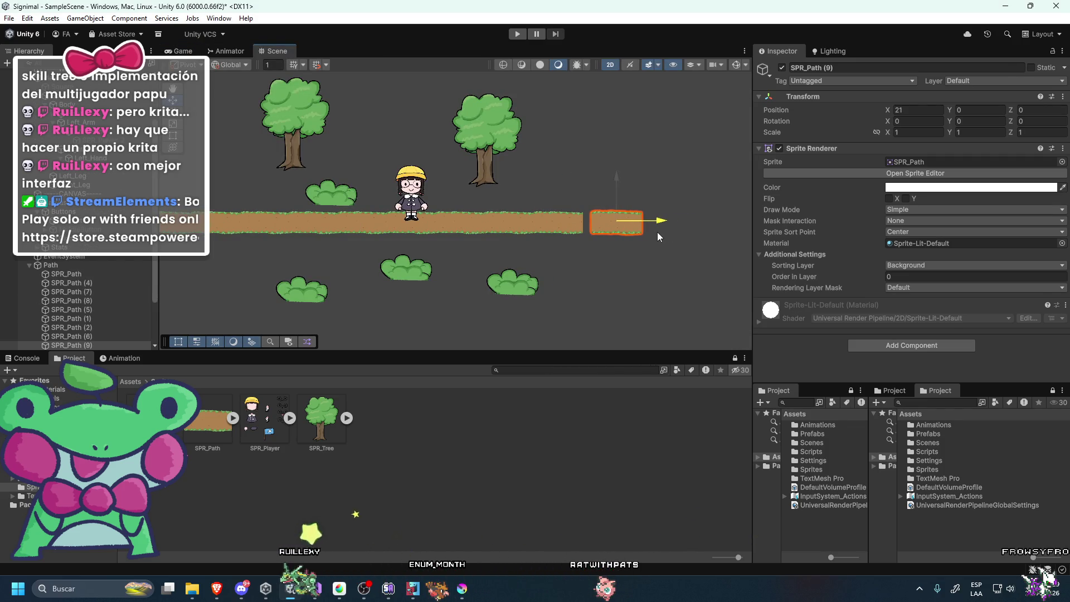
left_click(547, 178)
left_click(183, 50)
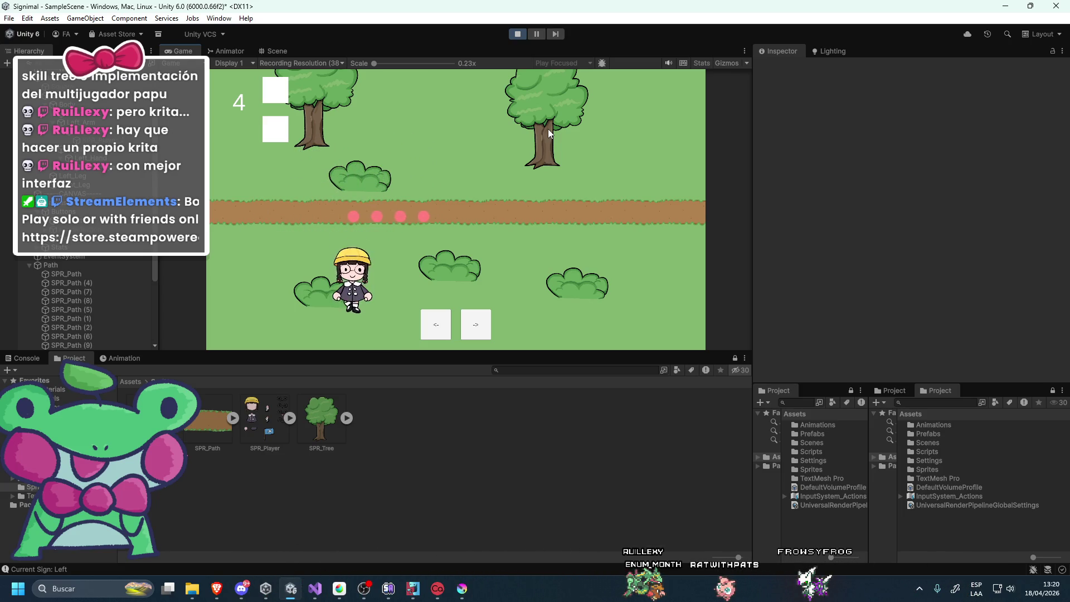
Maximize the Game view, exit Play mode with Ctrl+P, inspect Player and CANVAS objects, then deselect.
double_click(190, 51)
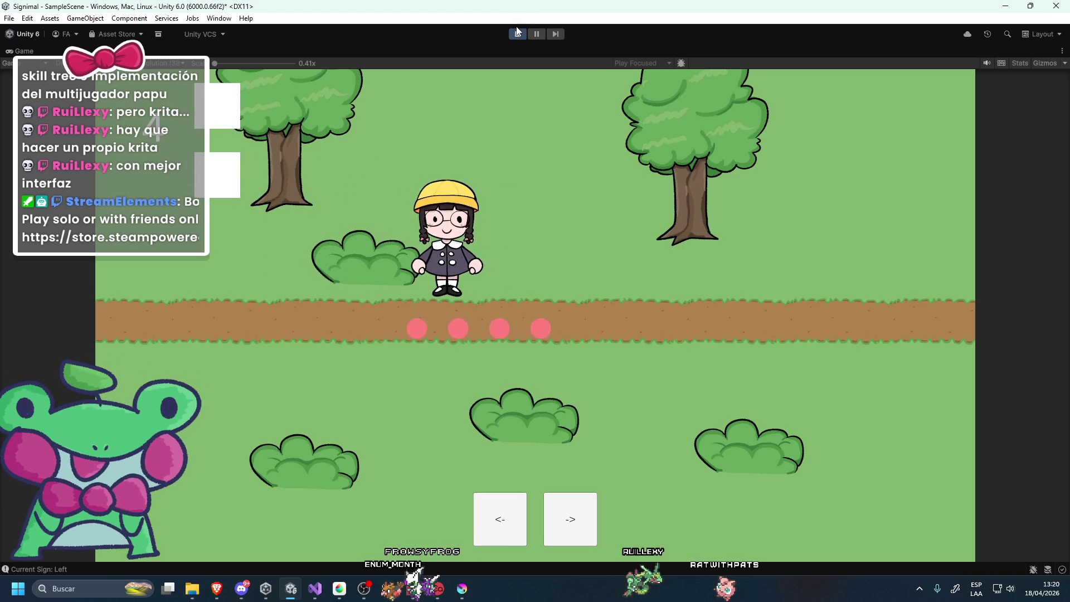
key("ctrl+p")
scroll(2, 239, "up", 3)
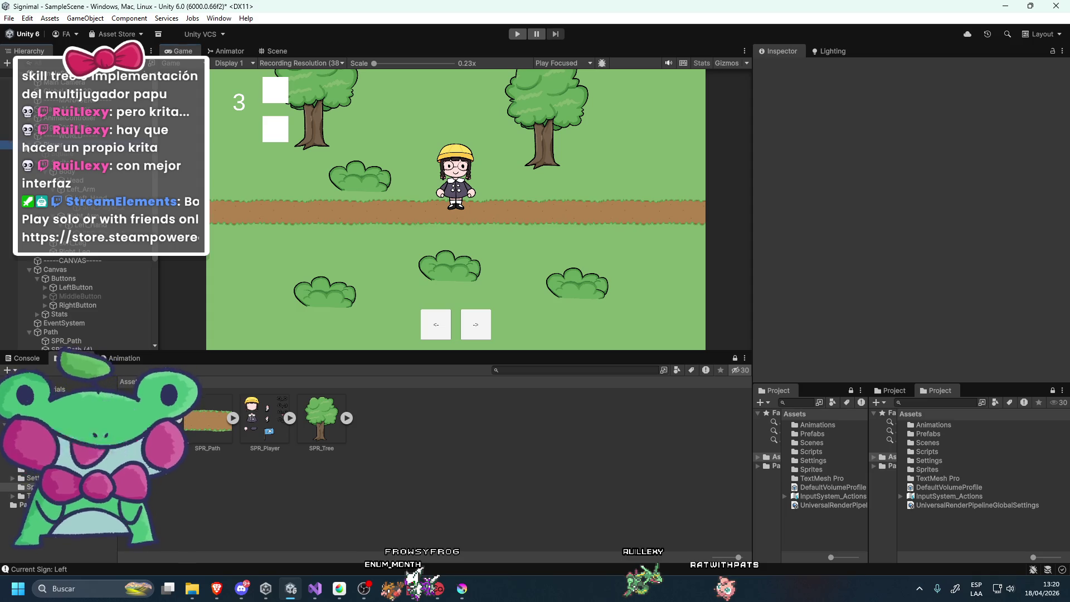
left_click(6, 144)
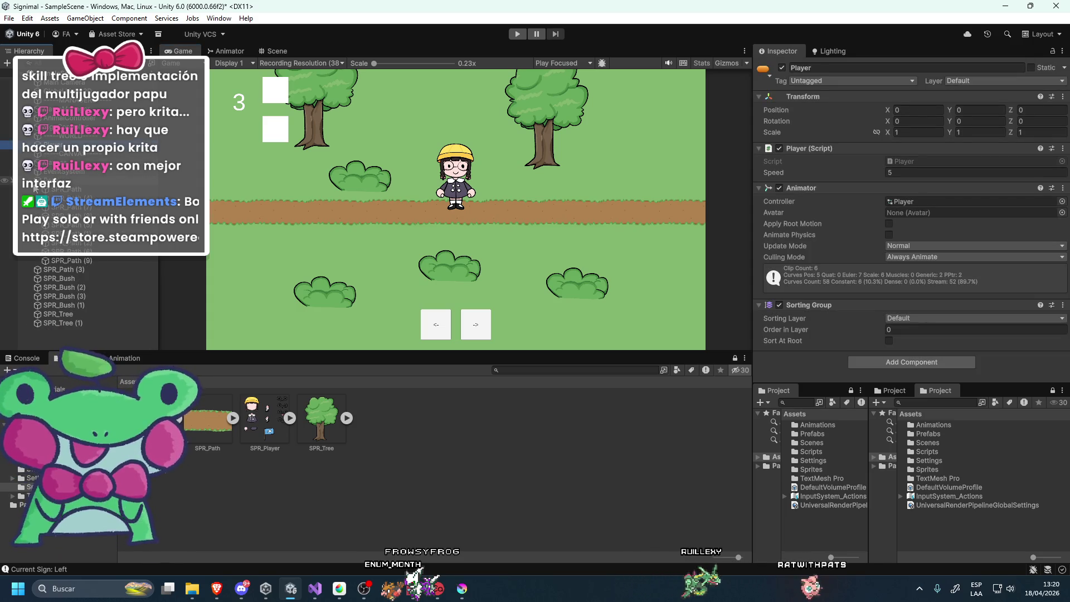
scroll(3, 198, "down", 3)
left_click(67, 156)
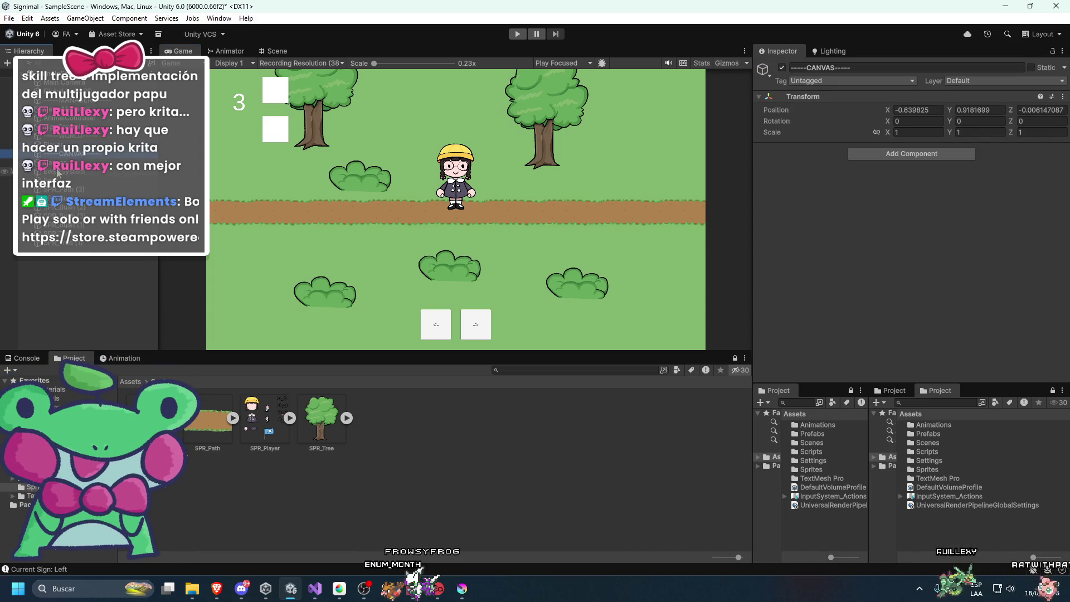
left_click(56, 173, "shift")
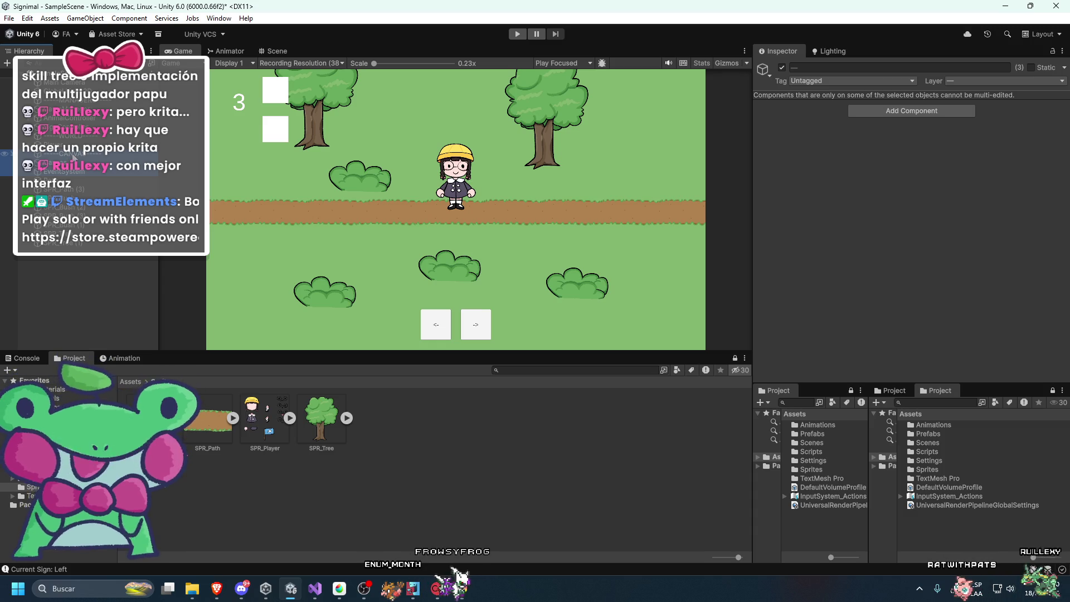
left_click(60, 262)
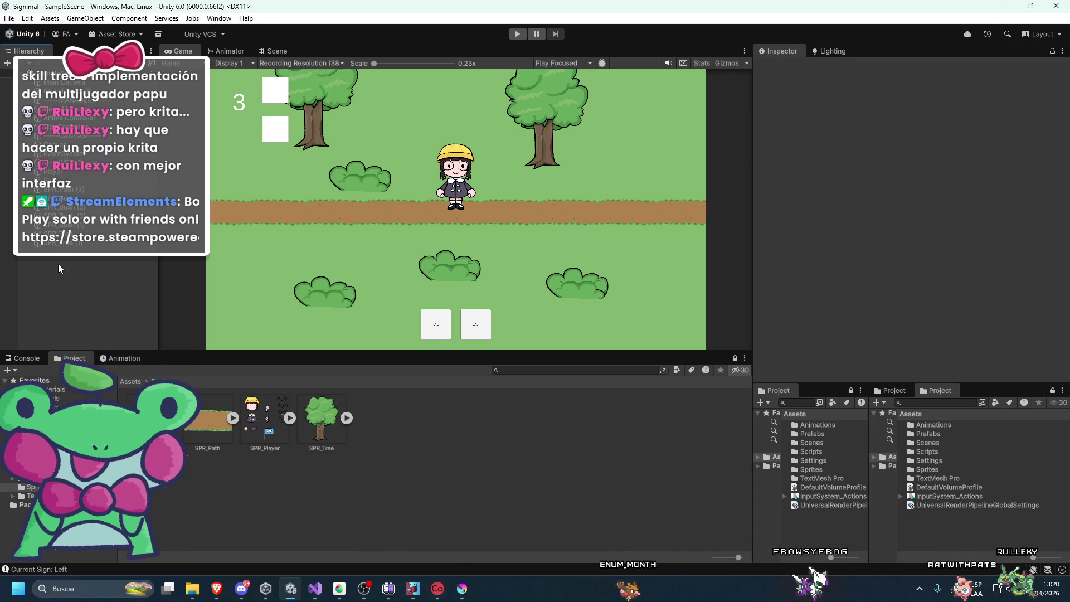
Create a Global Volume and give it a new profile.
right_click(60, 262)
mouse_move(167, 530)
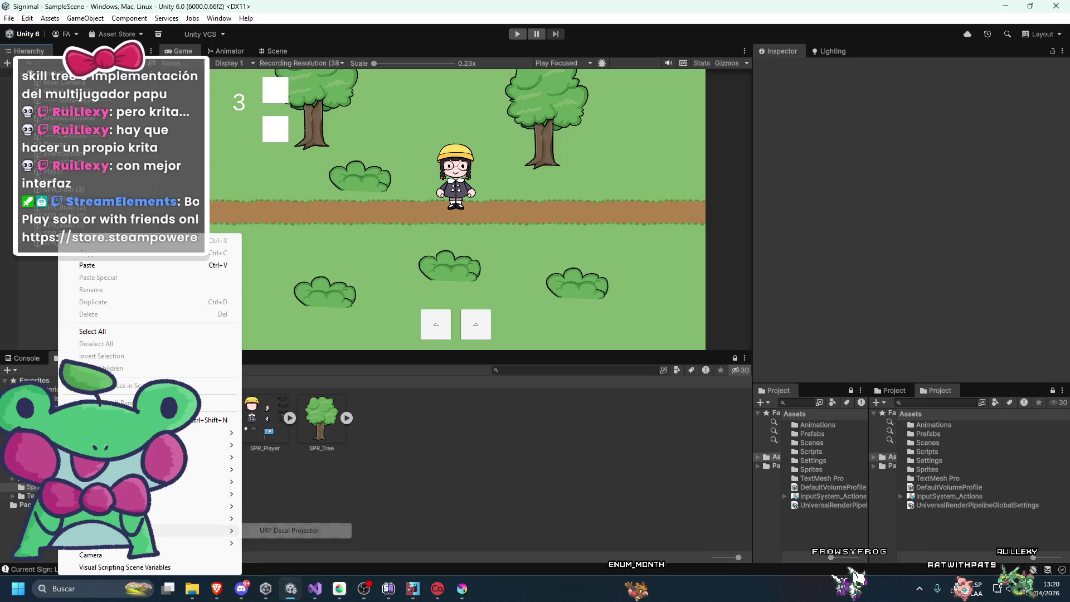
left_click(284, 541)
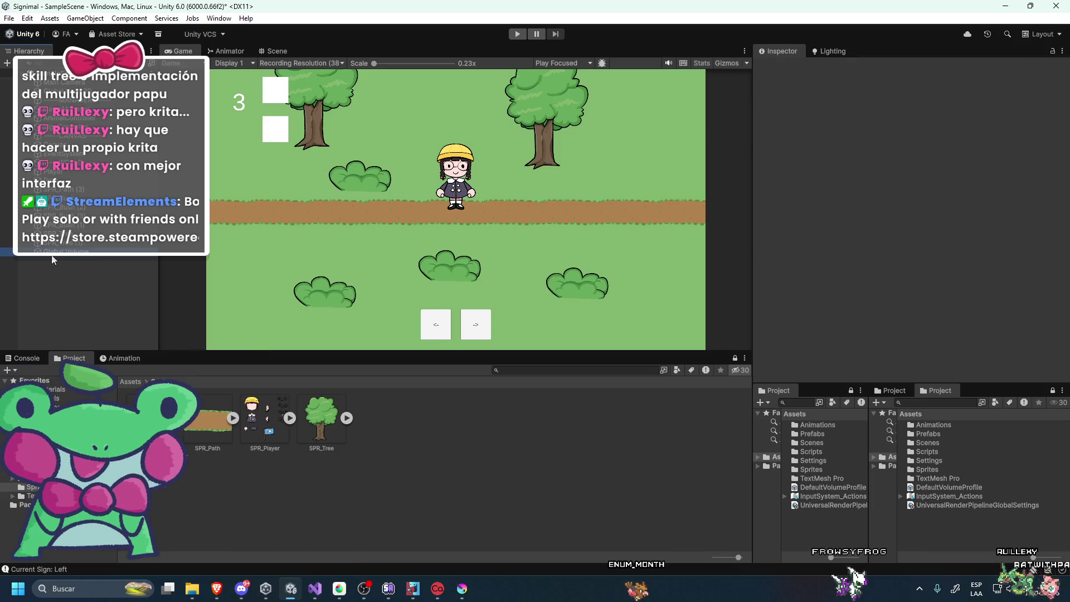
left_click(799, 211)
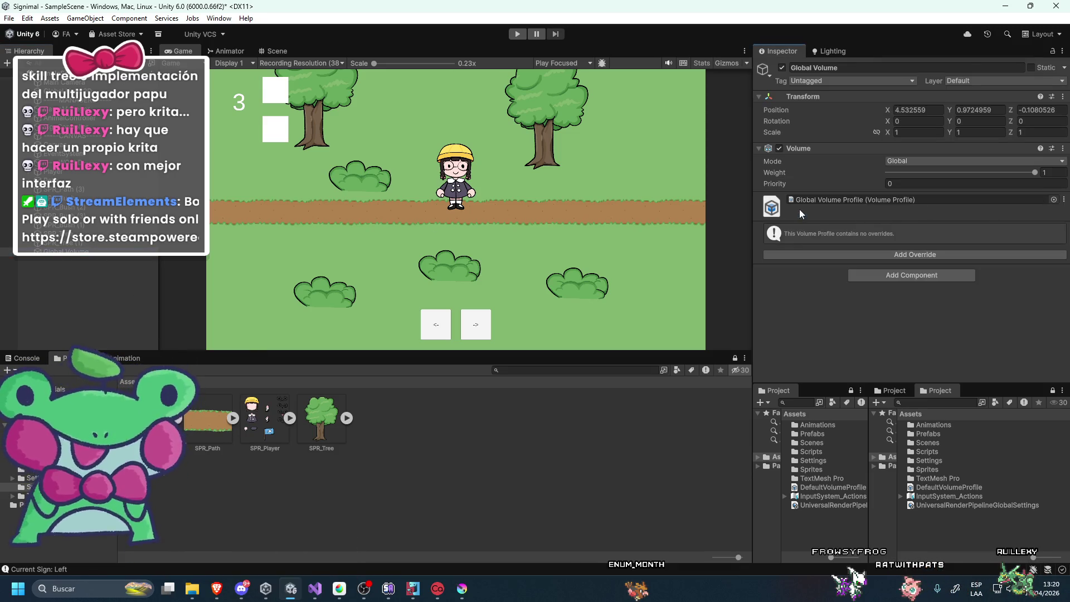
Add a post-processing Vignette override with intensity 0.207.
left_click(843, 254)
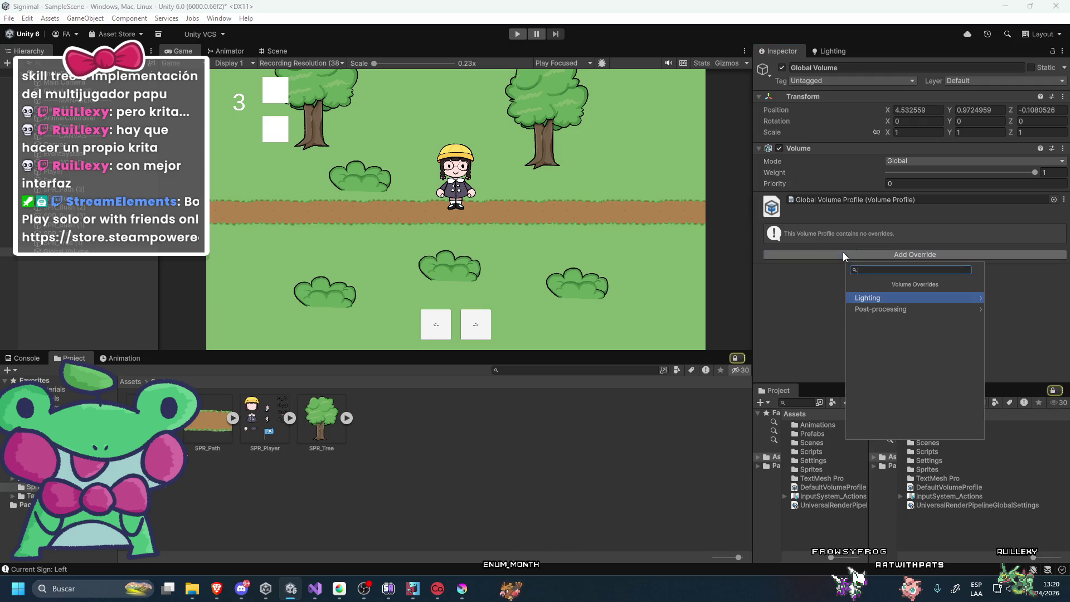
left_click(892, 308)
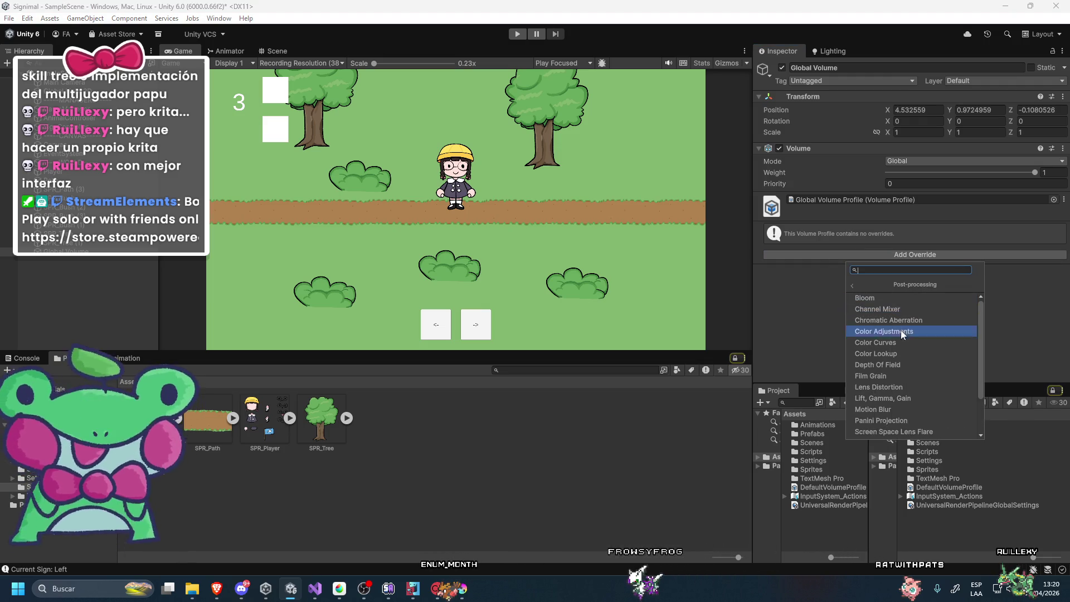
scroll(898, 353, "down", 2)
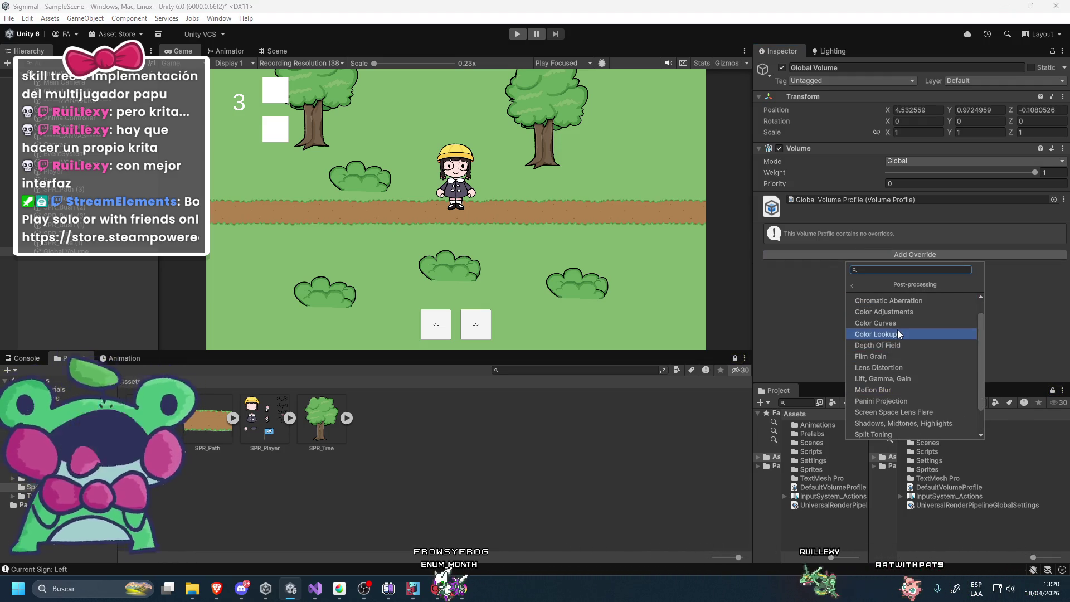
left_click(872, 425)
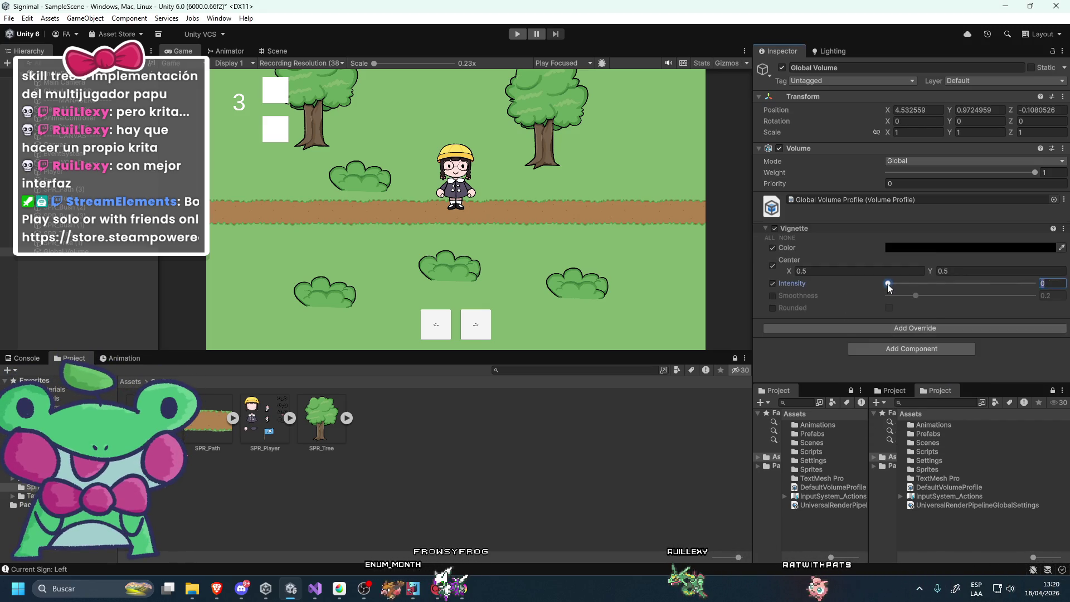
left_click_drag(888, 283, 926, 297)
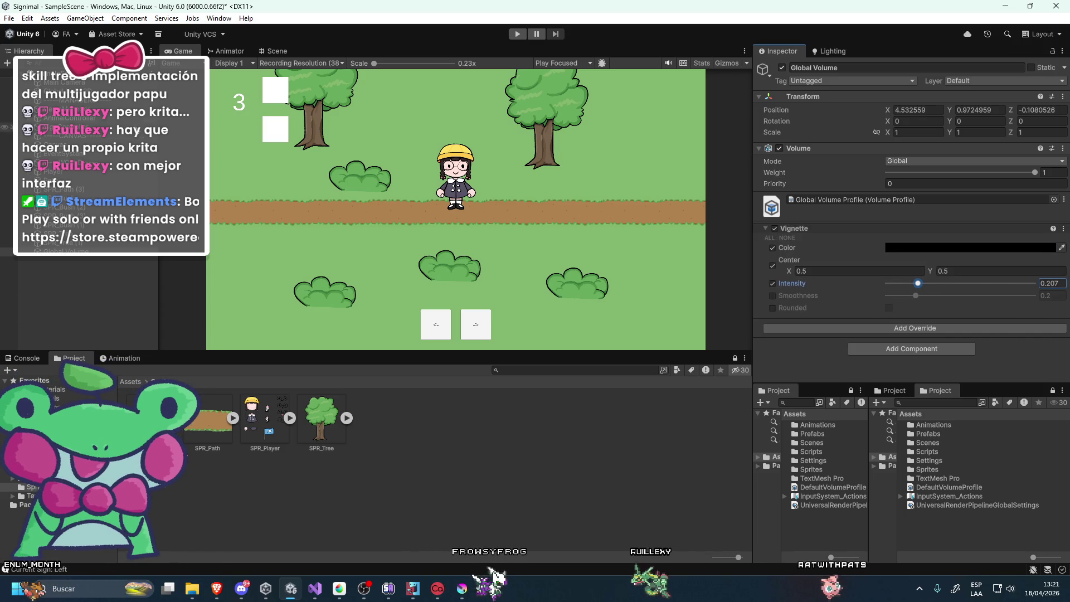
Enable Post Processing on the Main Camera, then reselect the Global Volume.
left_click(64, 82)
left_click(891, 258)
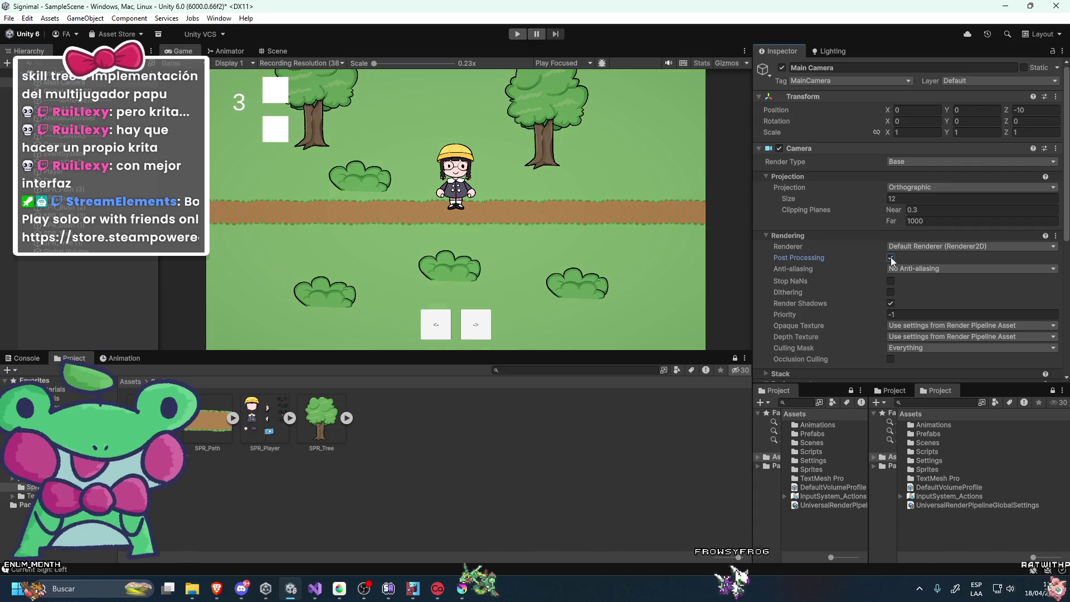
left_click(62, 251)
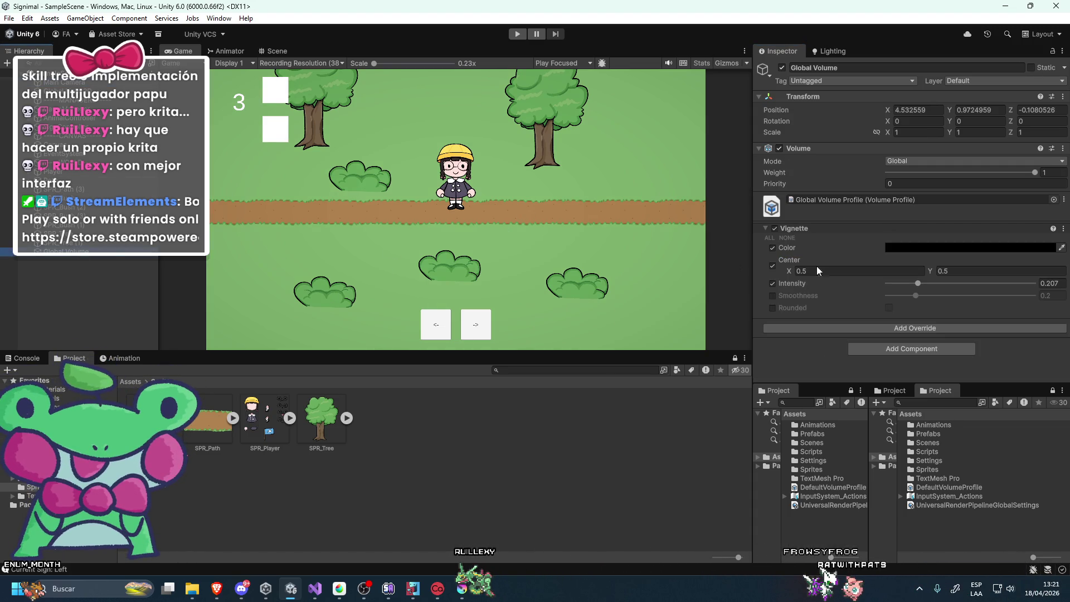
Toggle the Vignette off and on to compare, leaving its intensity at 0.19.
left_click(774, 228)
left_click(775, 229)
left_click(775, 229)
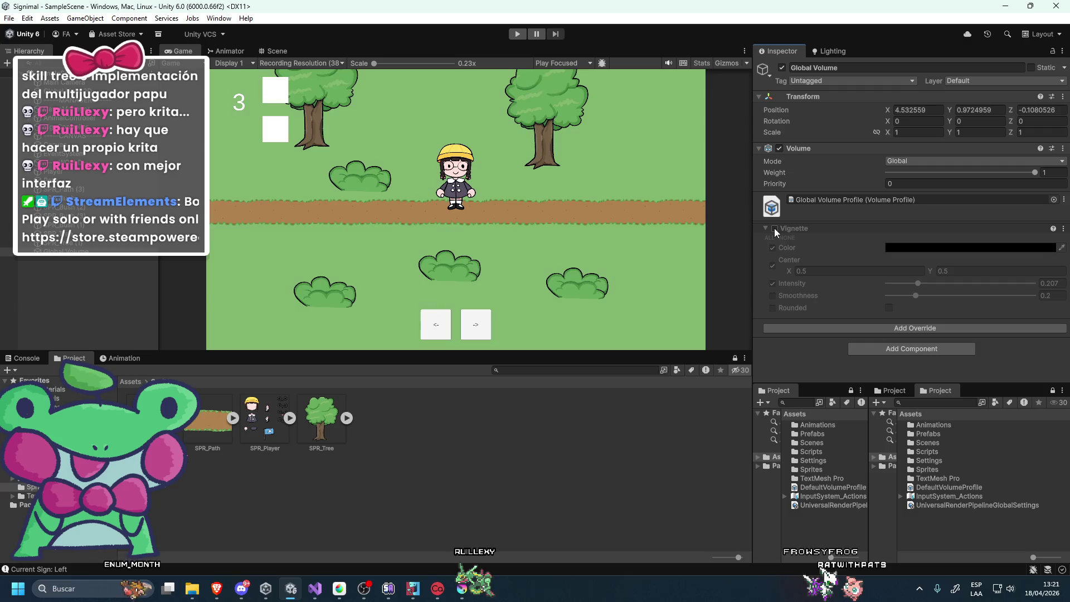
left_click(775, 229)
left_click(774, 229)
left_click(775, 229)
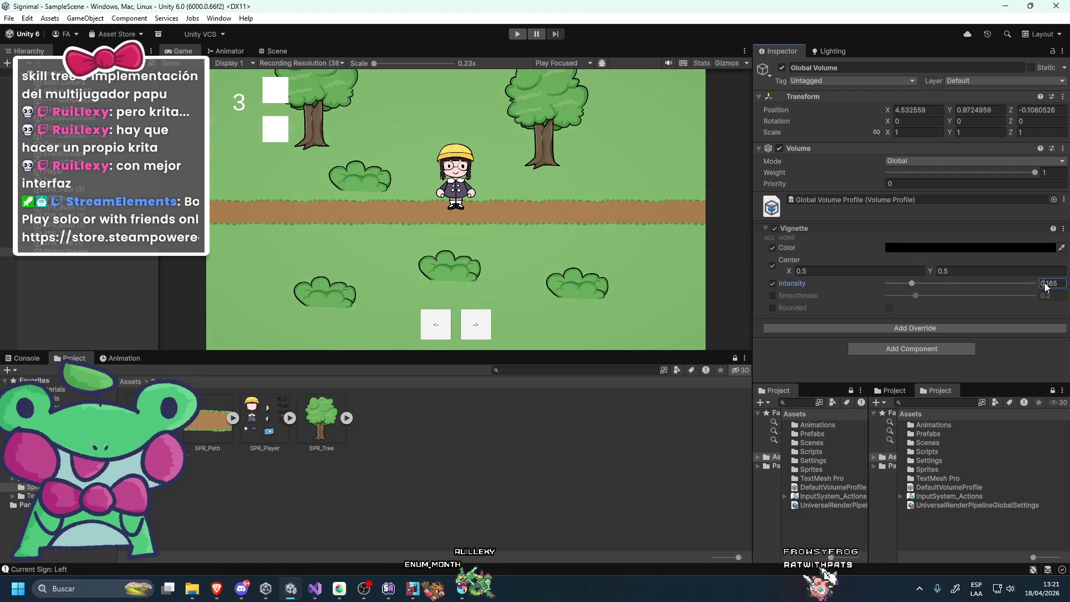
left_click(818, 329)
left_click(863, 383)
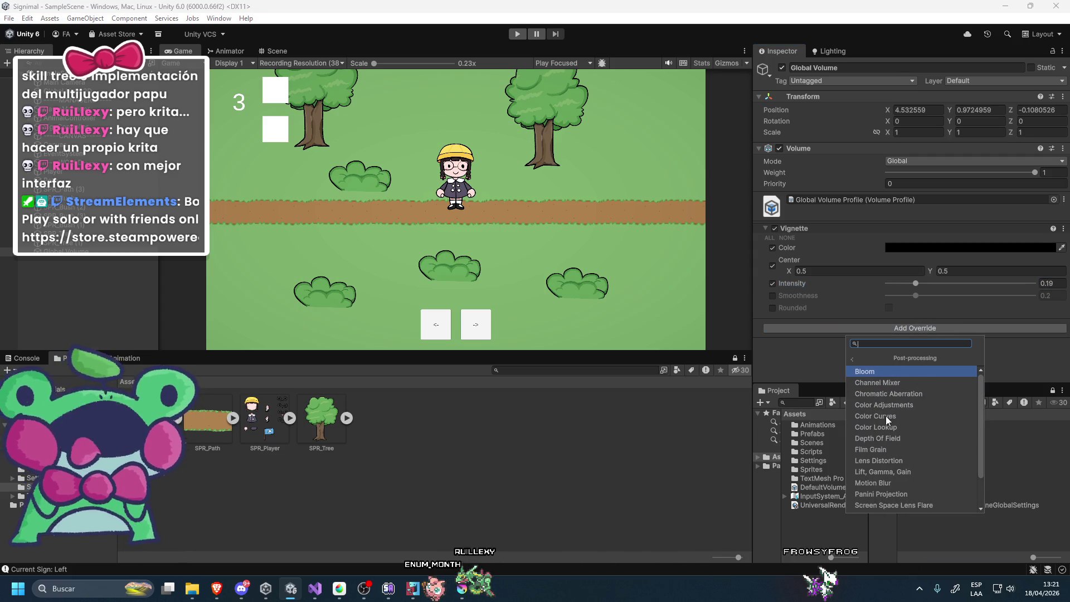
Add a Color Curves override, then remove it again.
left_click(886, 417)
scroll(816, 349, "down", 3)
right_click(792, 232)
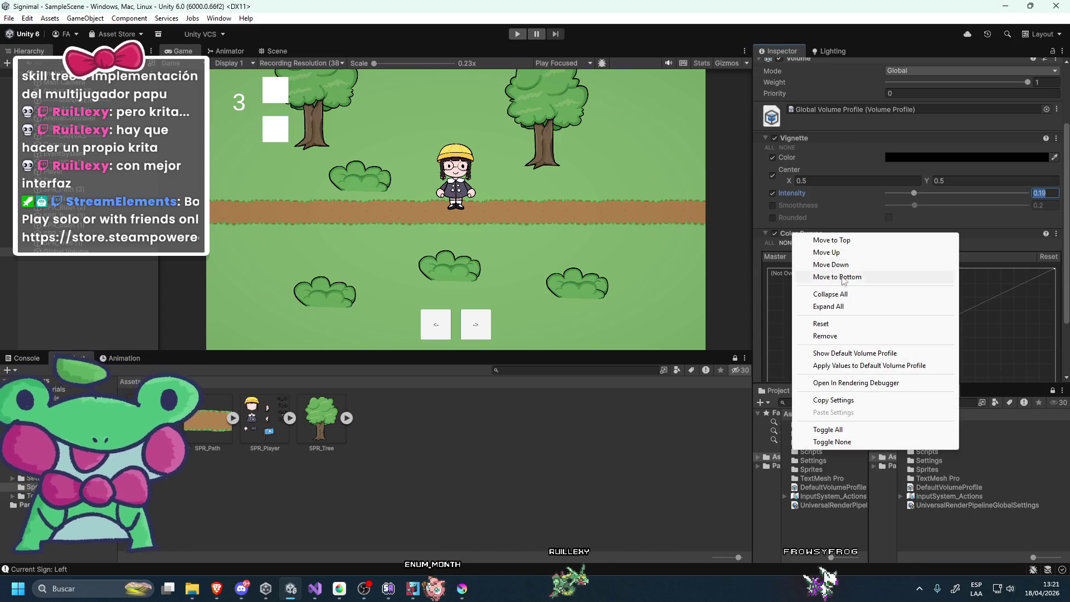
left_click(825, 336)
Add a Lift Gamma Gain override, lower its Lift, and toggle the override to compare.
left_click(849, 328)
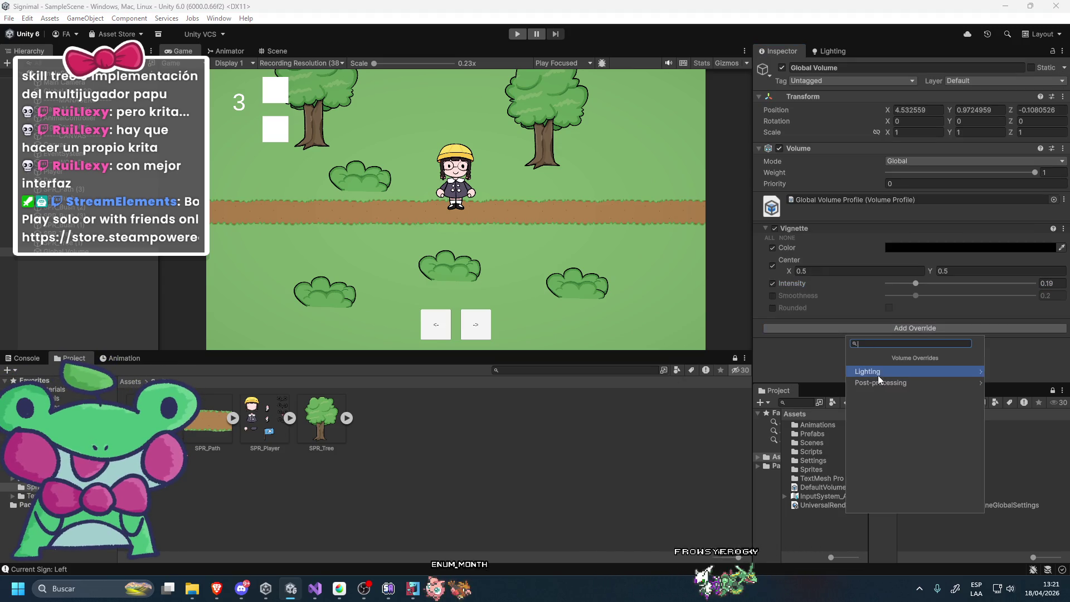
left_click(864, 384)
left_click(896, 468)
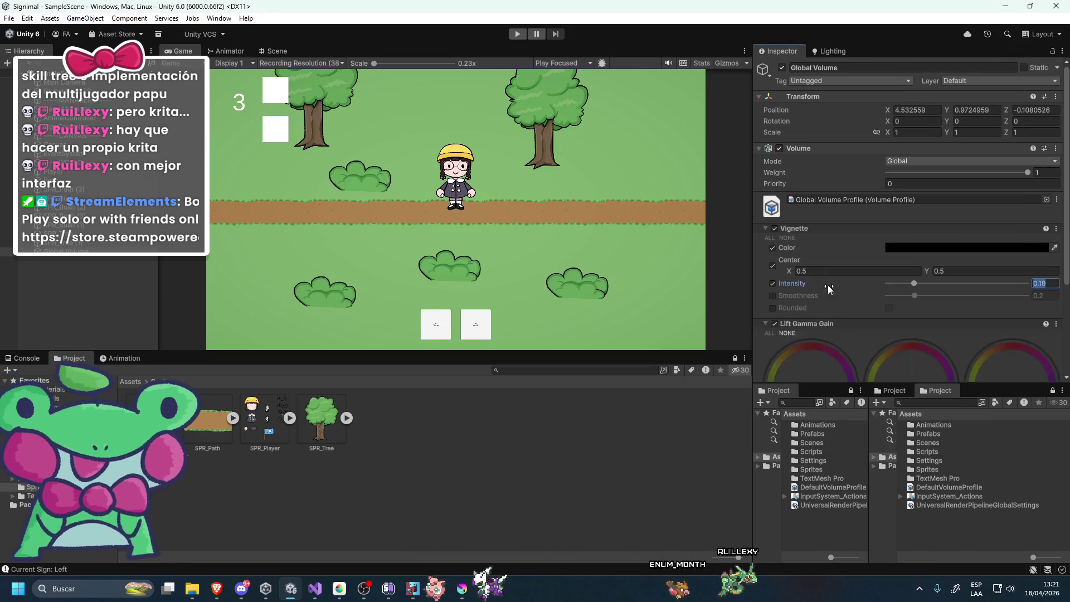
scroll(812, 335, "down", 3)
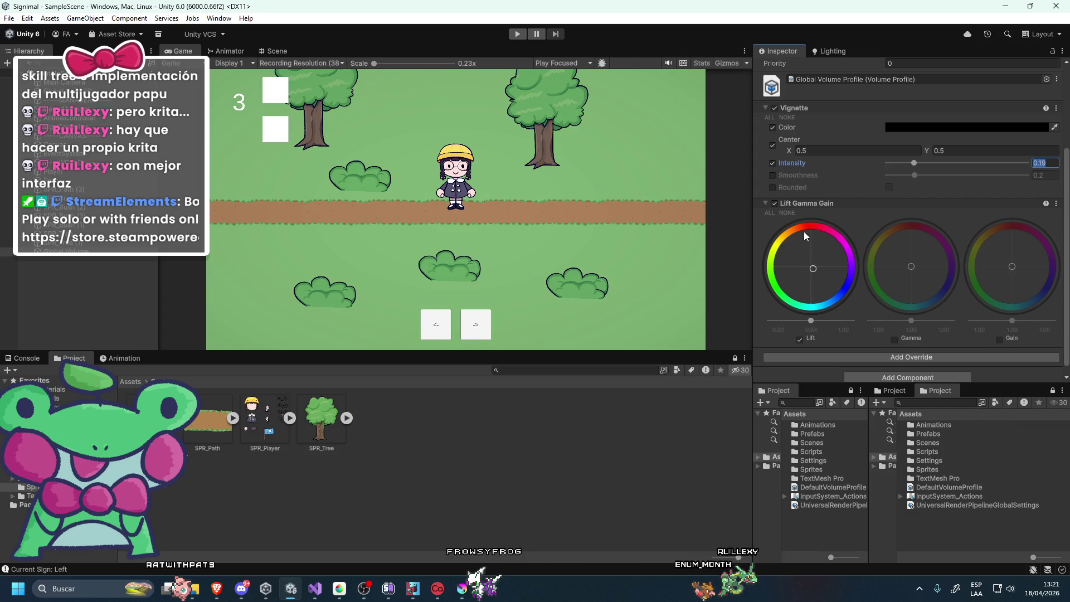
left_click_drag(812, 321, 813, 319)
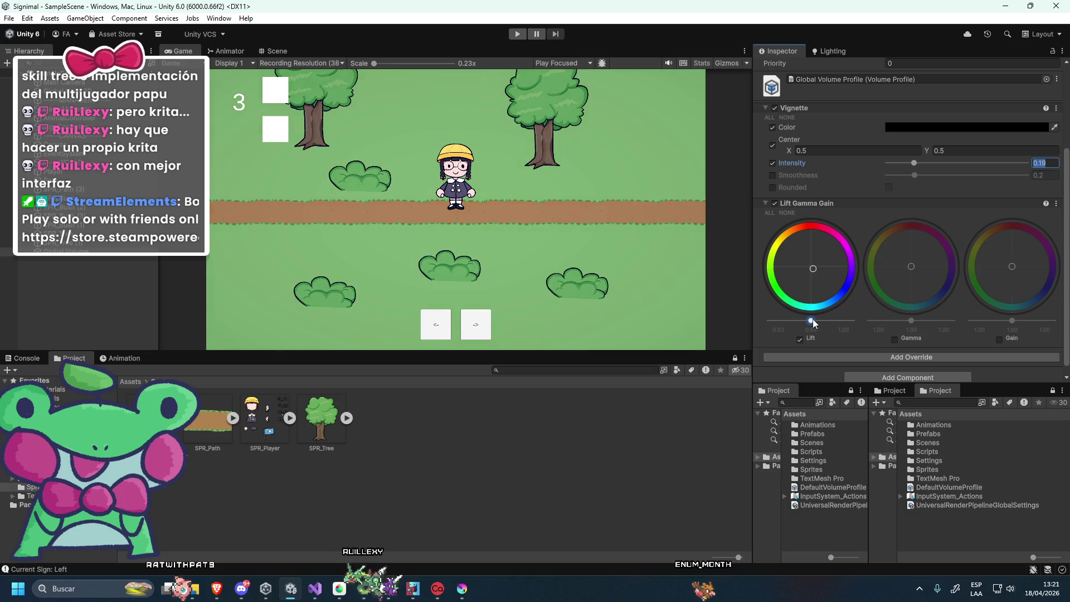
left_click(774, 202)
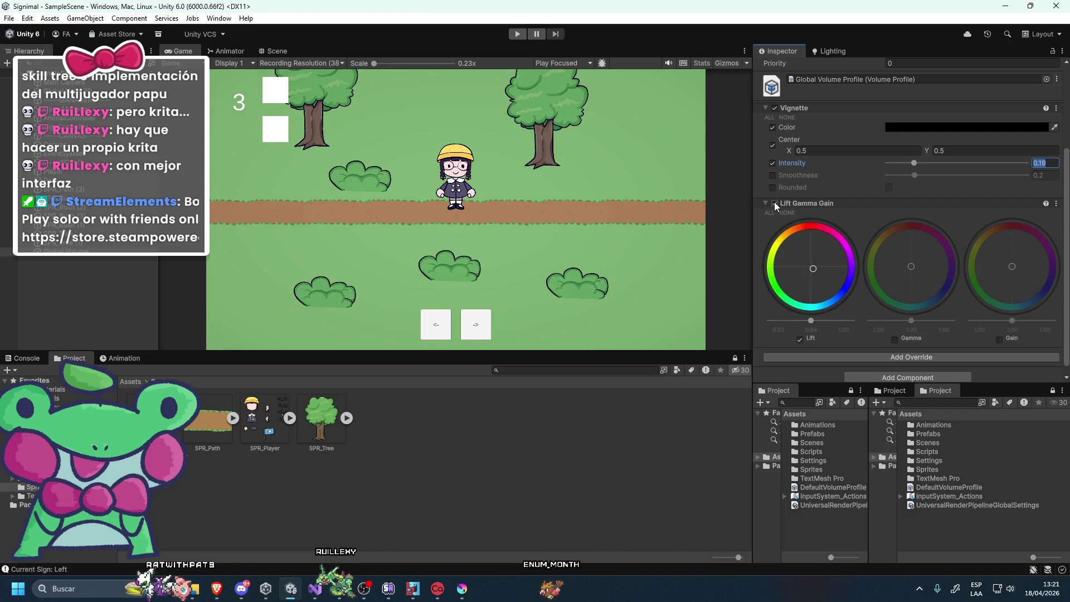